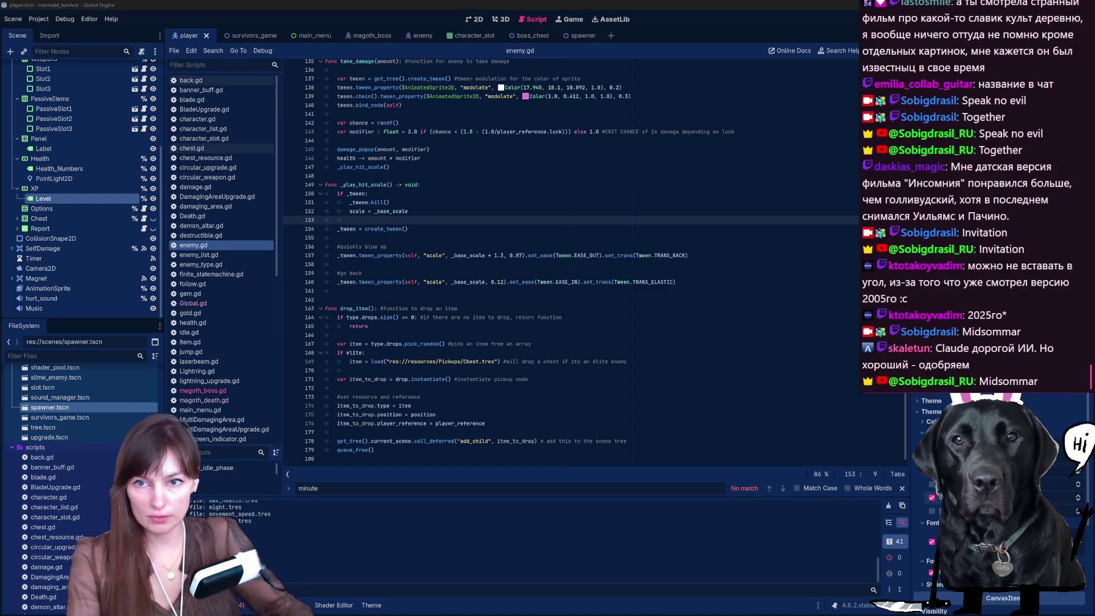
# Switch from the Godot editor to the browser window with the Midsommar Google search.
pyautogui.hotkey('alt', 'Tab')
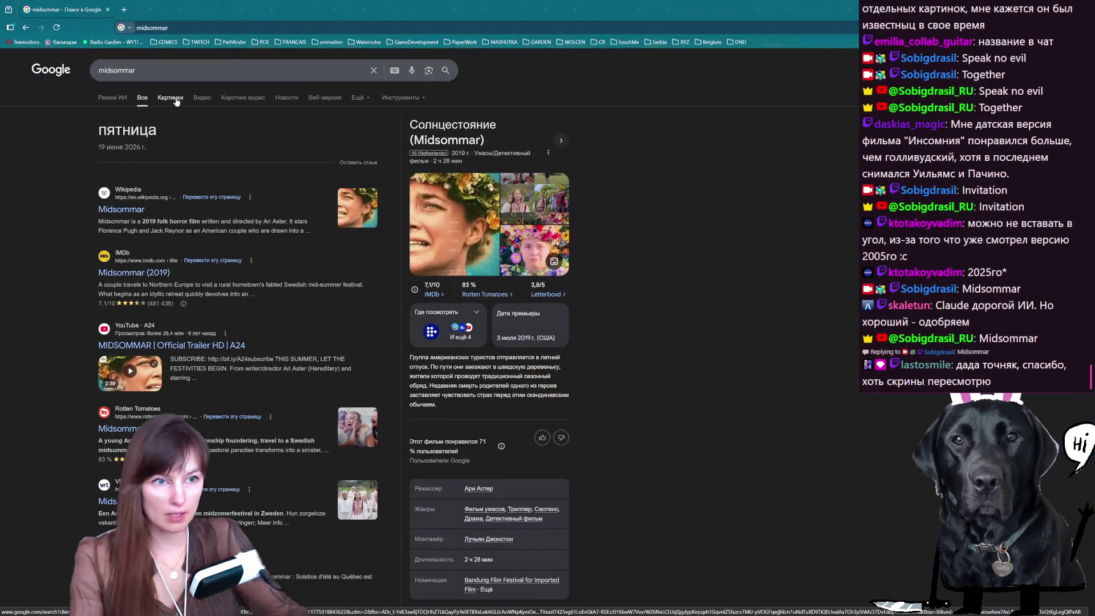
# Show Midsommar image results and preview the filming-location, flower-dress and flower-crown stills.
pyautogui.click(168, 97)
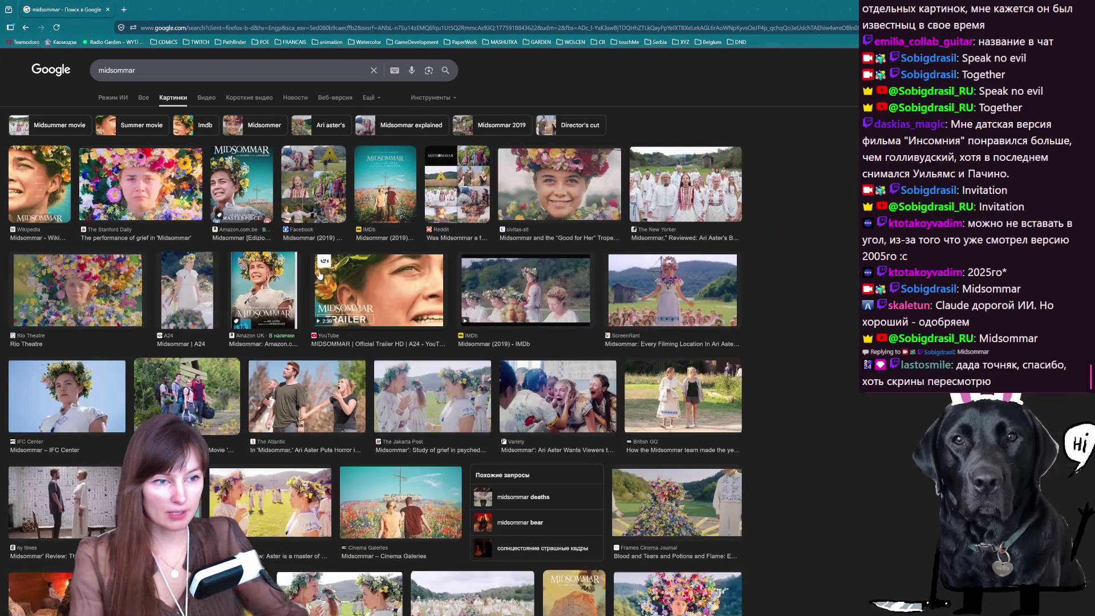
pyautogui.click(671, 292)
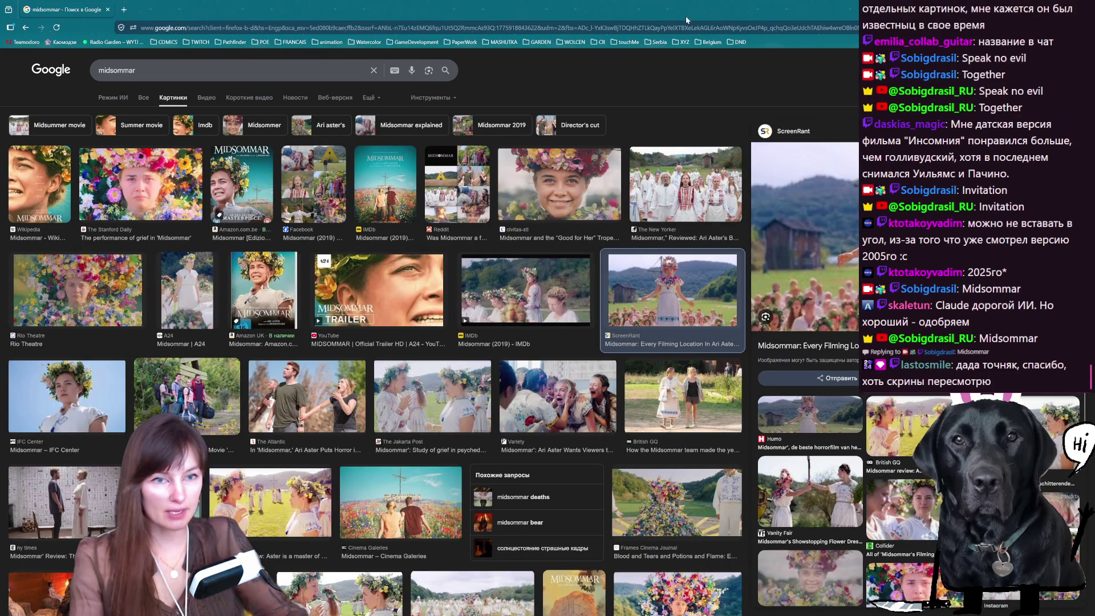
pyautogui.doubleClick(600, 8)
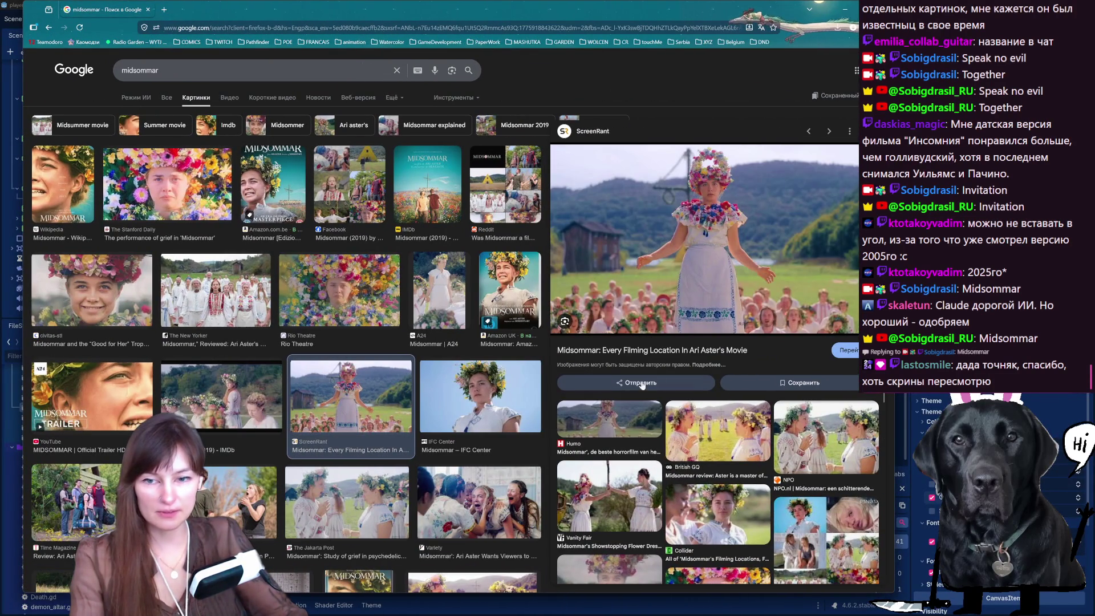
pyautogui.scroll(-2, 342, 342)
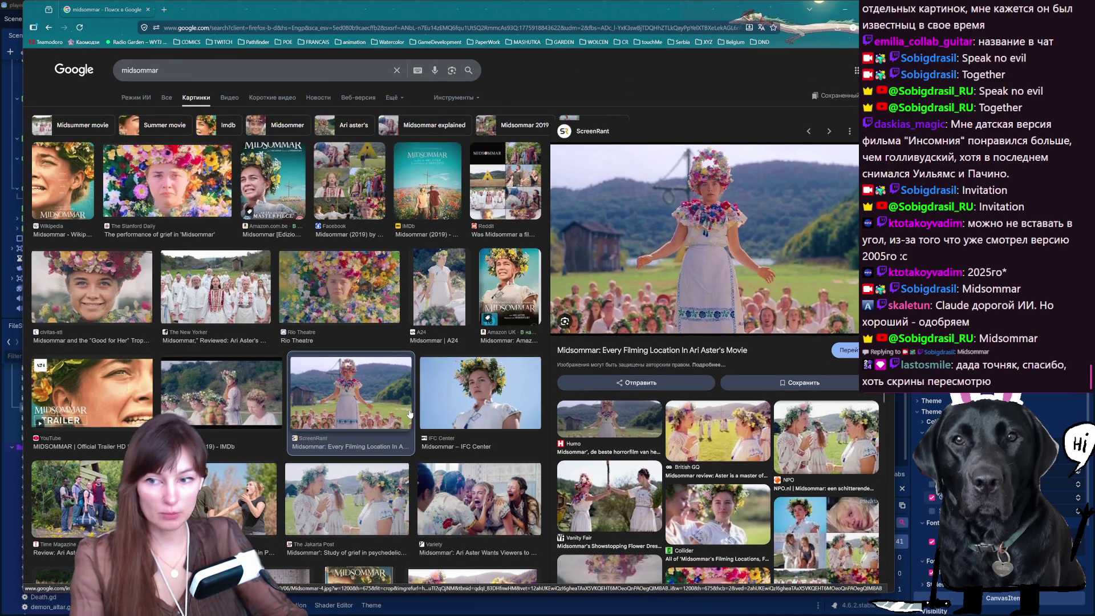
pyautogui.scroll(-3, 408, 413)
pyautogui.scroll(-1, 380, 320)
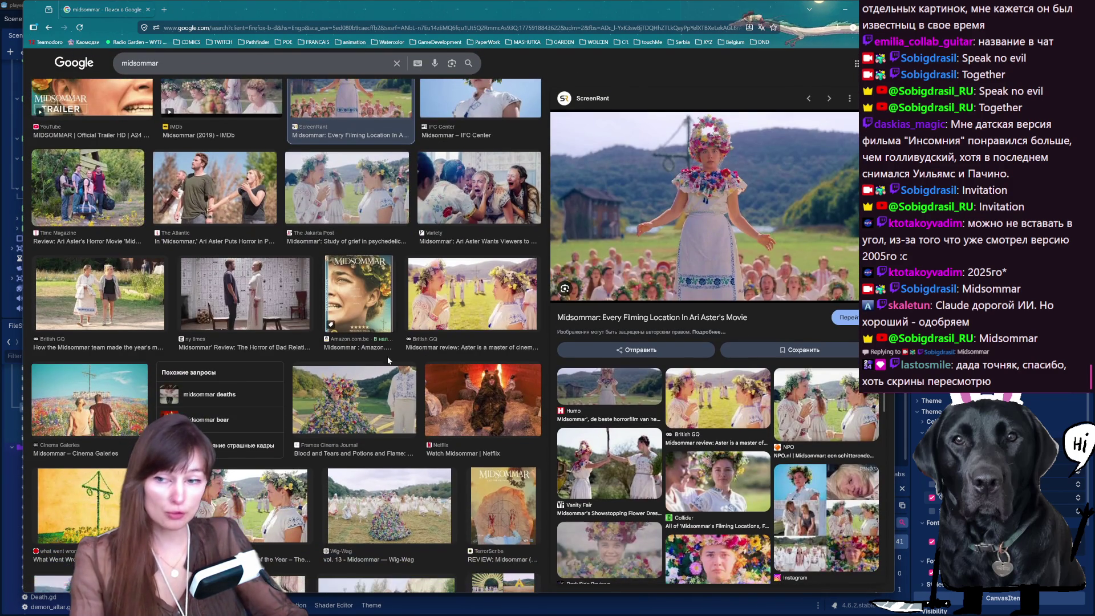
pyautogui.click(381, 385)
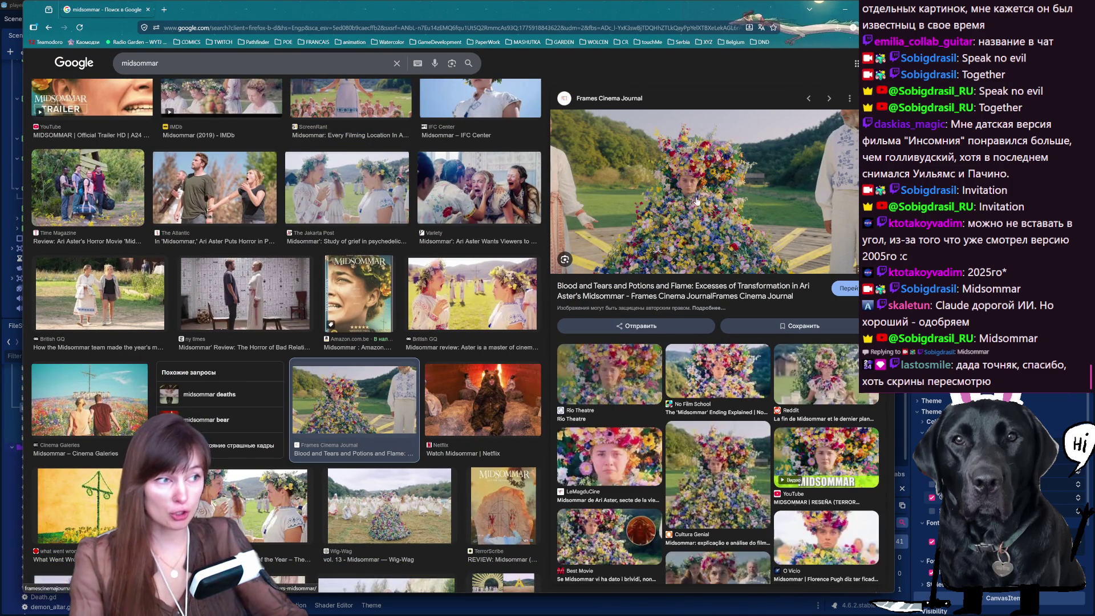
pyautogui.click(437, 308)
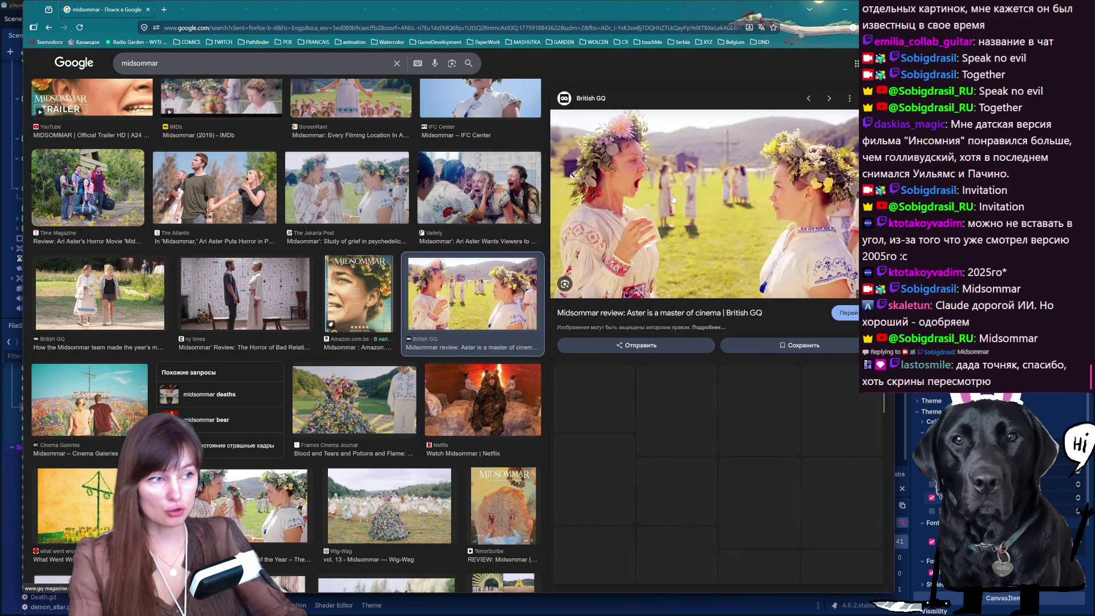
pyautogui.scroll(5, 338, 285)
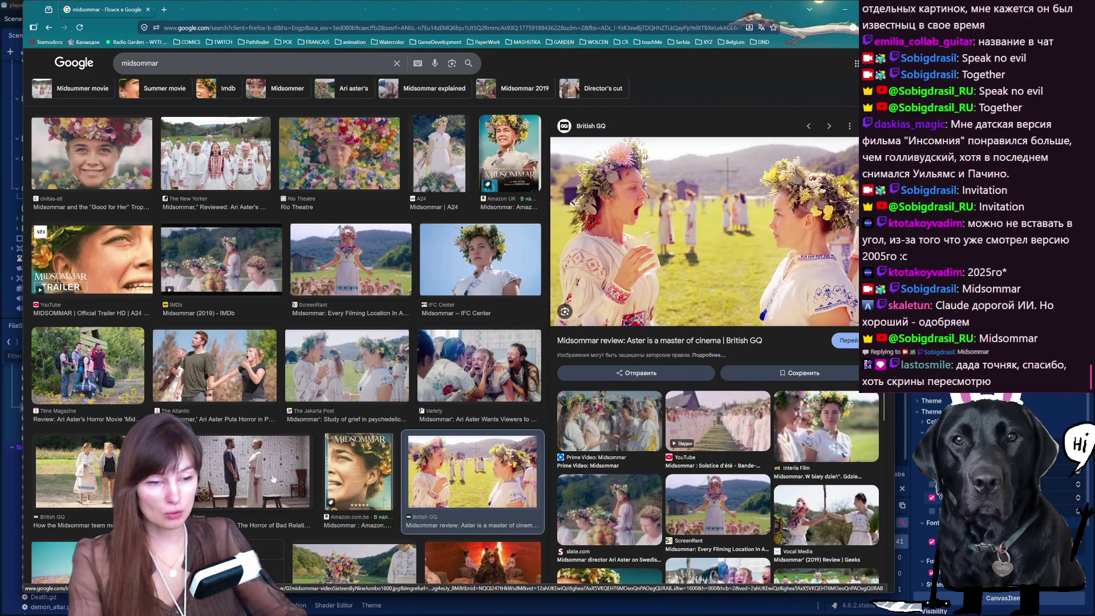
# Preview the NY Times, Time Magazine and bear images, then start a fresh browser tab.
pyautogui.click(259, 486)
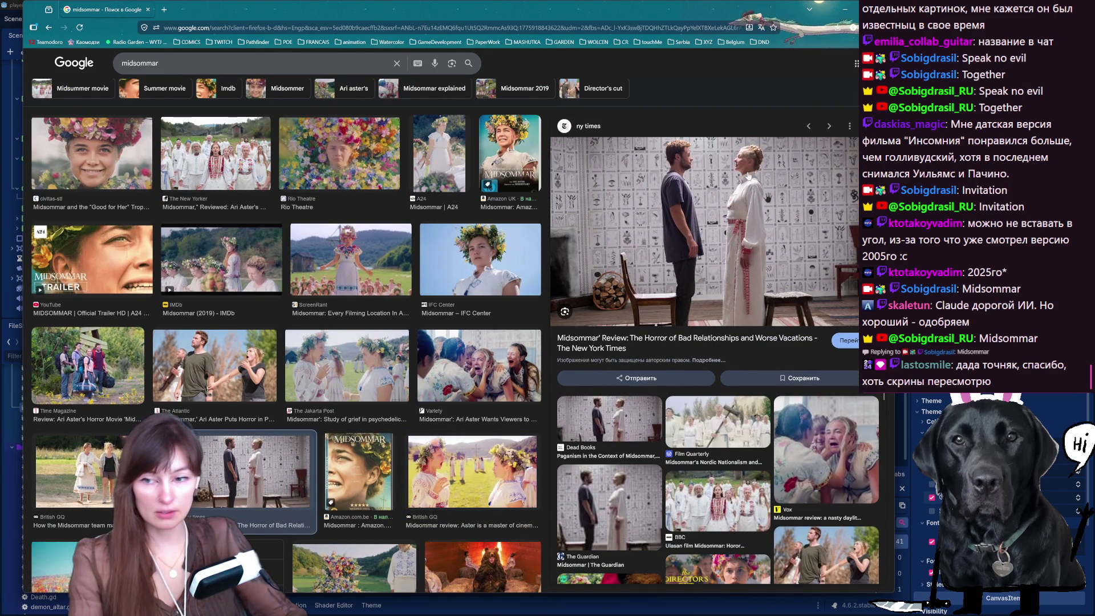
pyautogui.scroll(3, 342, 342)
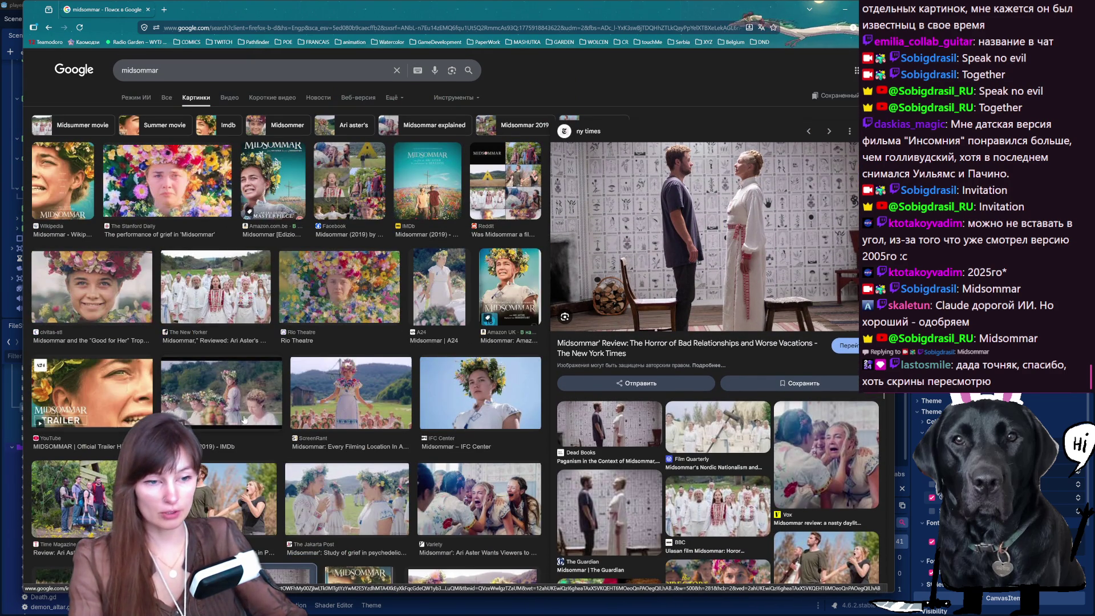
pyautogui.click(75, 501)
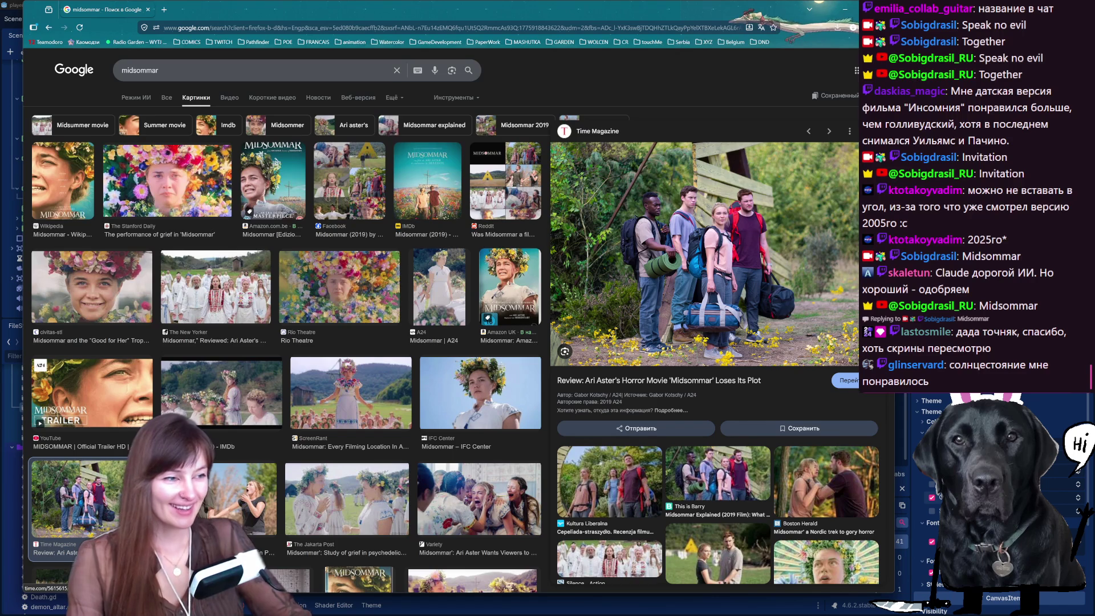
pyautogui.scroll(-5, 416, 437)
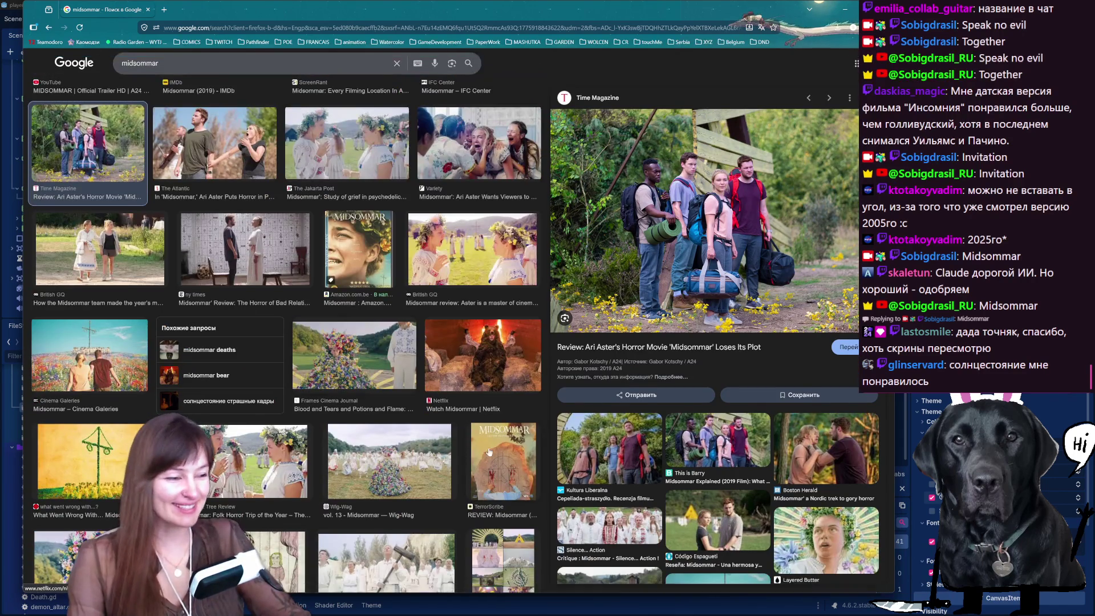
pyautogui.scroll(-3, 490, 366)
pyautogui.scroll(8, 490, 366)
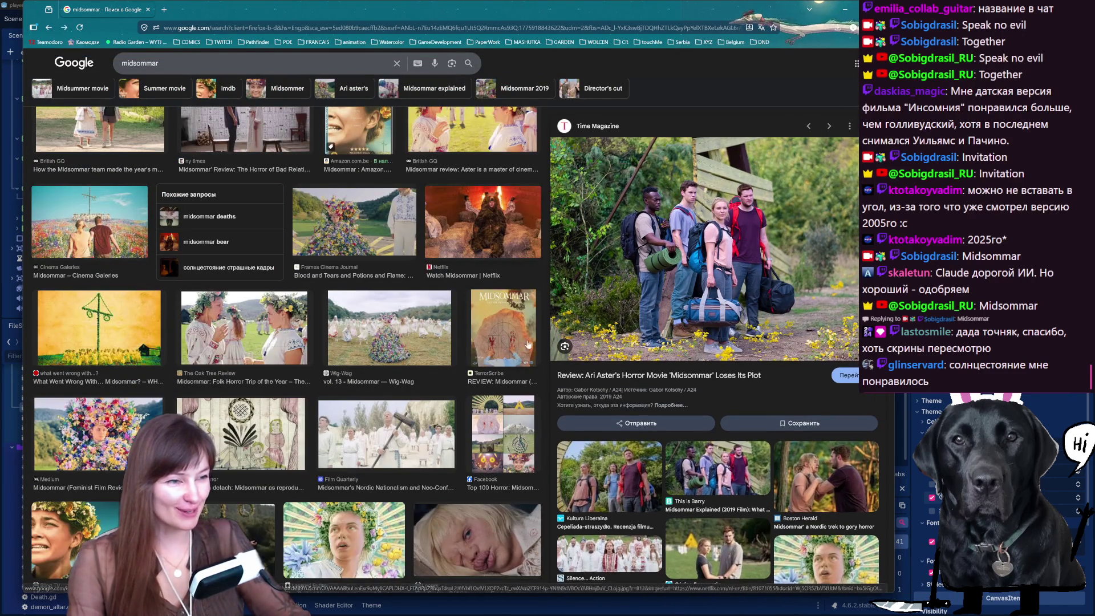
pyautogui.click(484, 222)
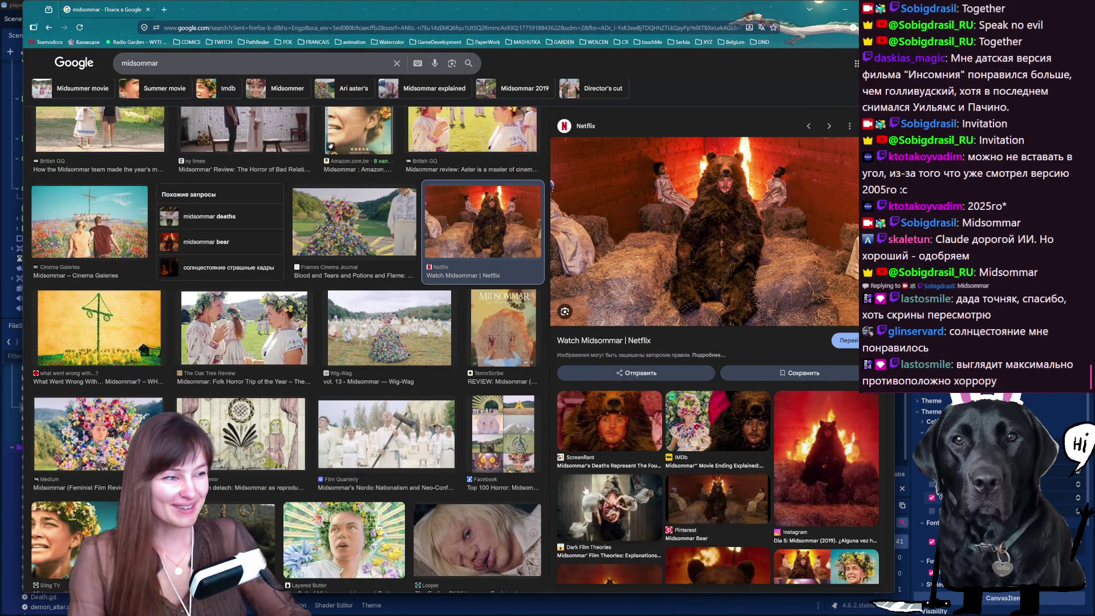
pyautogui.click(638, 423)
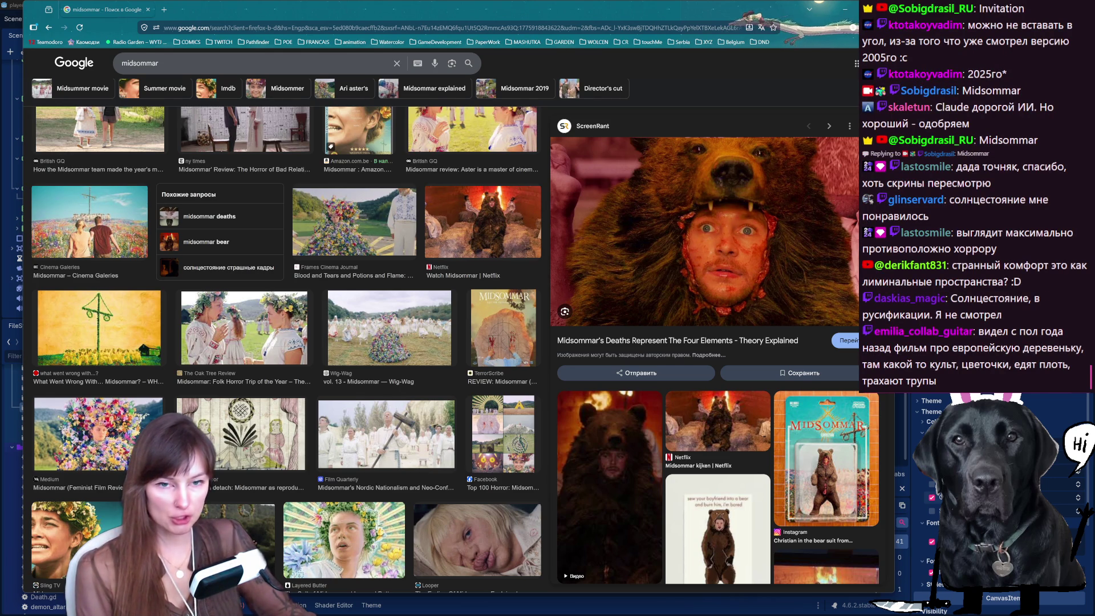
pyautogui.hotkey('ctrl', 't')
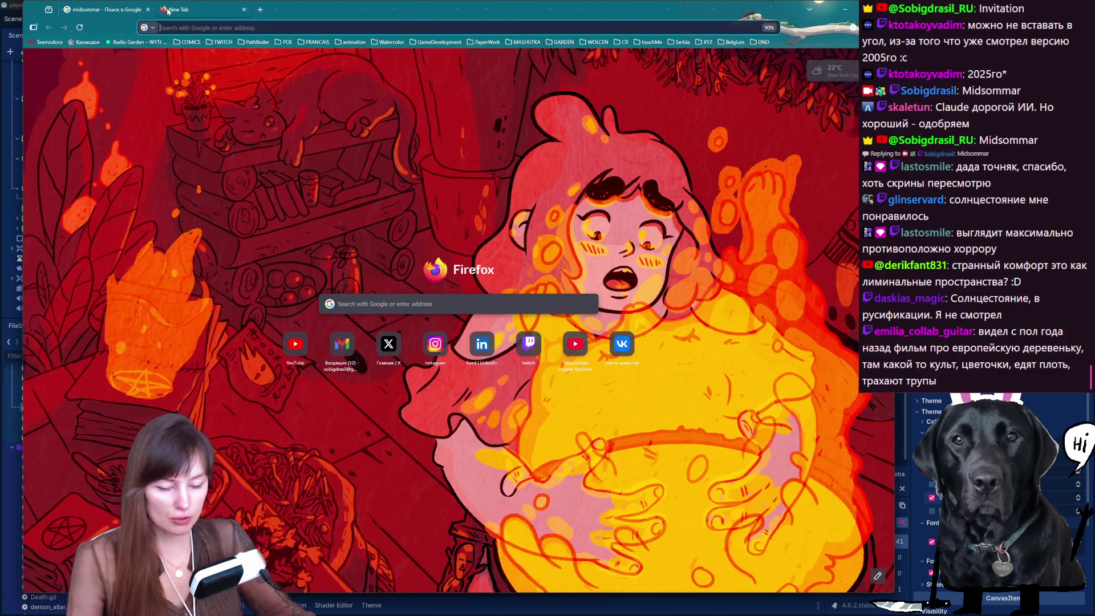
pyautogui.write('insomni')
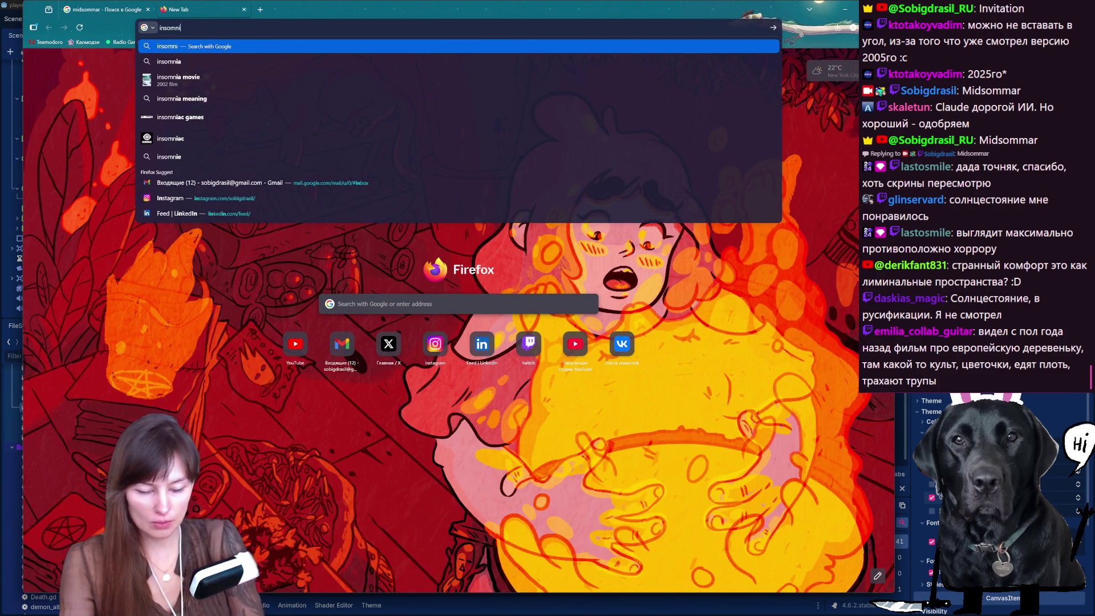
pyautogui.write('a')
# Search for 'insomnia film' and preview the Insomnia official trailer image.
pyautogui.press('Return')
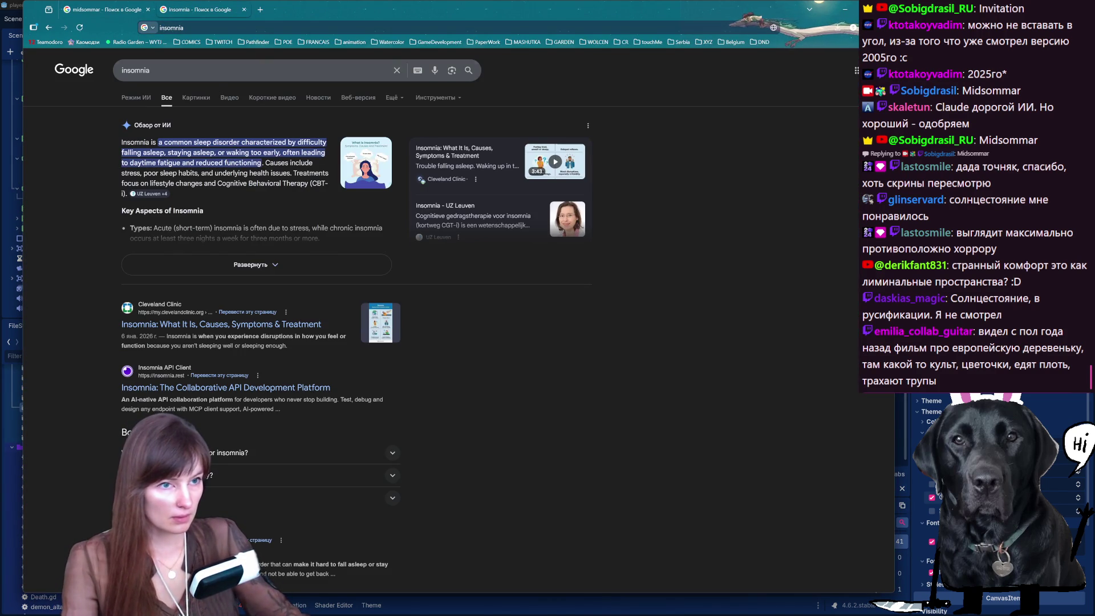
pyautogui.click(262, 70)
pyautogui.write('film')
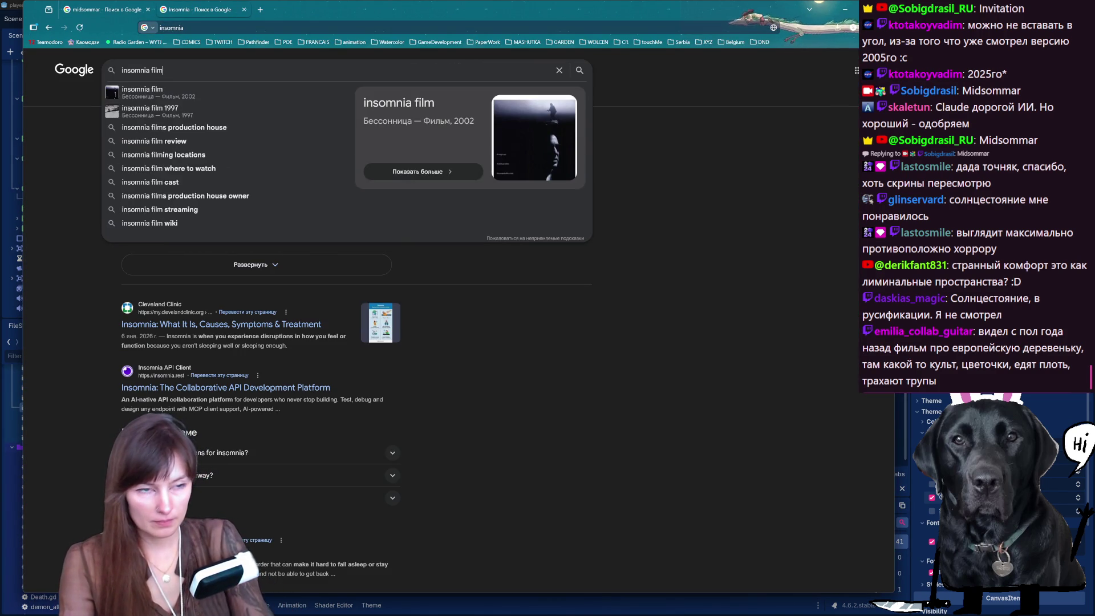
pyautogui.press('Return')
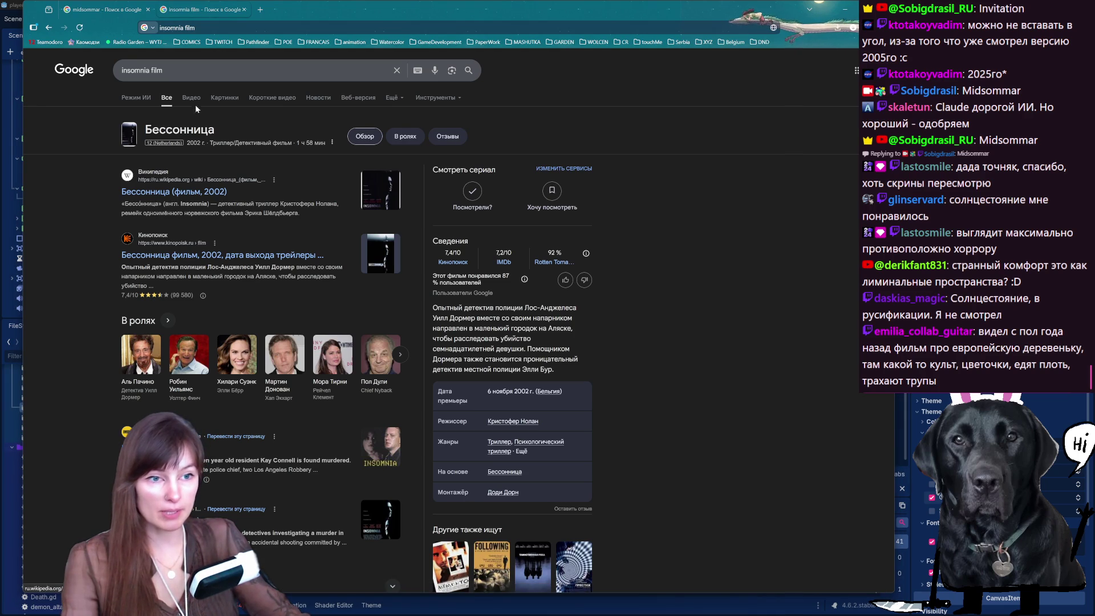
pyautogui.click(224, 97)
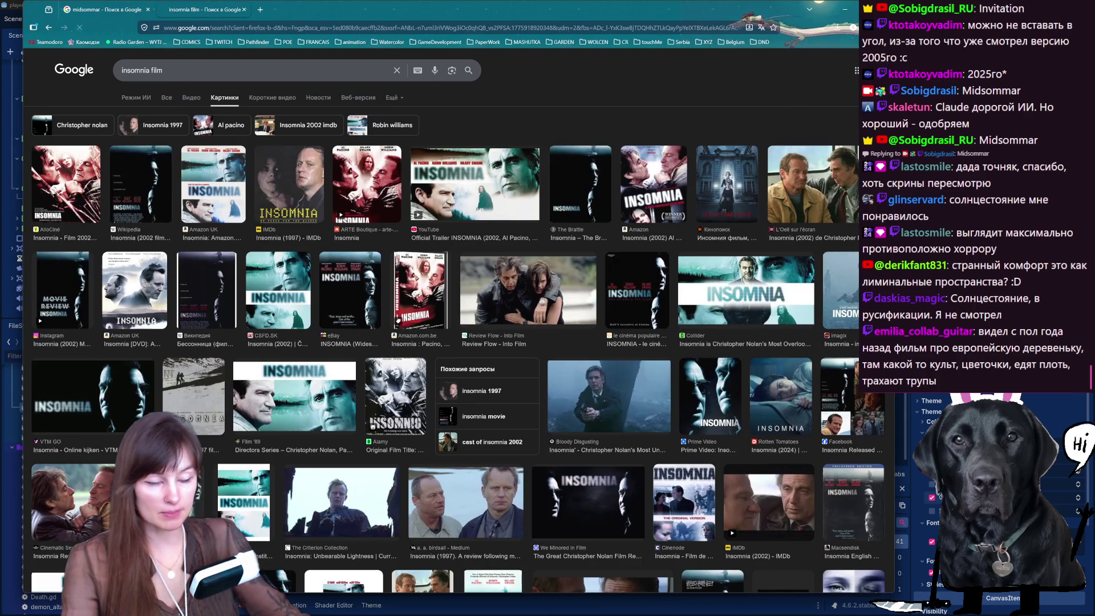
pyautogui.click(475, 184)
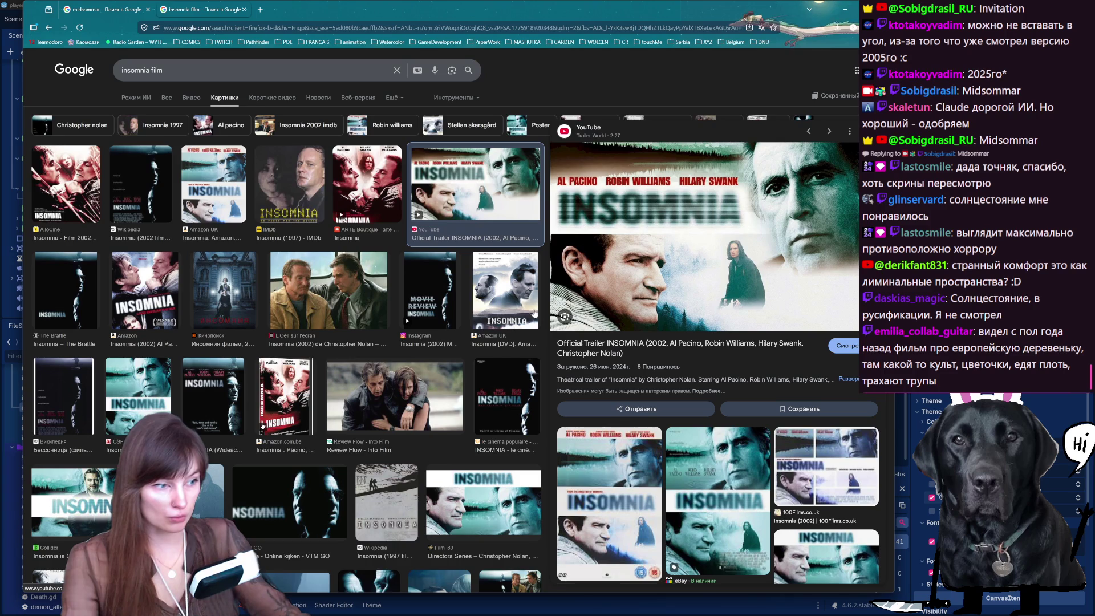
pyautogui.scroll(-5, 321, 425)
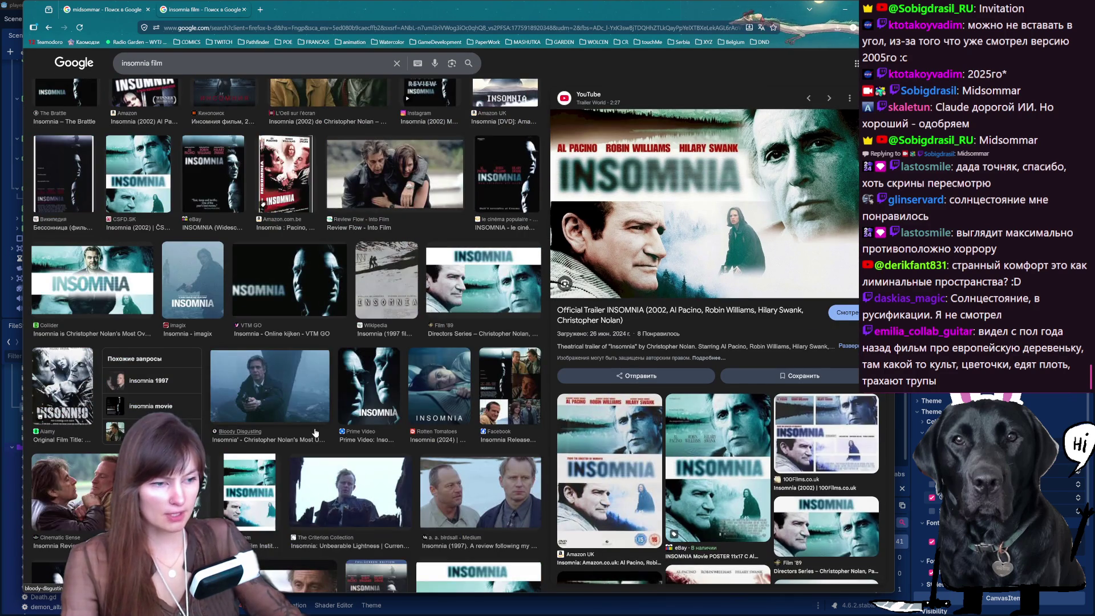
pyautogui.scroll(-4, 315, 432)
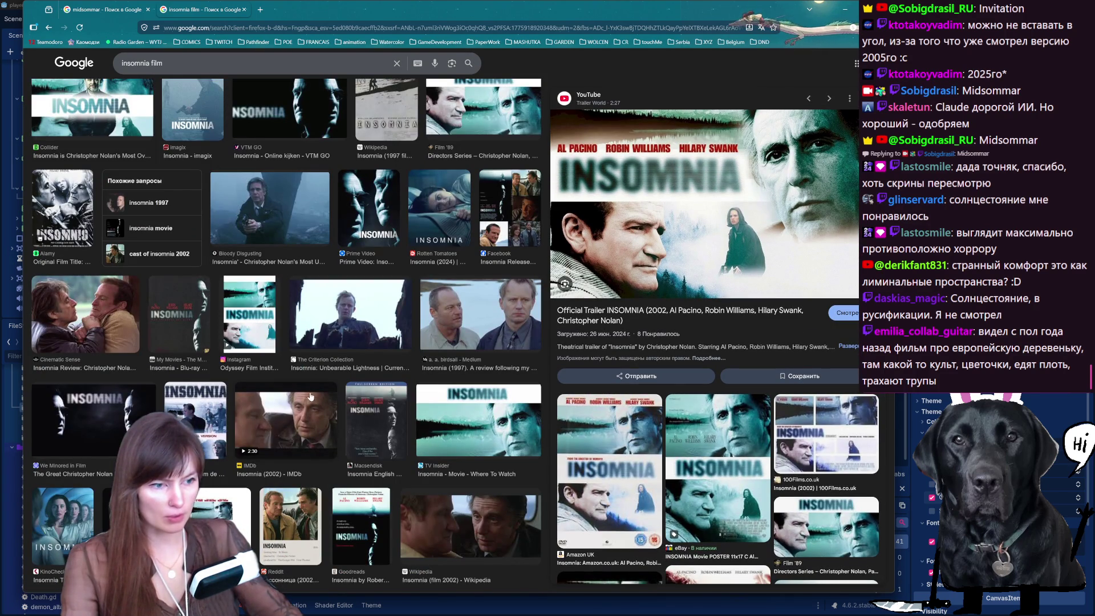
pyautogui.scroll(5, 352, 251)
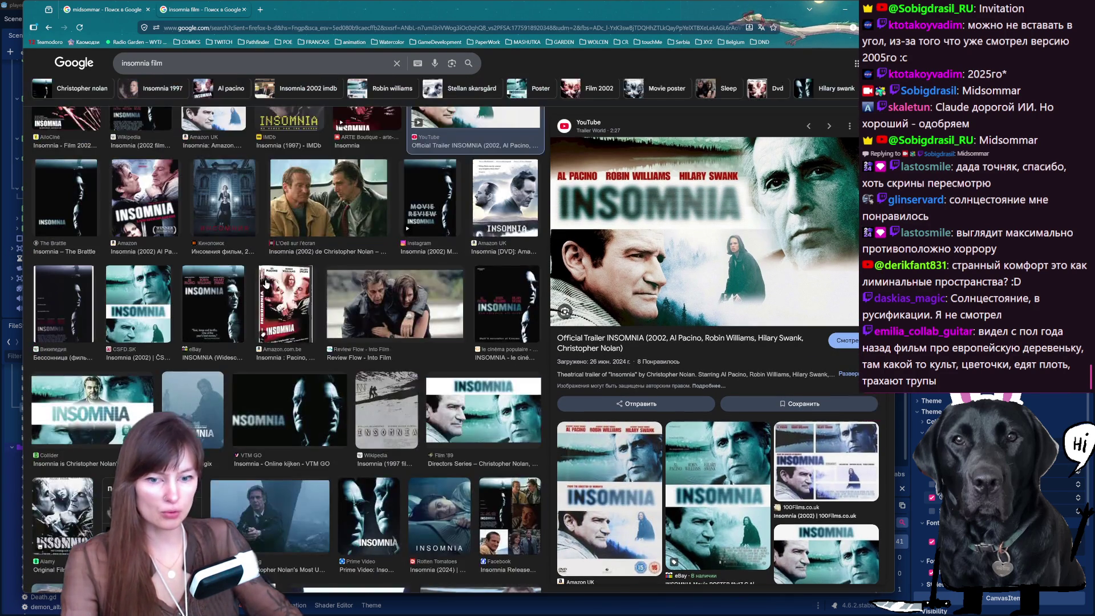
pyautogui.scroll(3, 271, 294)
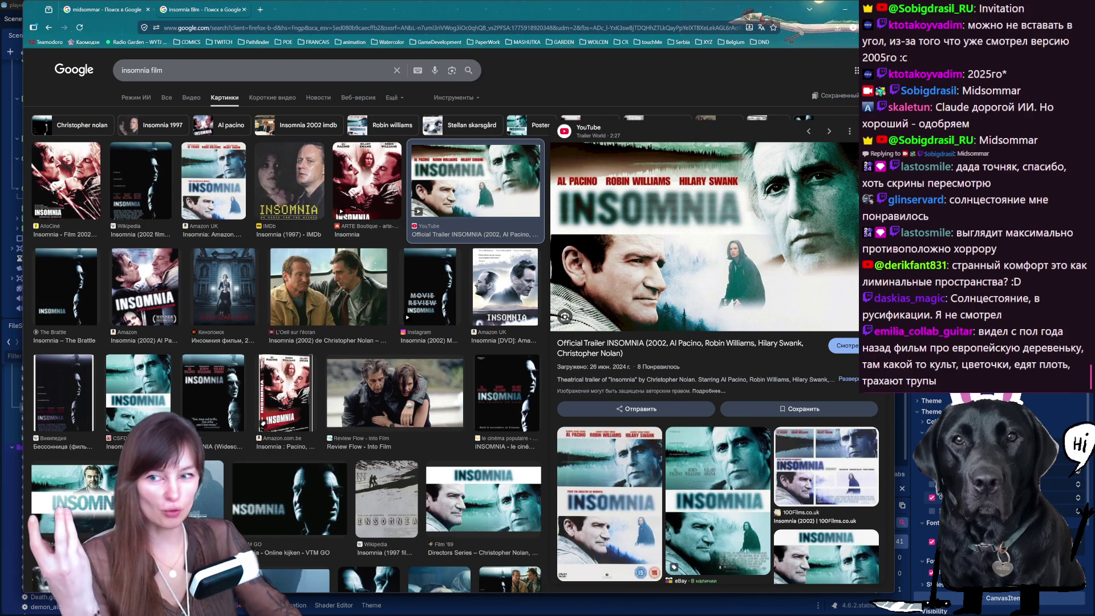
# Hide the browser and show the magoth_boss scene in Godot's 2D editor.
pyautogui.moveTo(167, 69); pyautogui.dragTo(104, 68)
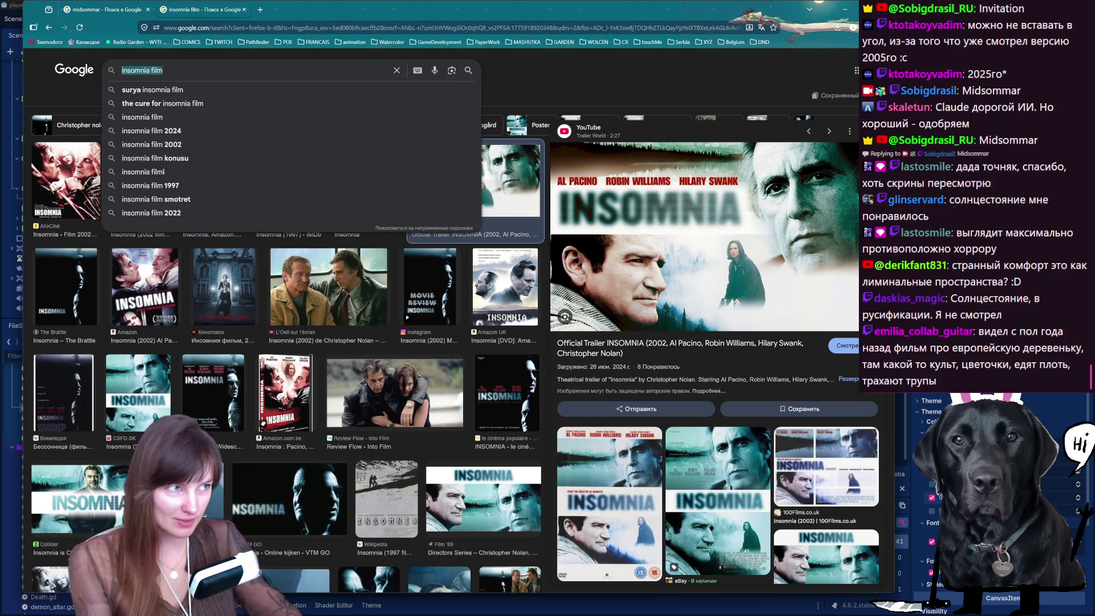
pyautogui.click(848, 9)
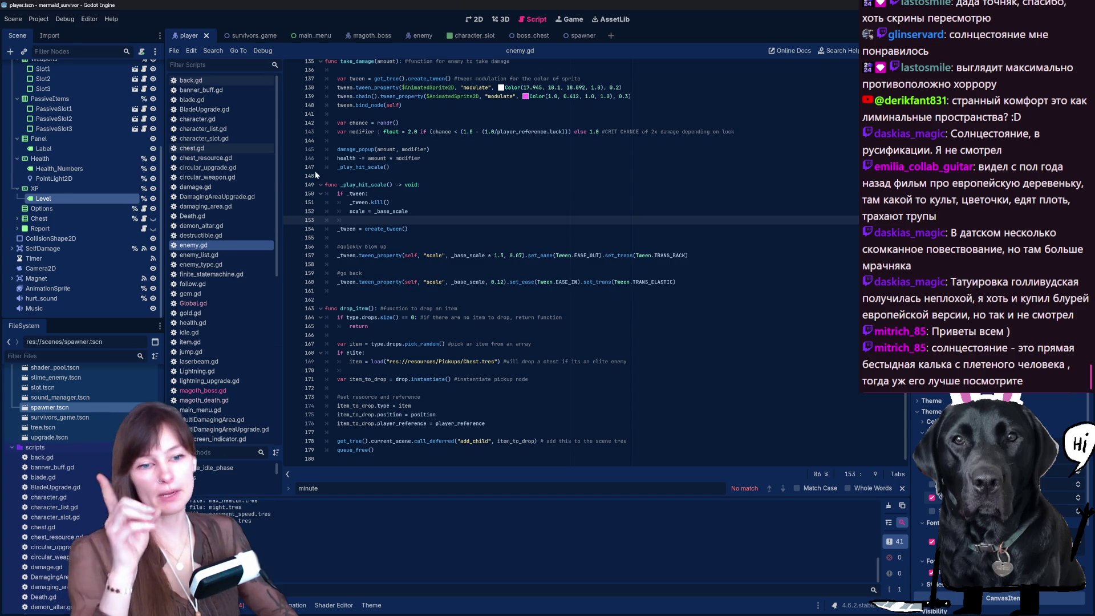
pyautogui.click(360, 35)
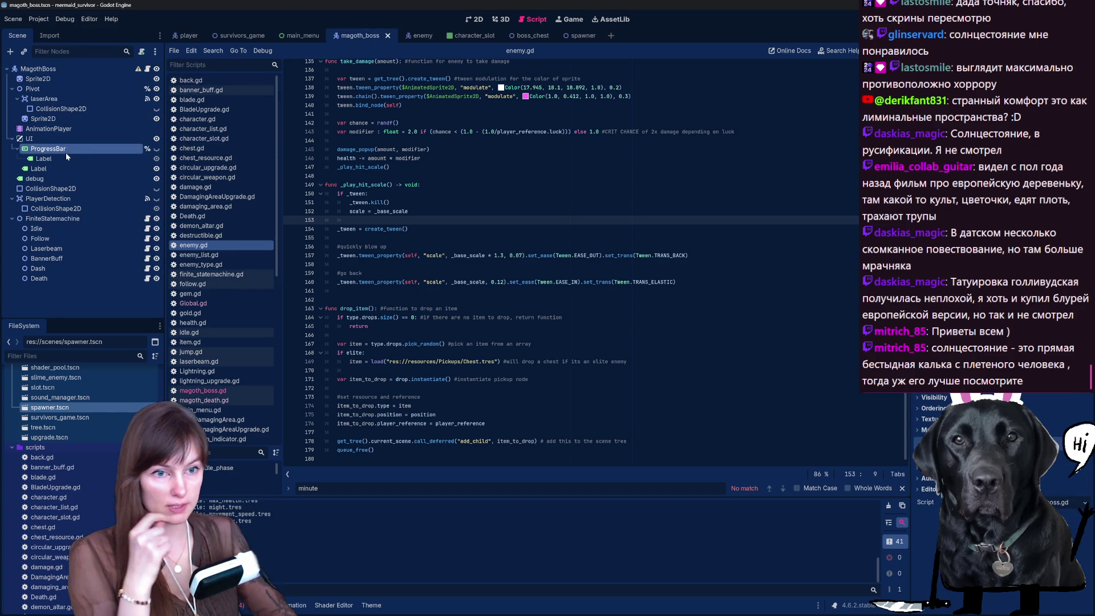
pyautogui.click(478, 19)
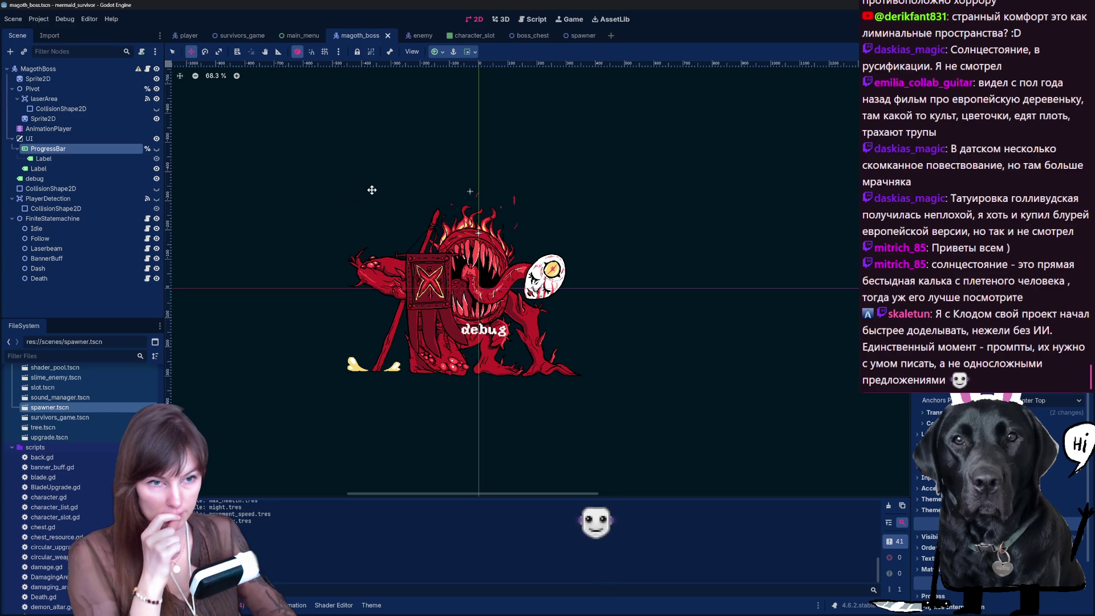
# Drag the 'Magoth, wizard prince' name bar up beside the boss sprite.
pyautogui.moveTo(602, 476); pyautogui.dragTo(599, 282)
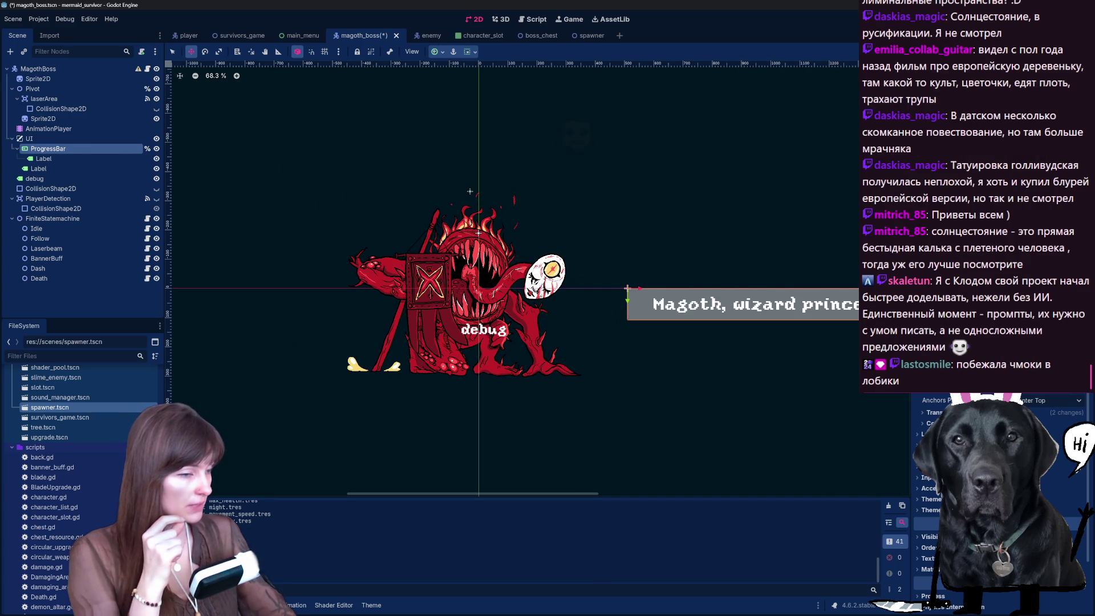
pyautogui.scroll(2, 853, 372)
pyautogui.scroll(-3, 822, 350)
pyautogui.scroll(3, 798, 331)
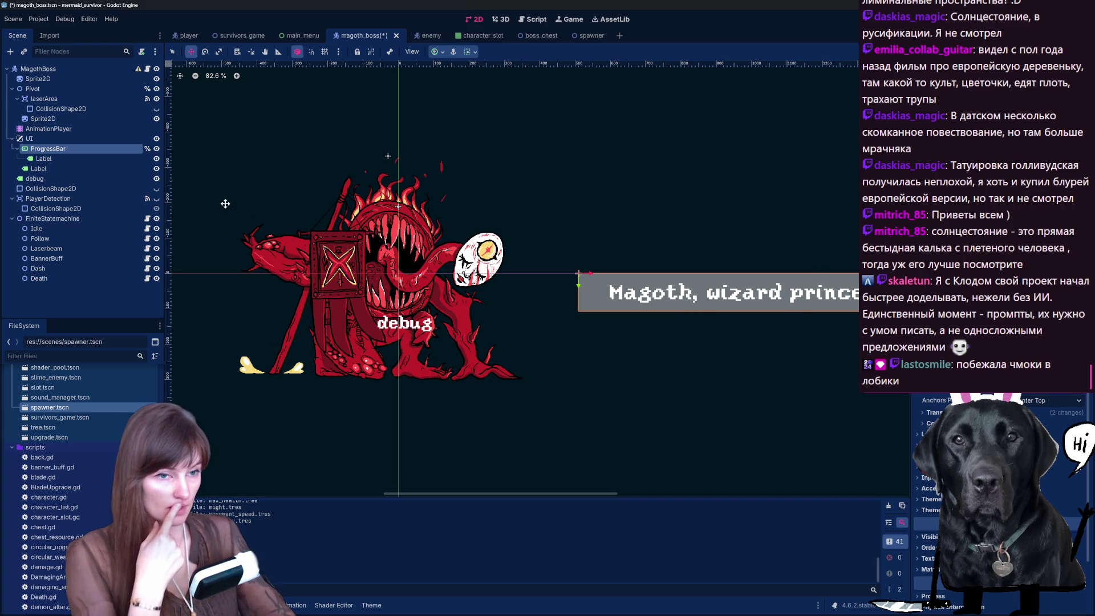
pyautogui.click(71, 159)
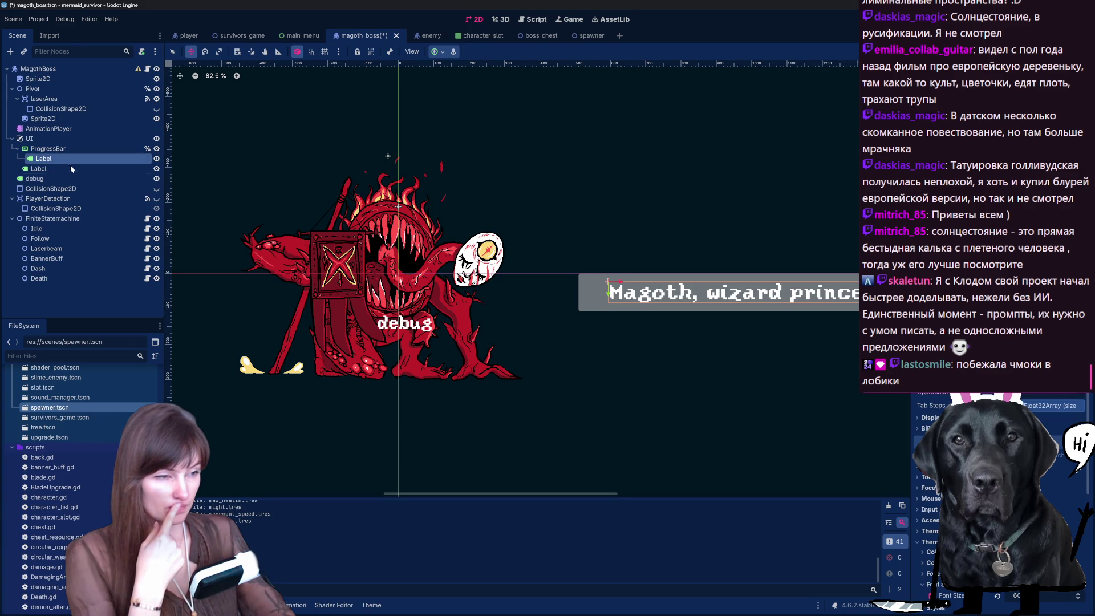
pyautogui.click(71, 168)
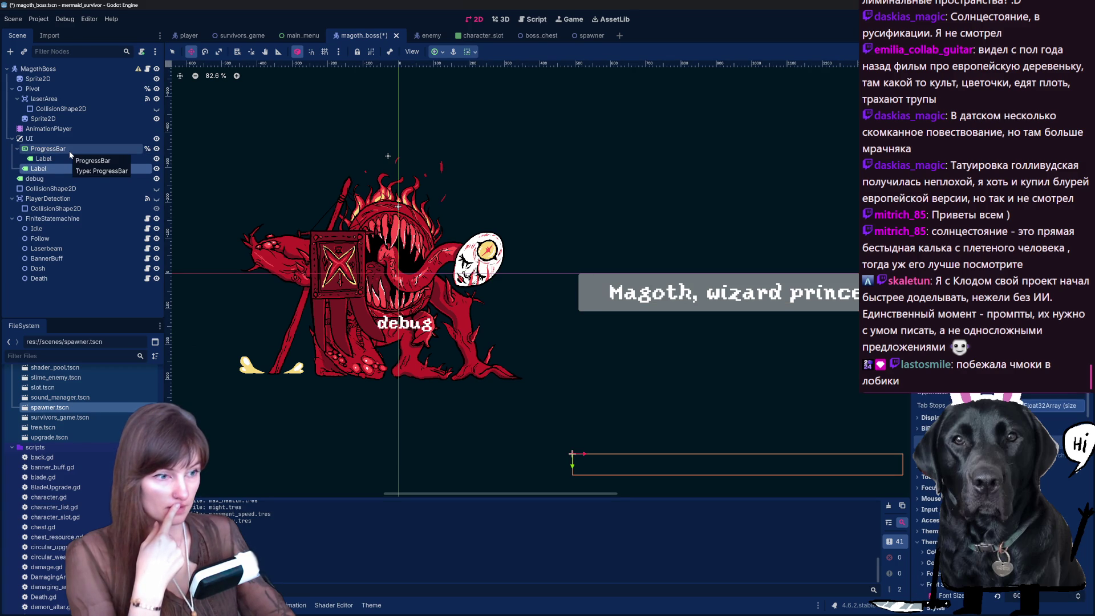
pyautogui.click(52, 149)
pyautogui.scroll(-5, 1001, 471)
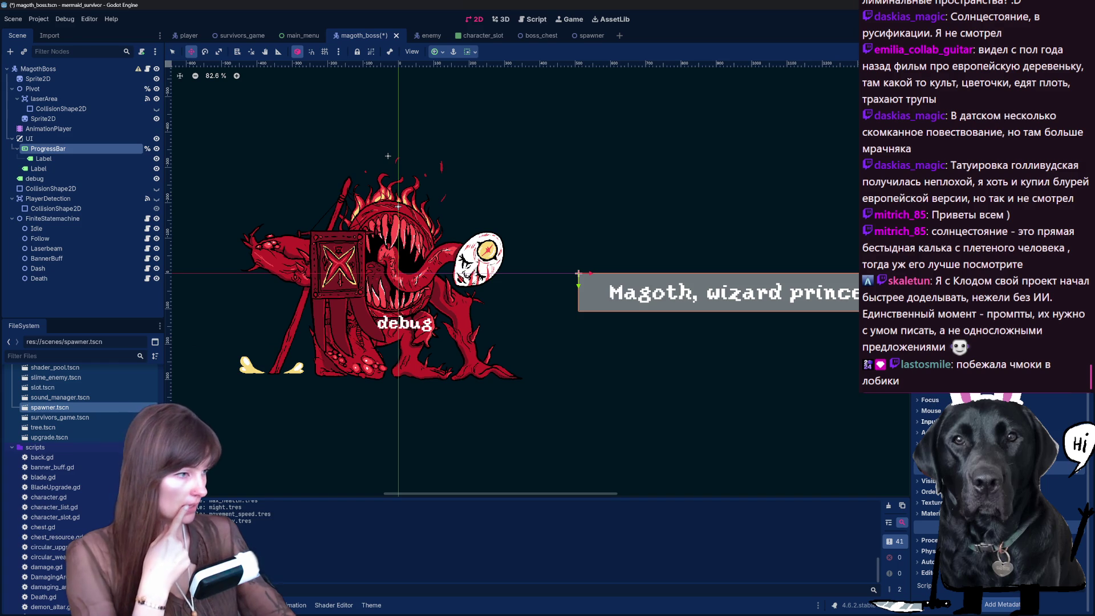
pyautogui.scroll(1, 1001, 471)
pyautogui.click(931, 480)
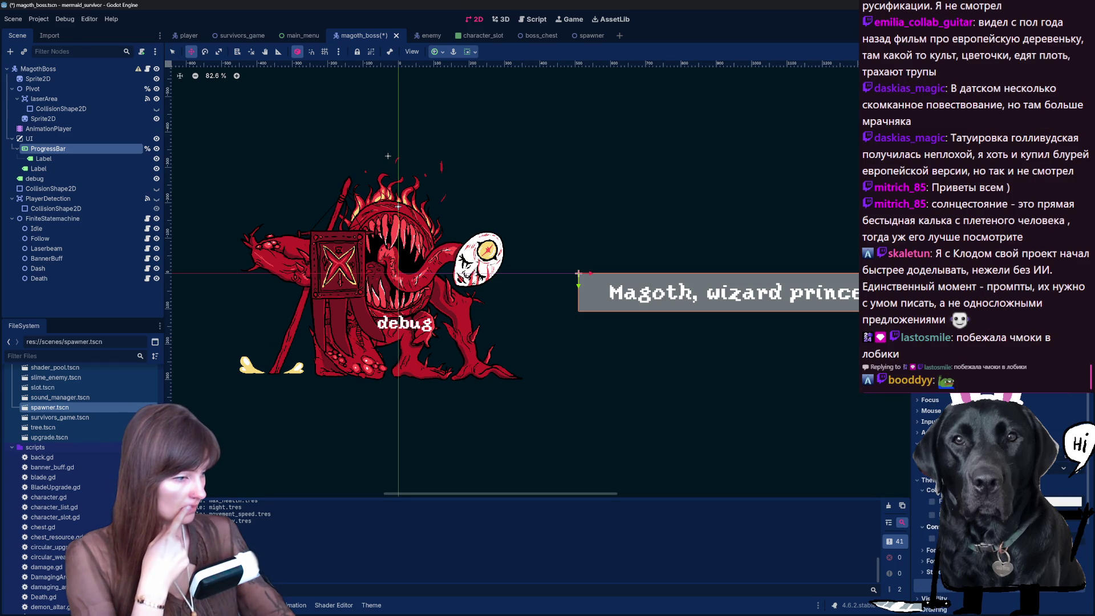
pyautogui.click(931, 481)
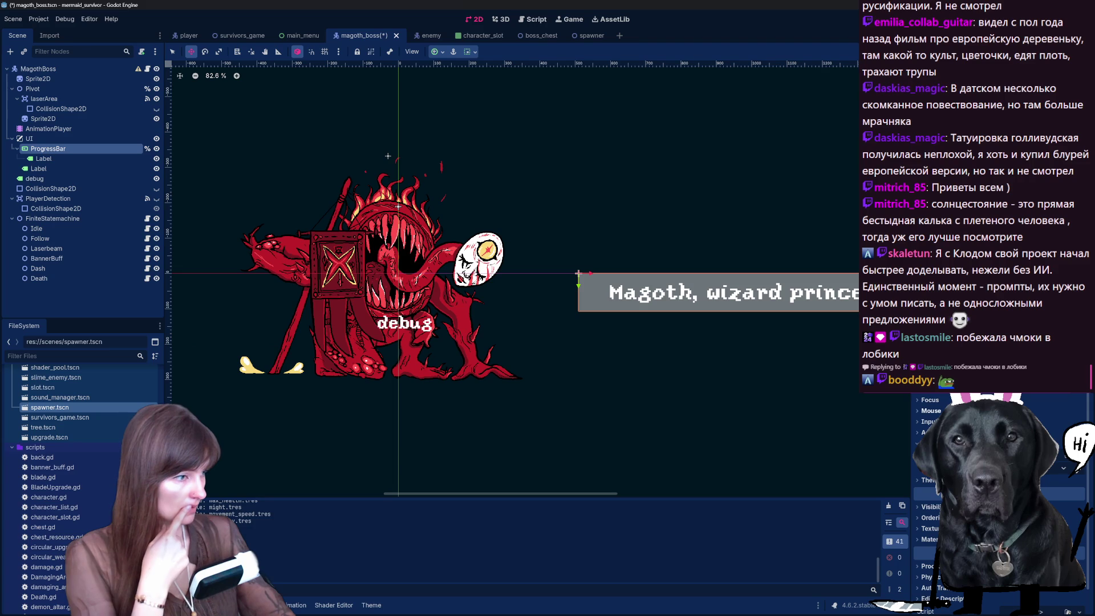
pyautogui.scroll(2, 1001, 471)
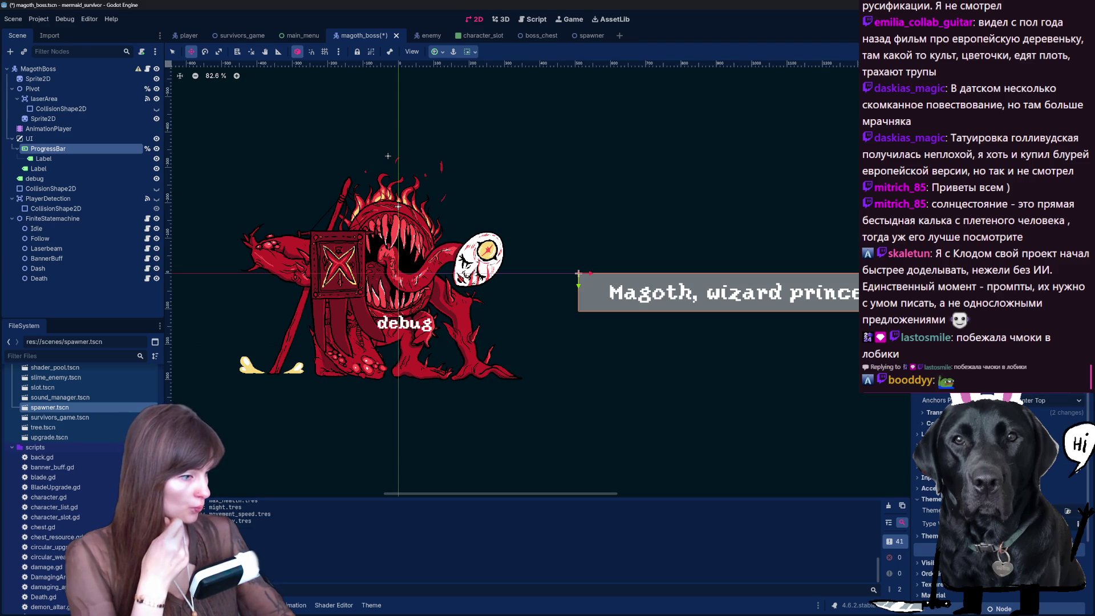
pyautogui.scroll(-3, 1001, 471)
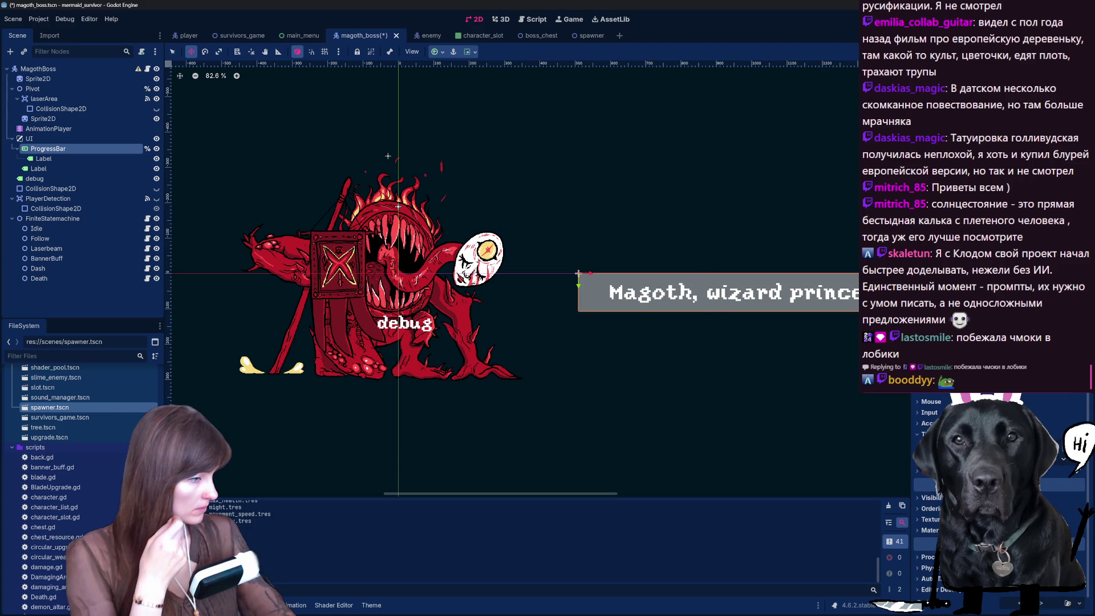
pyautogui.hotkey('ctrl', 's')
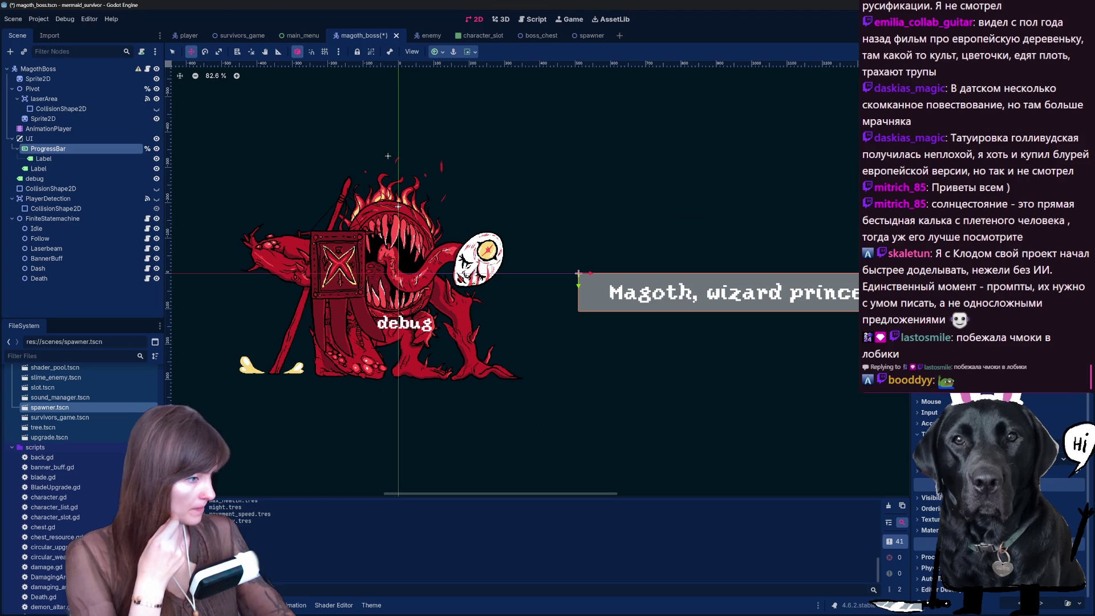
pyautogui.click(1061, 462)
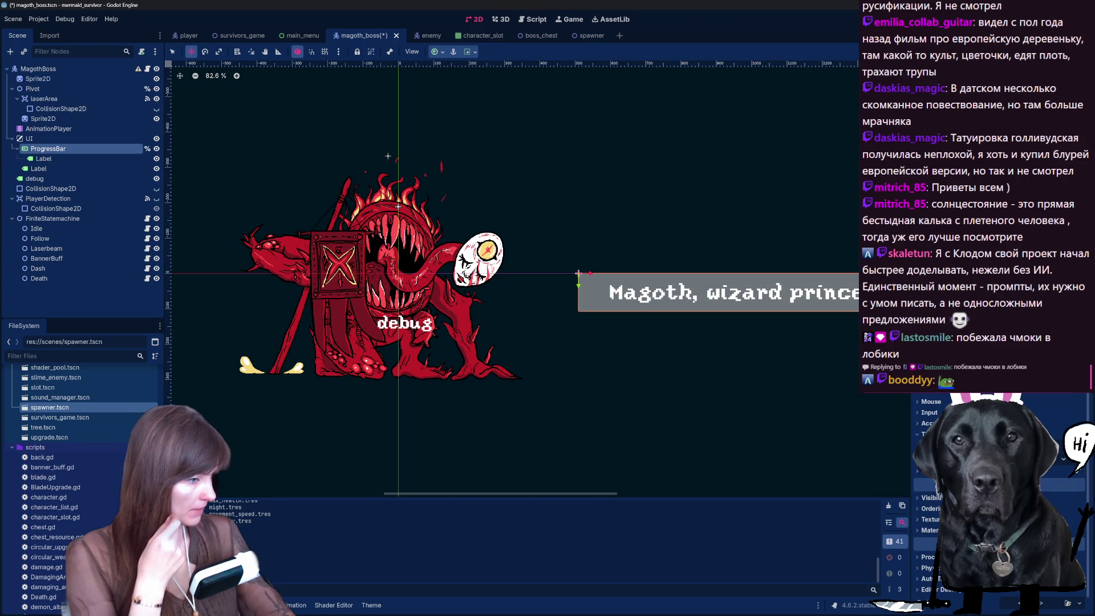
pyautogui.click(1061, 484)
pyautogui.click(939, 493)
pyautogui.click(939, 492)
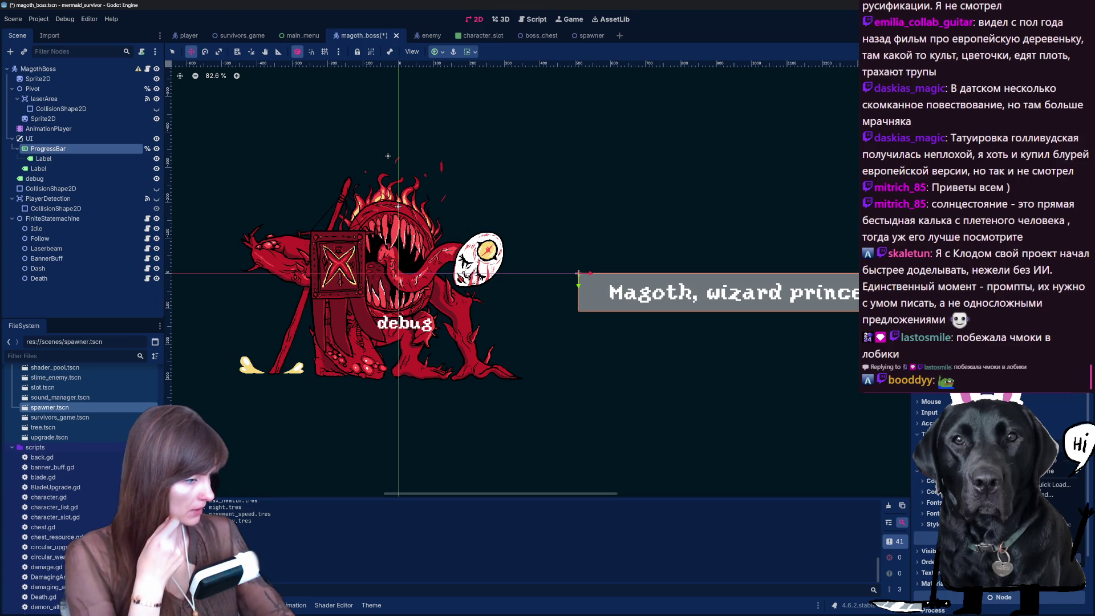
pyautogui.scroll(3, 938, 492)
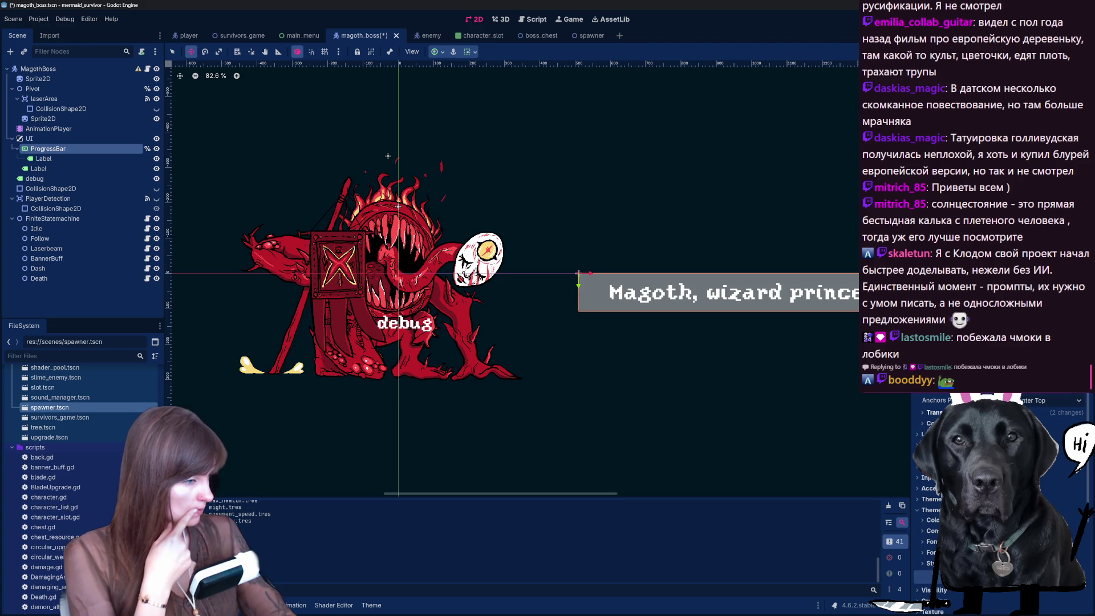
pyautogui.click(936, 413)
pyautogui.click(938, 413)
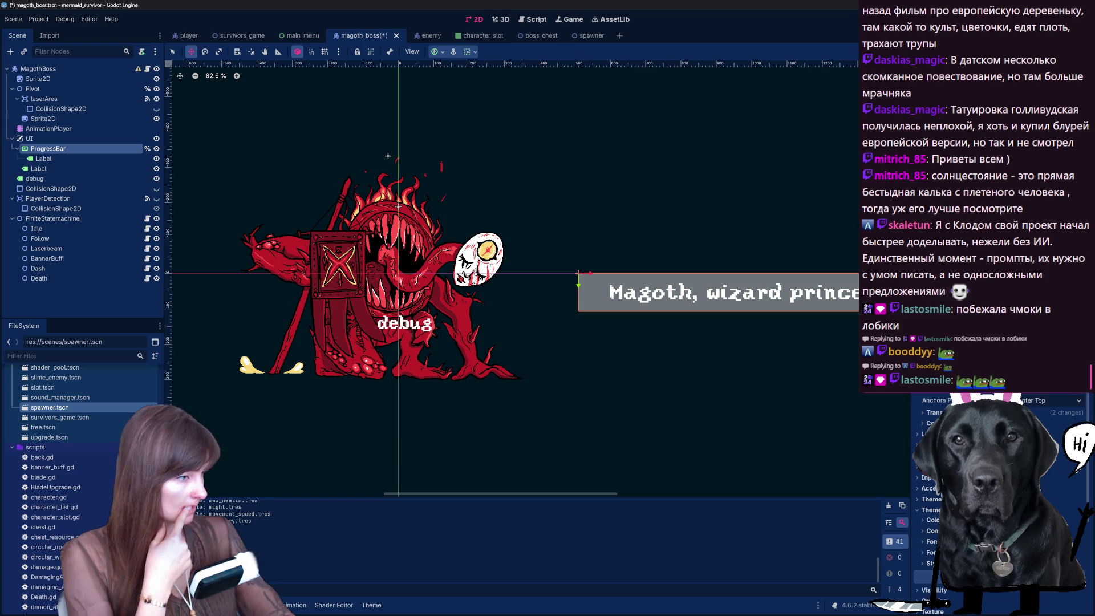
pyautogui.click(934, 413)
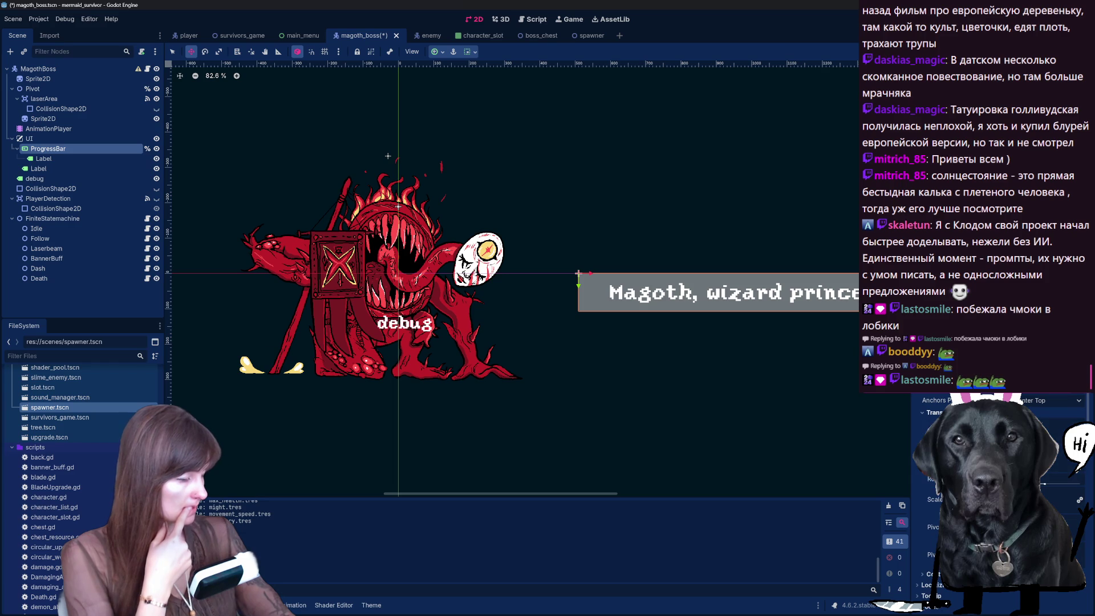
pyautogui.click(935, 413)
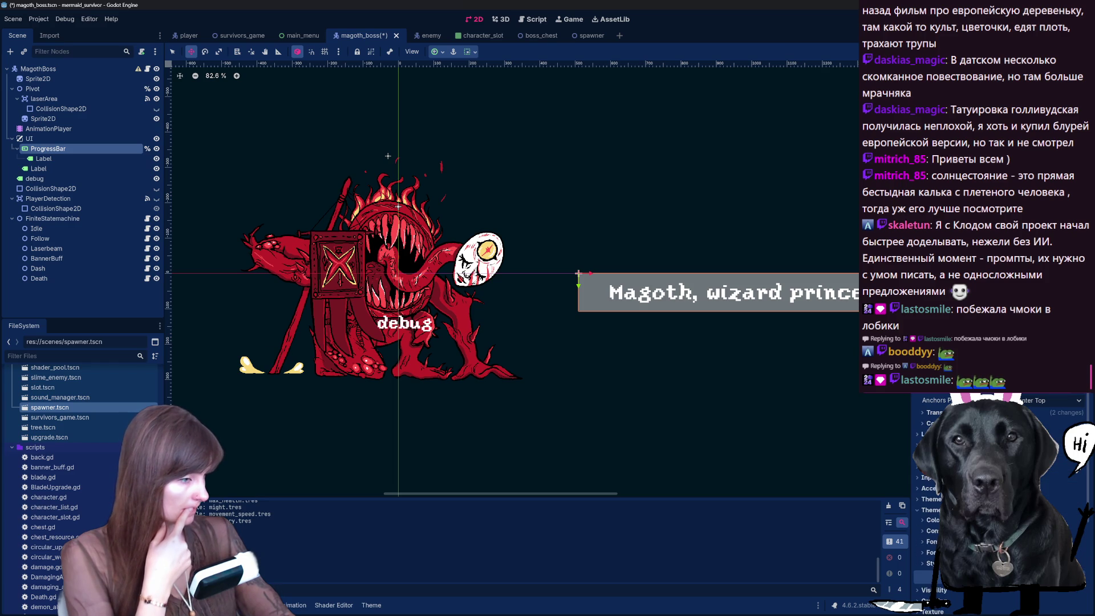
pyautogui.scroll(-1, 933, 496)
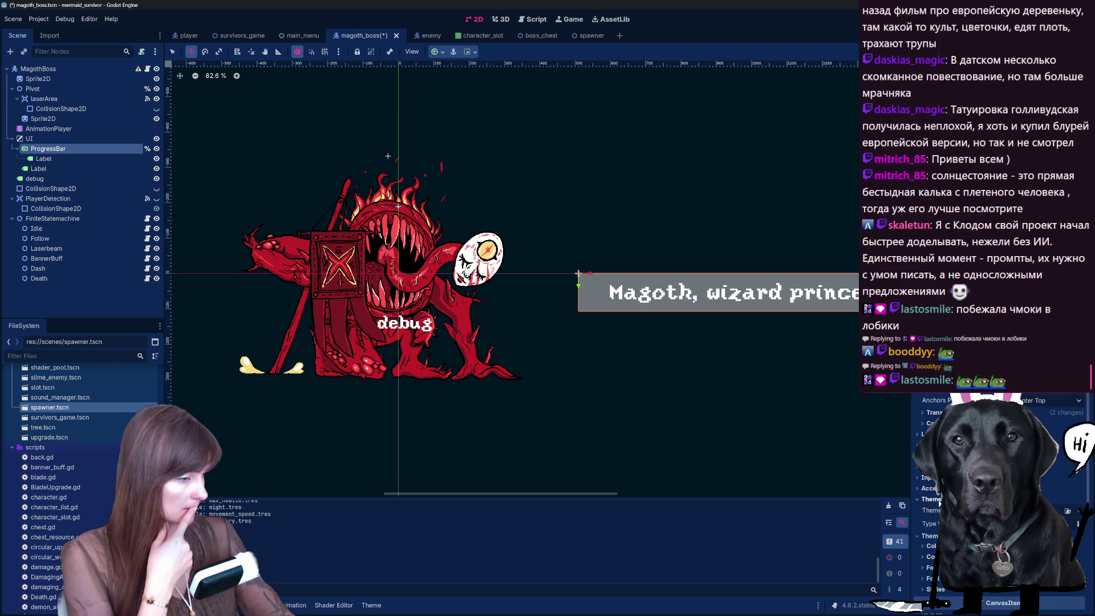
pyautogui.scroll(-2, 937, 514)
pyautogui.scroll(-2, 932, 497)
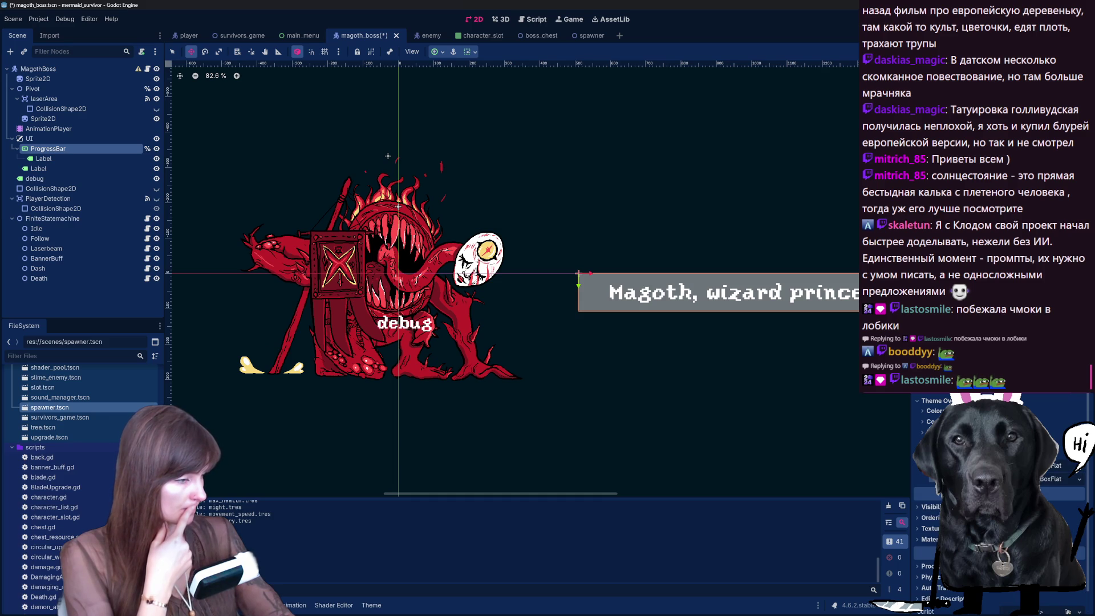
pyautogui.click(938, 432)
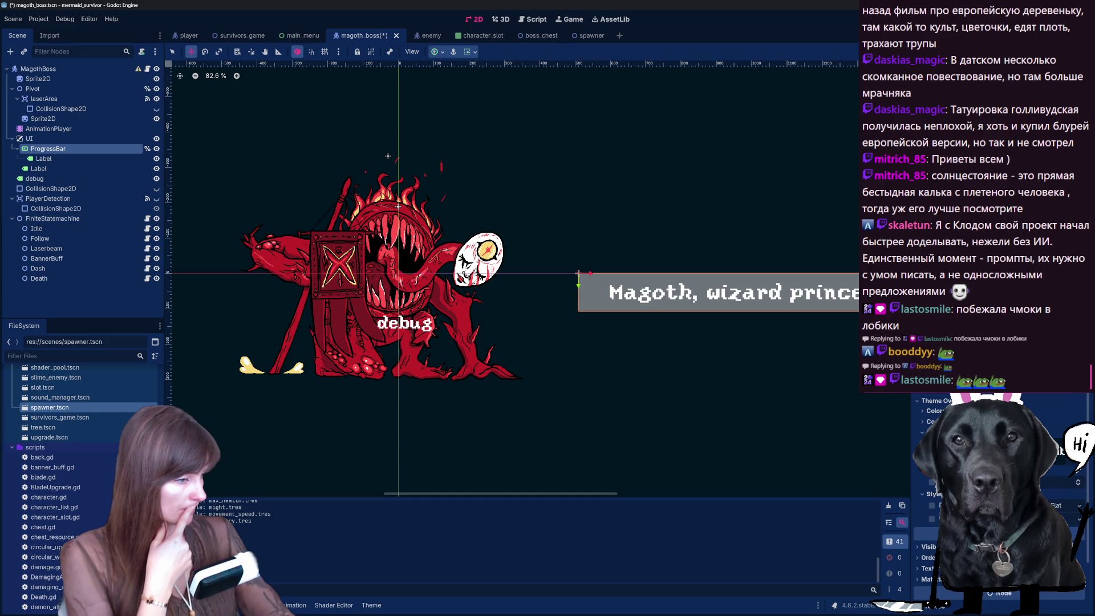
pyautogui.click(938, 421)
pyautogui.click(938, 507)
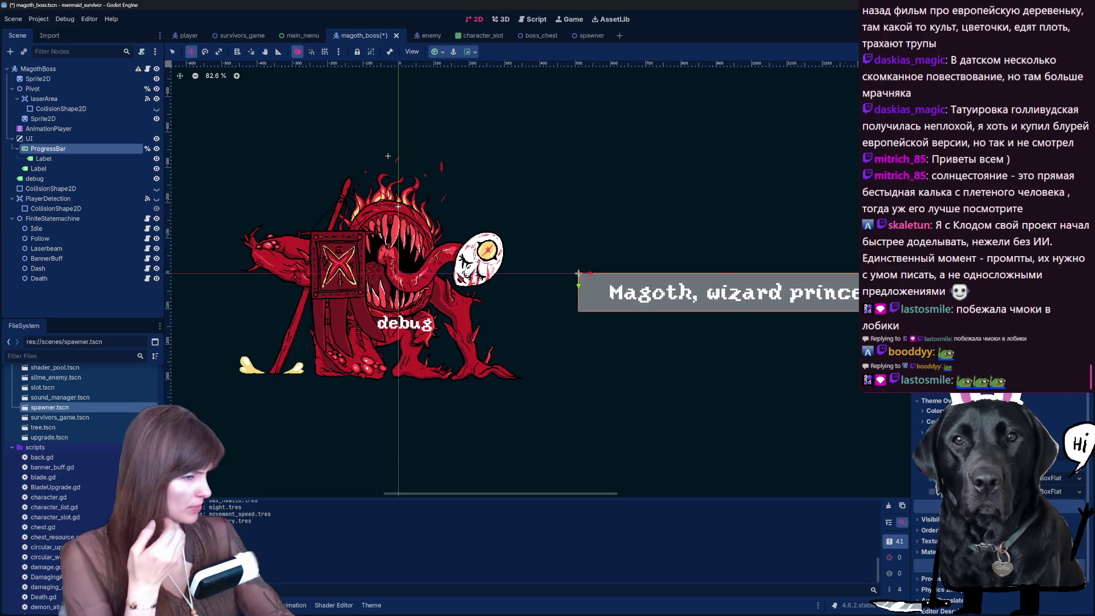
pyautogui.click(938, 491)
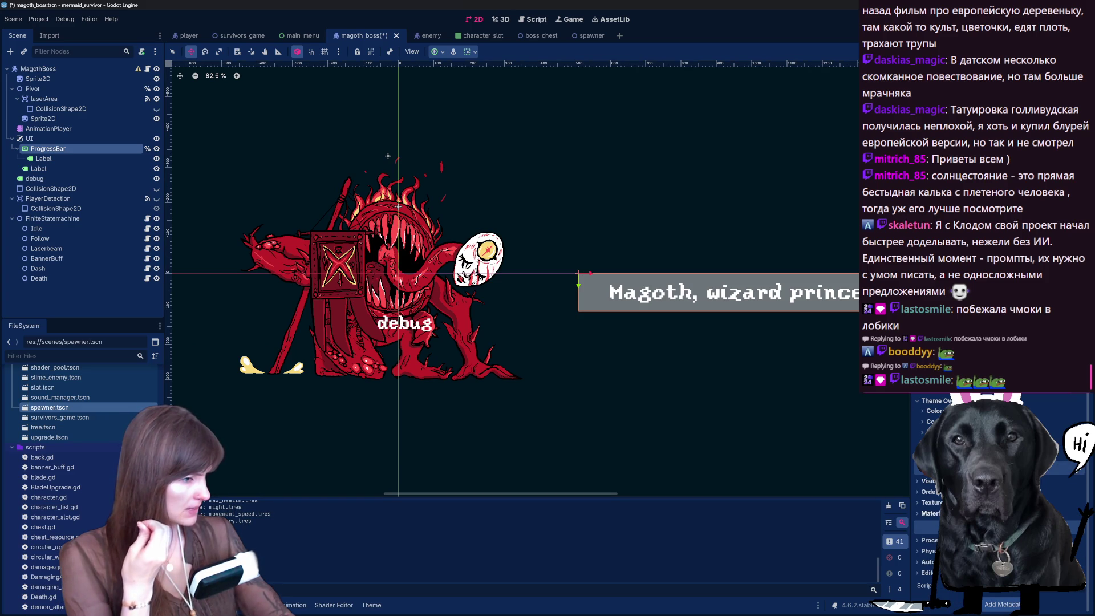
pyautogui.click(936, 503)
pyautogui.click(937, 503)
pyautogui.click(937, 513)
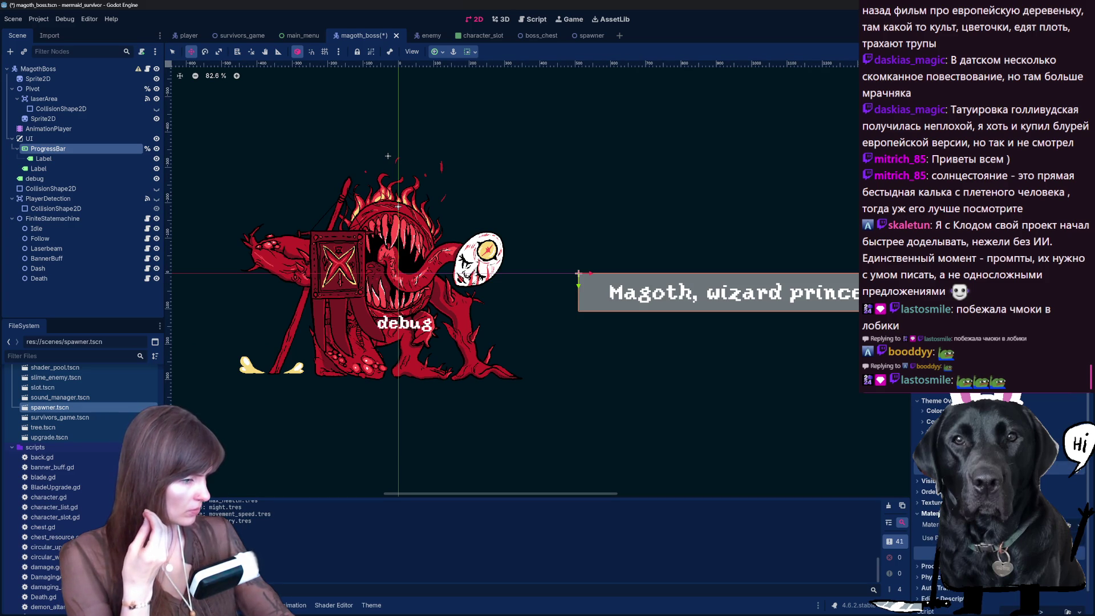
pyautogui.scroll(5, 940, 492)
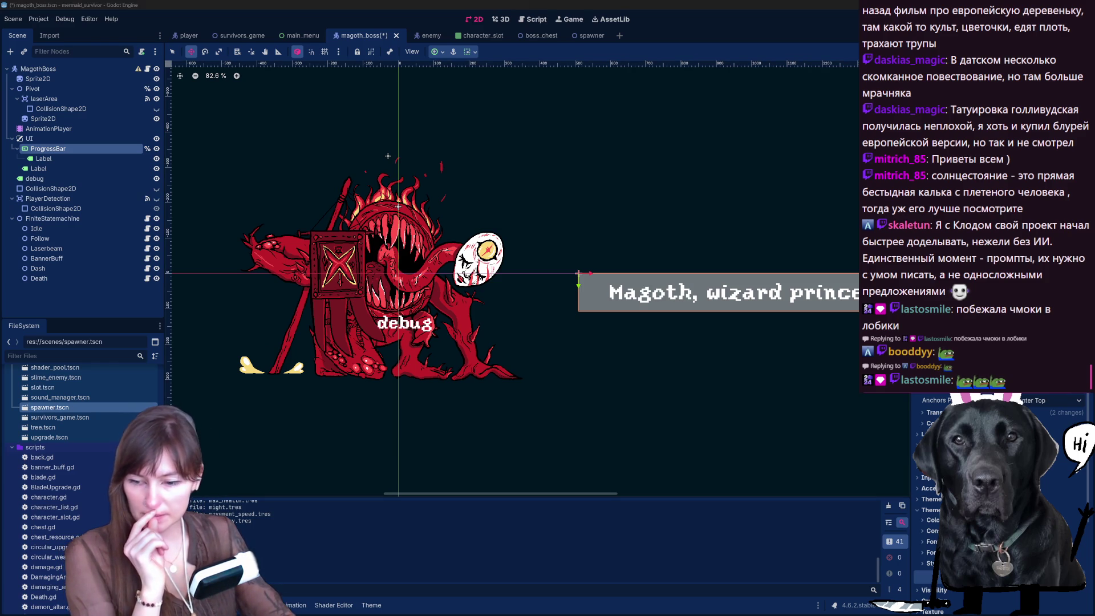
pyautogui.hotkey('alt', 'Tab')
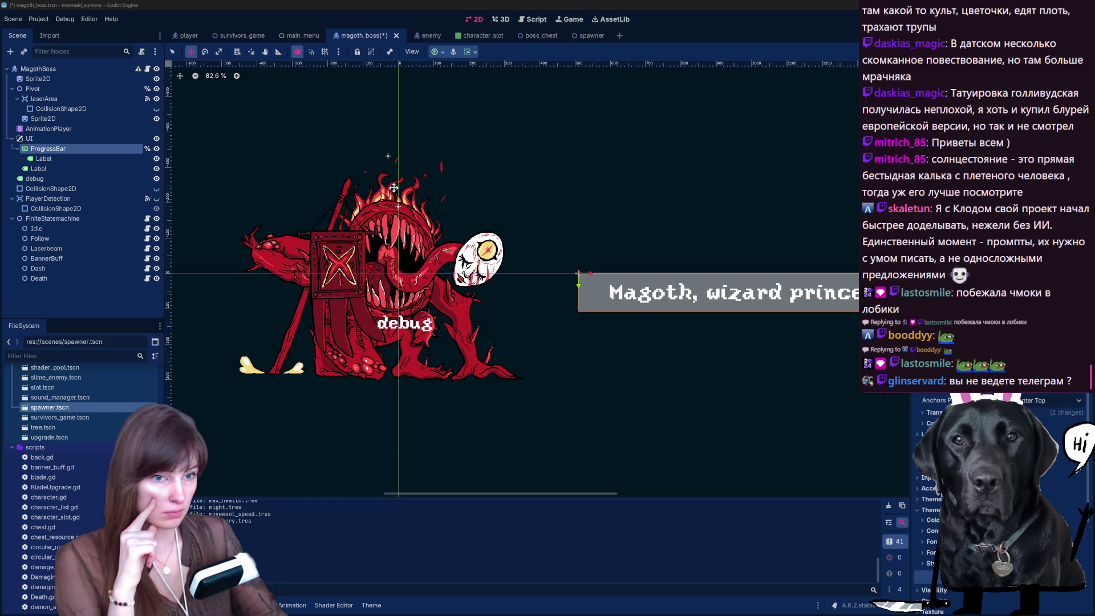
# Add a TextureProgressBar under UI, nest the Label beneath it, and open magoth_boss.gd.
pyautogui.rightClick(34, 138)
pyautogui.click(83, 146)
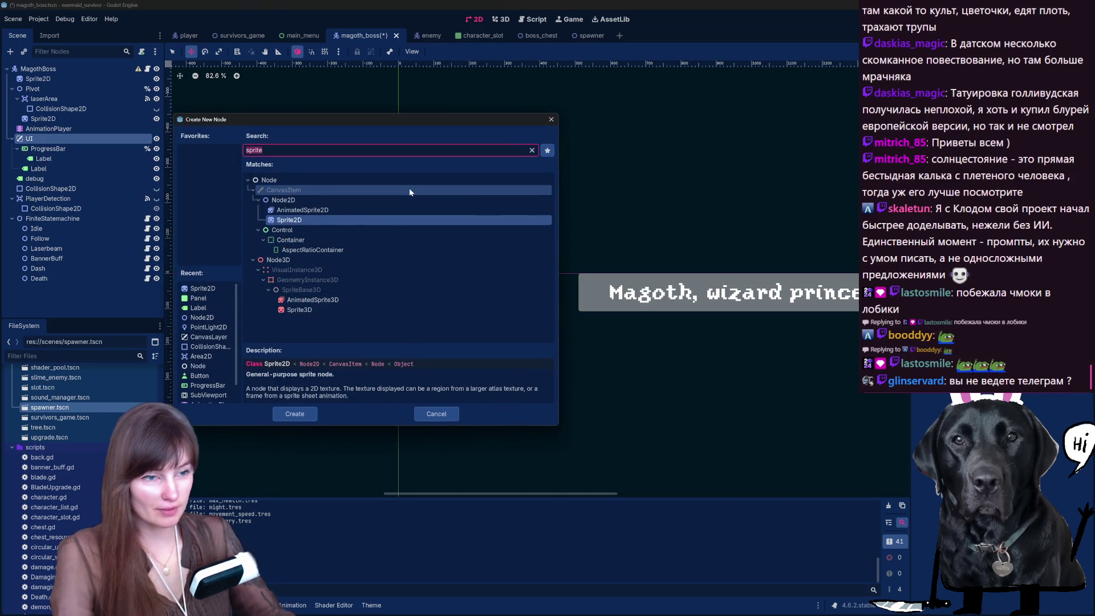
pyautogui.write('texture')
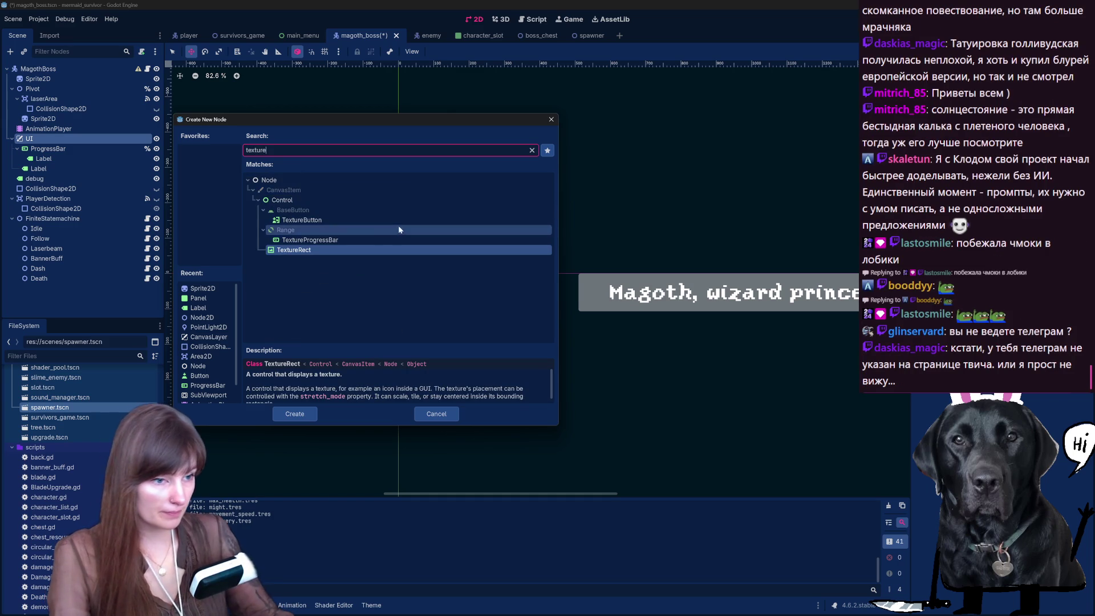
pyautogui.doubleClick(367, 240)
pyautogui.moveTo(43, 159); pyautogui.dragTo(60, 178)
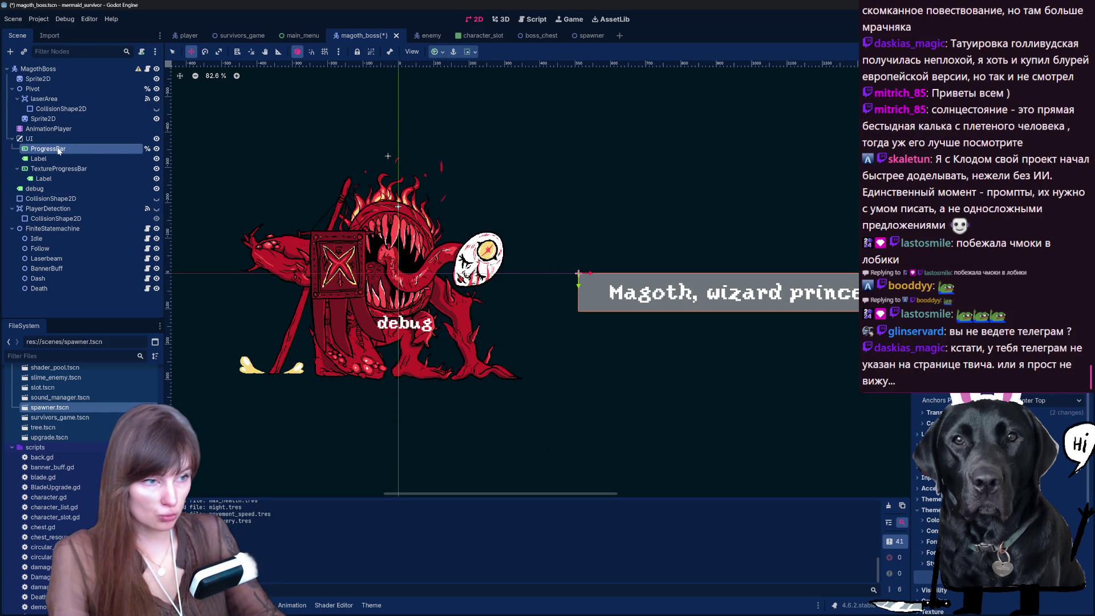
pyautogui.click(59, 168)
pyautogui.scroll(-3, 577, 221)
pyautogui.scroll(-4, 659, 227)
pyautogui.scroll(3, 659, 227)
pyautogui.scroll(1, 463, 304)
pyautogui.scroll(1, 462, 304)
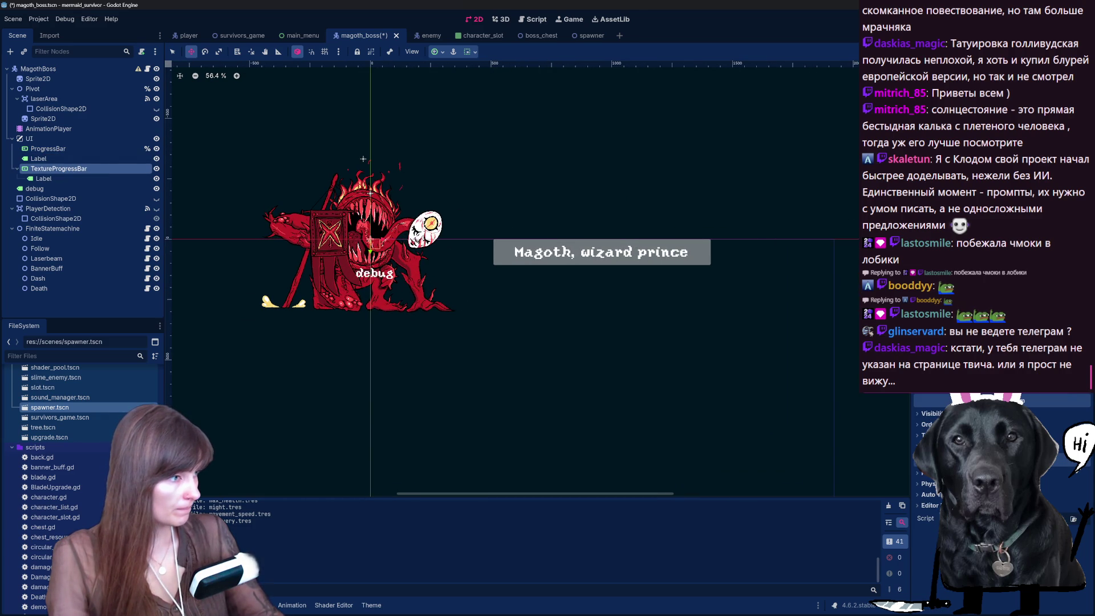
pyautogui.scroll(2, 933, 445)
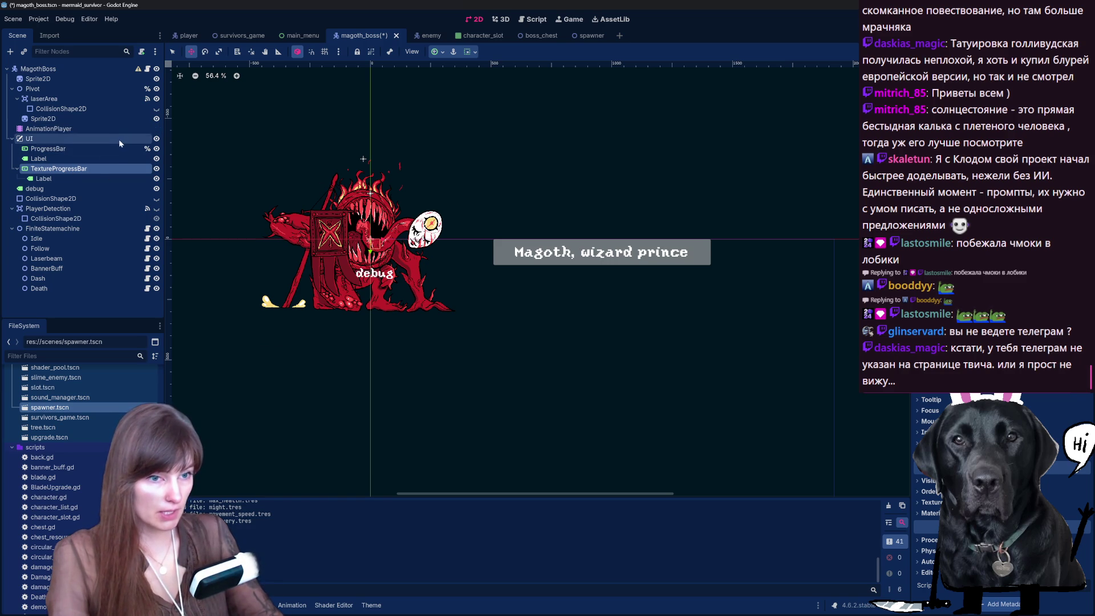
pyautogui.click(148, 68)
# Search the script for 'progre', inspect the health setter, then save and run the game.
pyautogui.click(340, 488)
pyautogui.hotkey('ctrl', 'a')
pyautogui.write('pro')
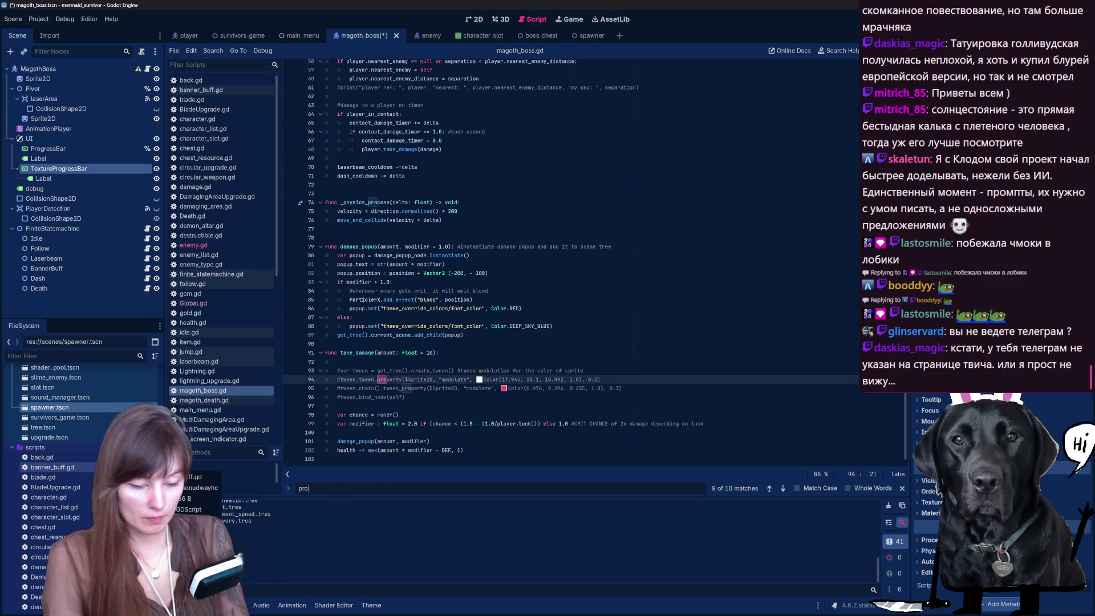
pyautogui.write('gre')
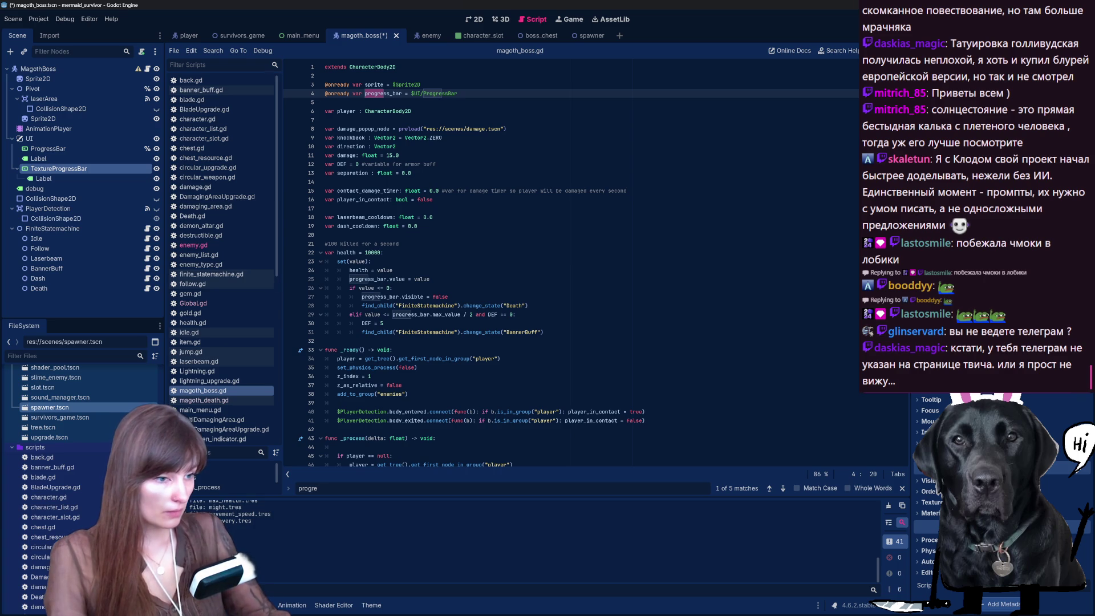
pyautogui.moveTo(326, 248); pyautogui.dragTo(531, 331)
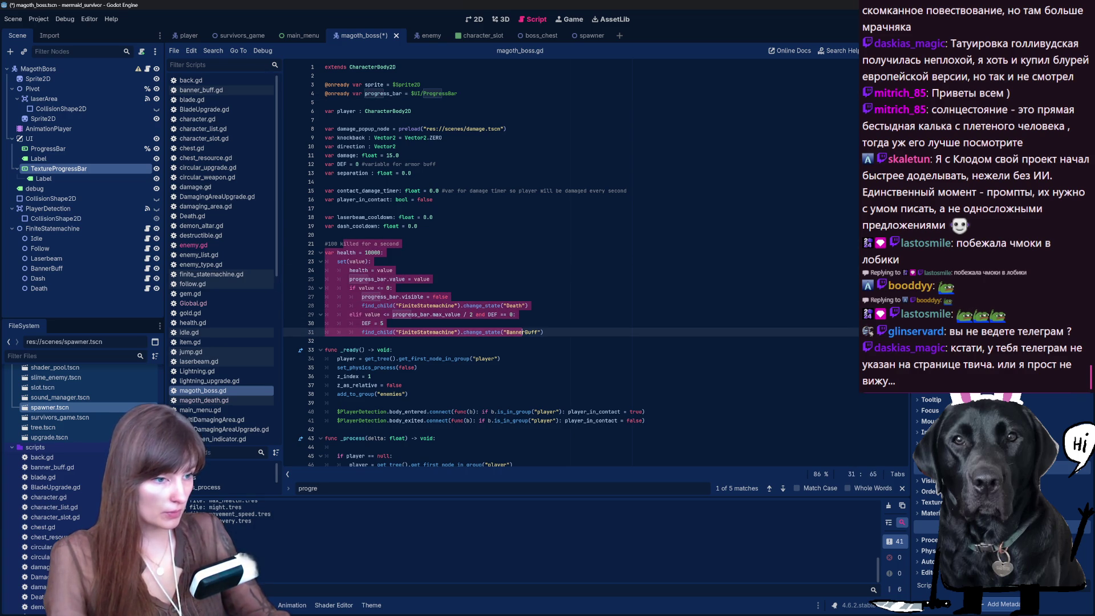
pyautogui.click(531, 306)
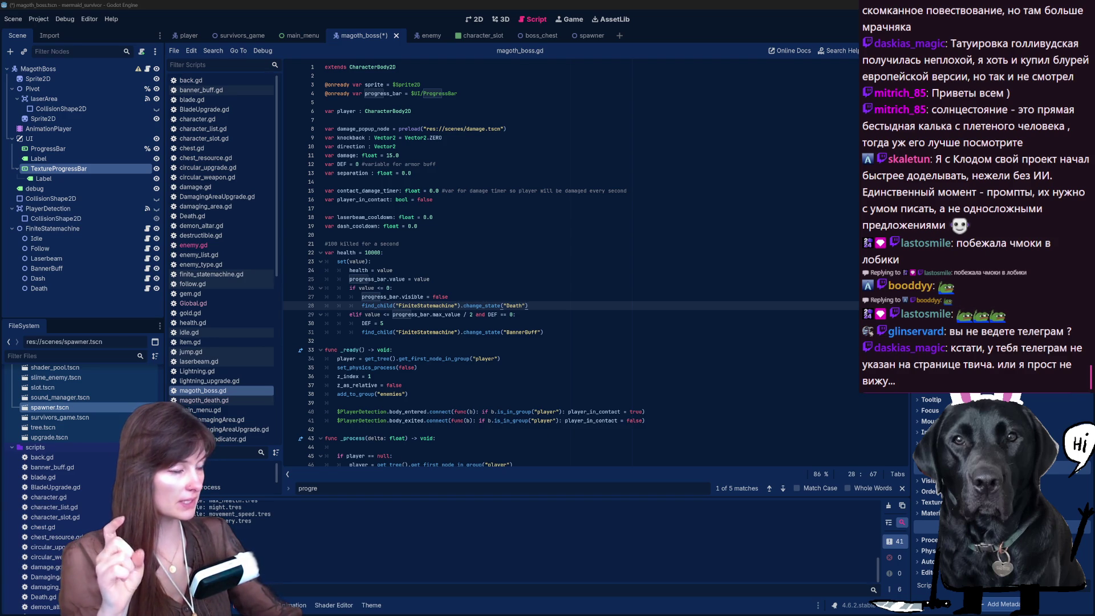
pyautogui.press('F5')
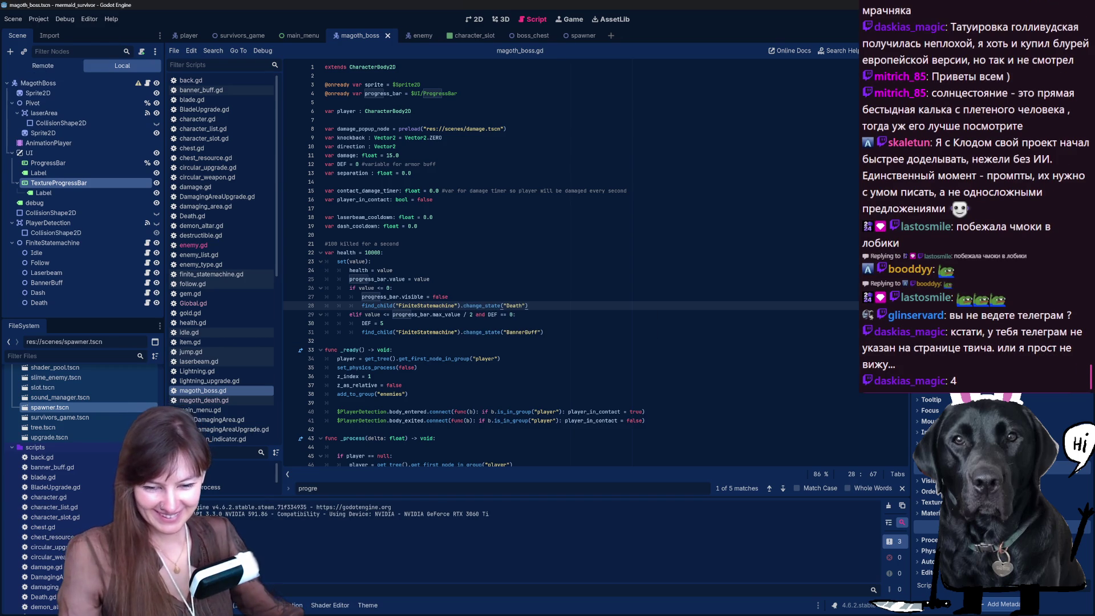
# Start a run with the chosen character and check the pause and settings menus.
pyautogui.click(452, 161)
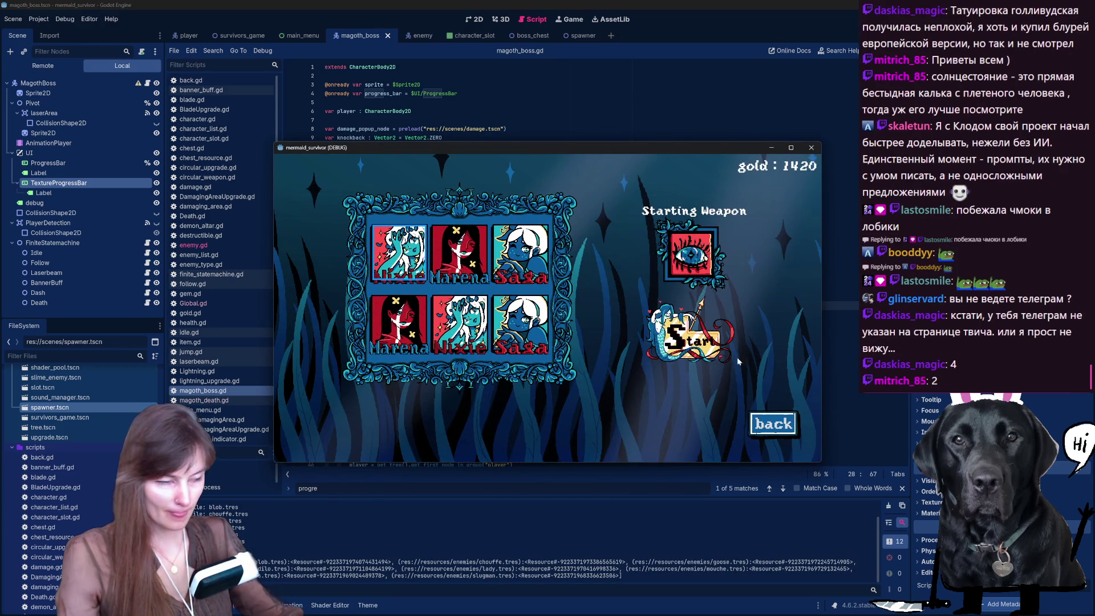
pyautogui.click(683, 344)
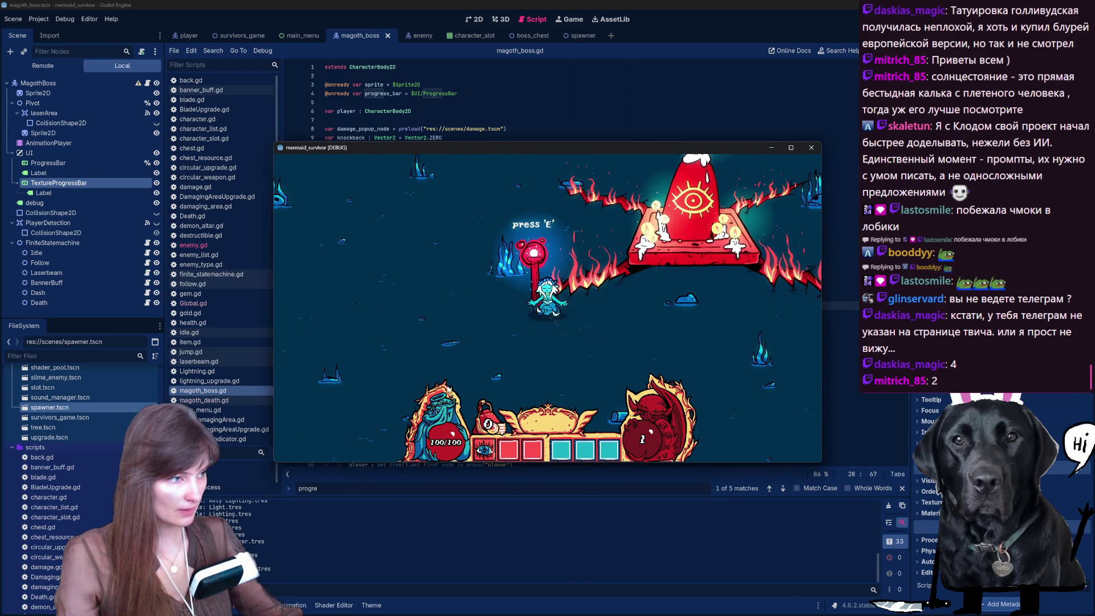
pyautogui.press('Escape')
pyautogui.click(319, 436)
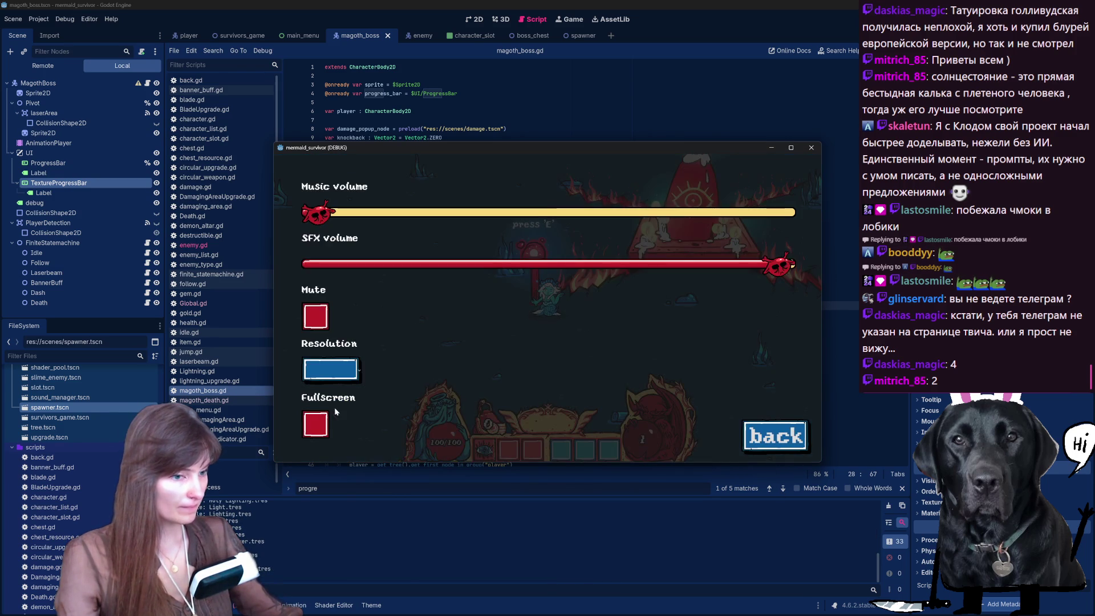
pyautogui.press('Escape')
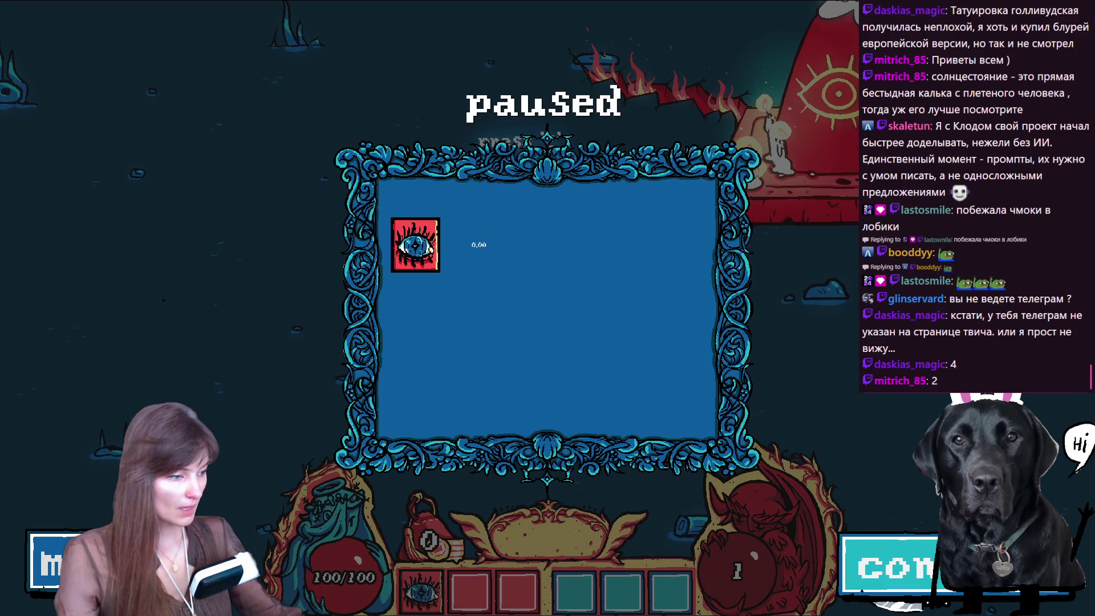
pyautogui.press('Escape')
# Move around the altar with WASD, dodging and firing at enemies until leveling up.
pyautogui.press('w')
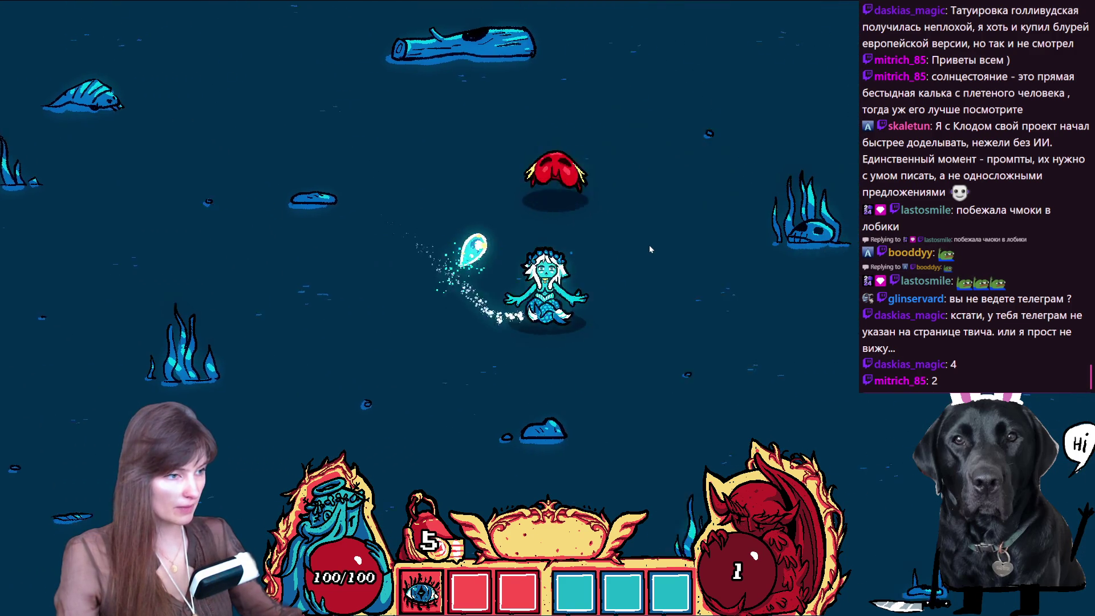
pyautogui.press('w')
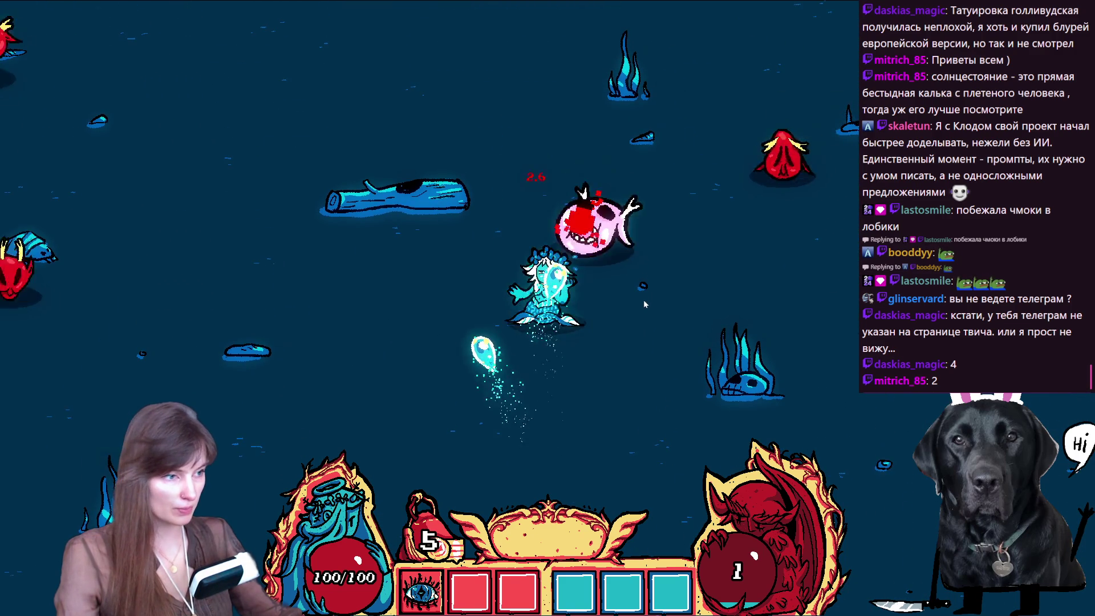
pyautogui.press('w')
pyautogui.press('s')
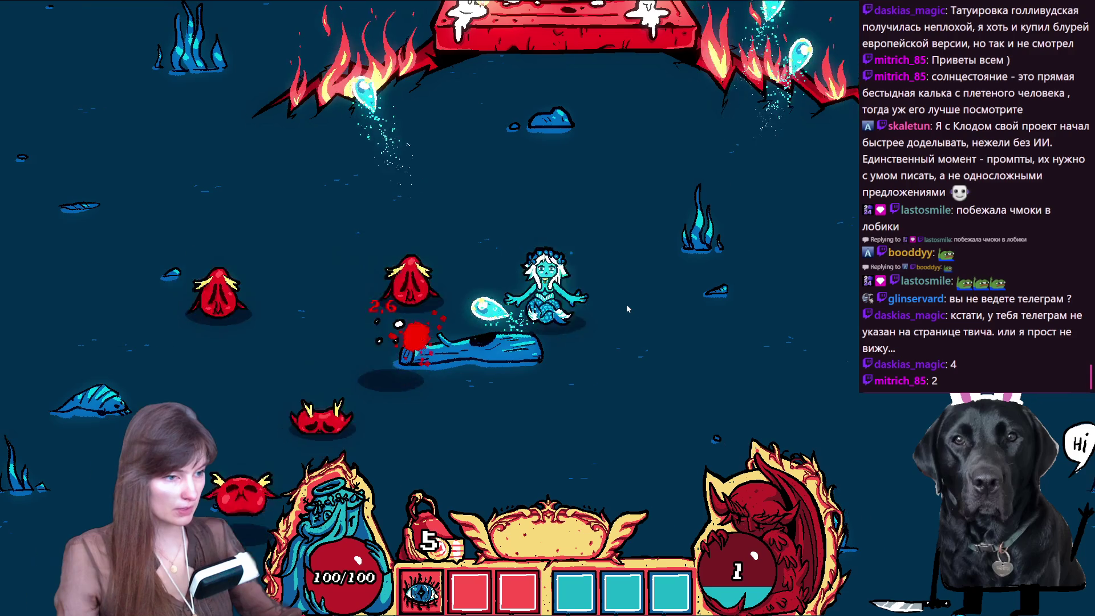
pyautogui.press('w')
pyautogui.press('a')
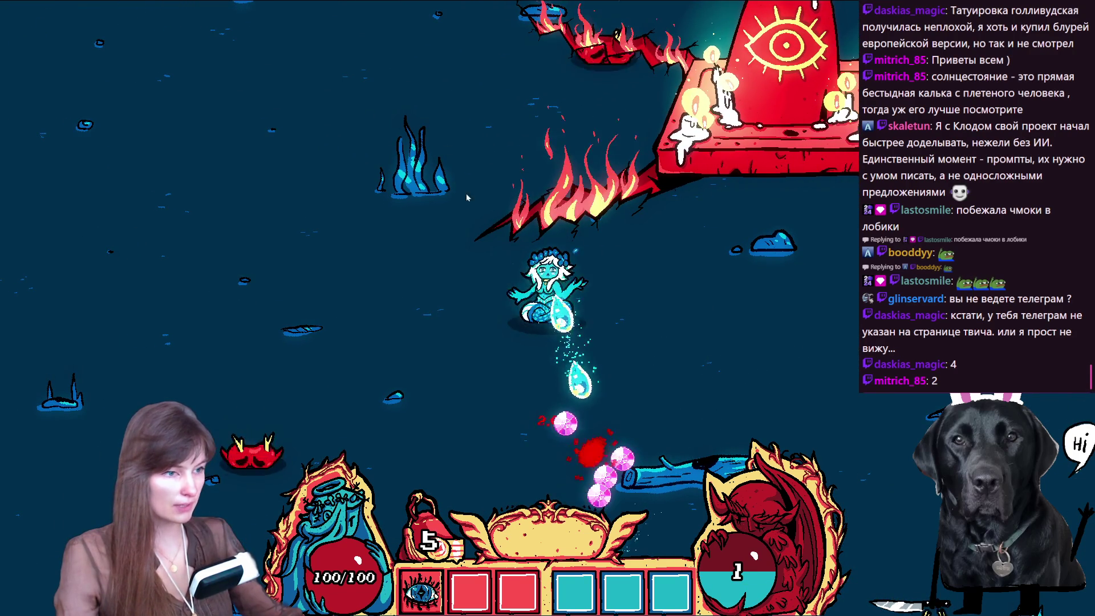
pyautogui.press('s')
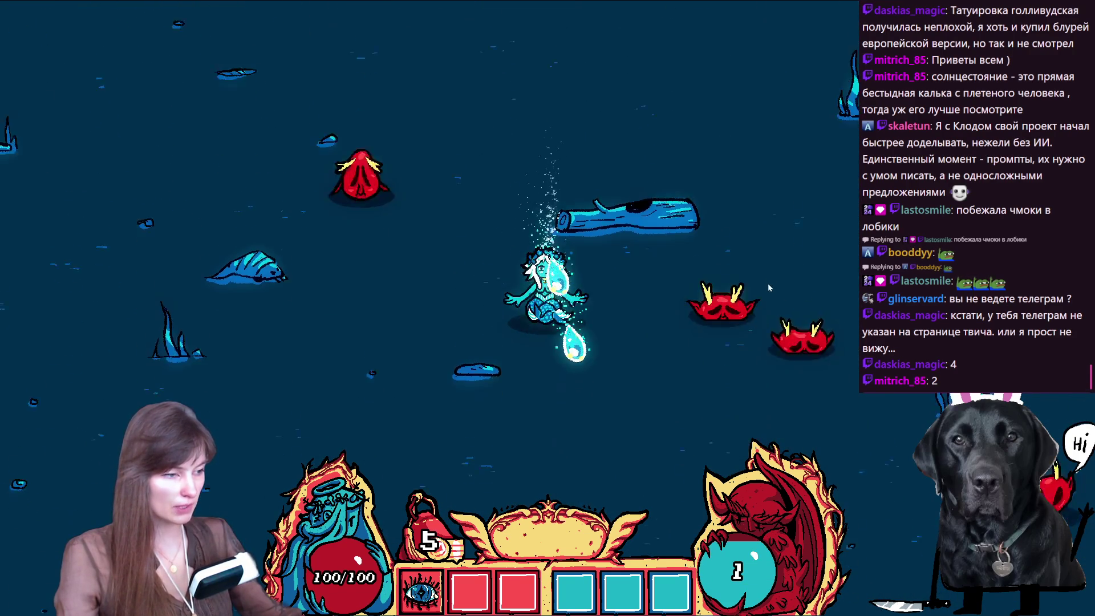
pyautogui.press('w')
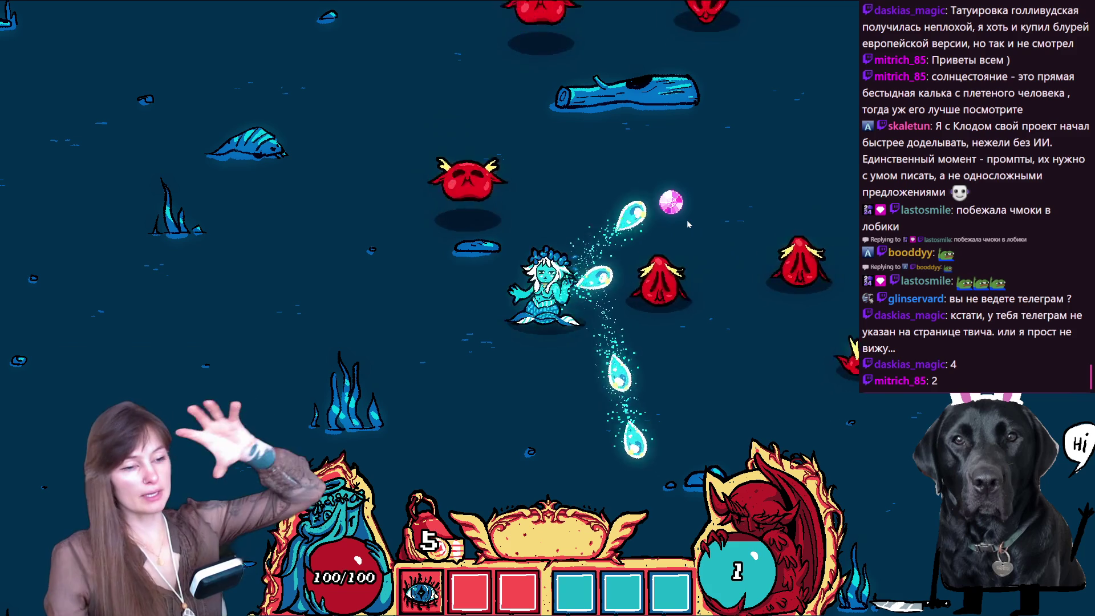
pyautogui.click(687, 221)
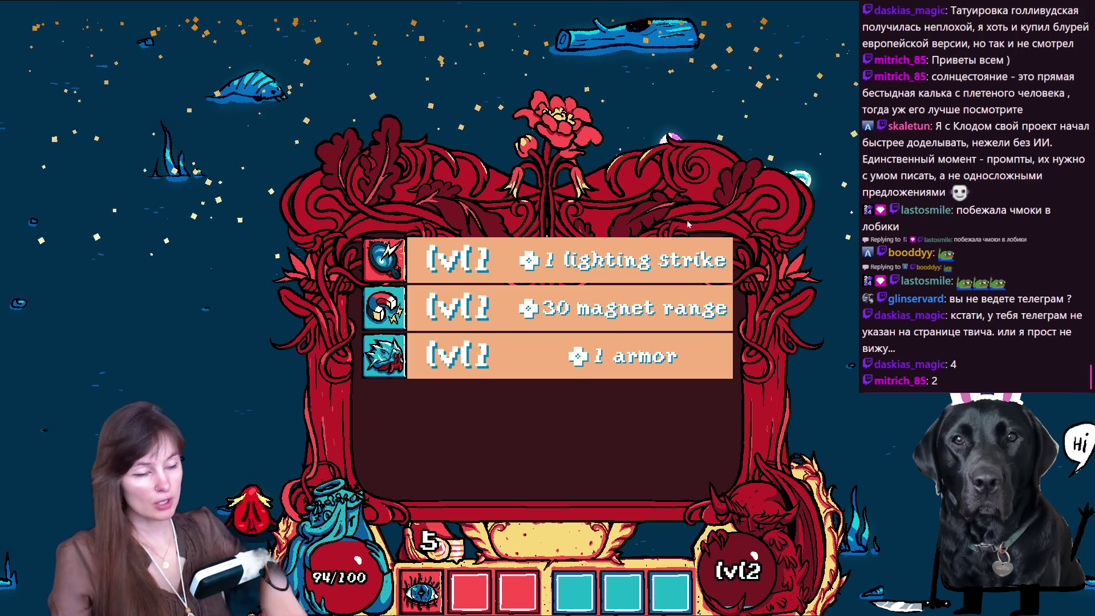
# Pick level-up upgrades including health regeneration, then pause and quit to the main menu.
pyautogui.click(548, 261)
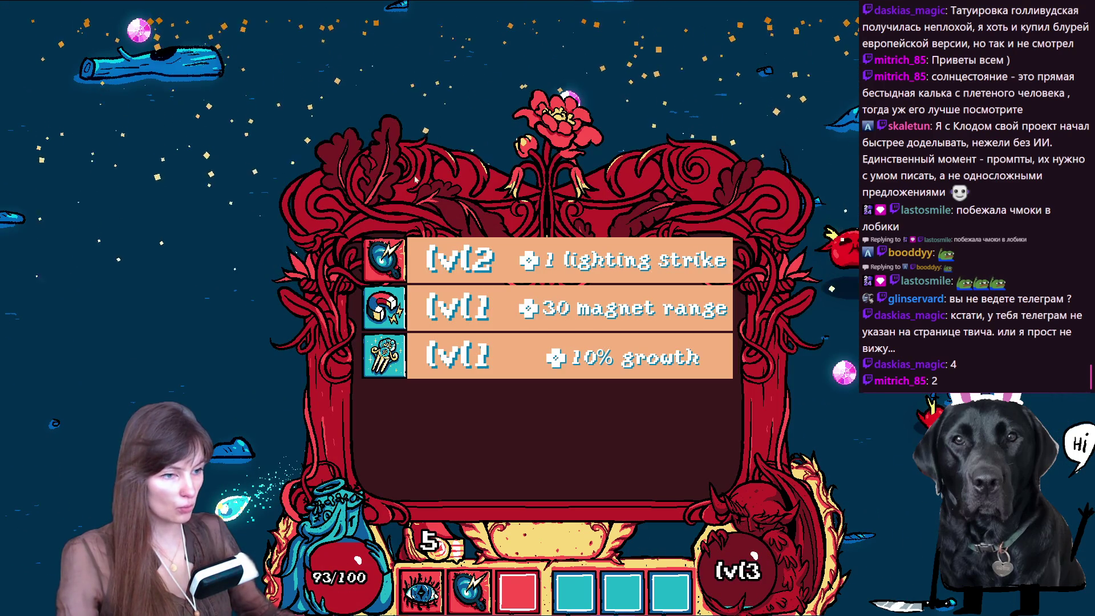
pyautogui.press('Return')
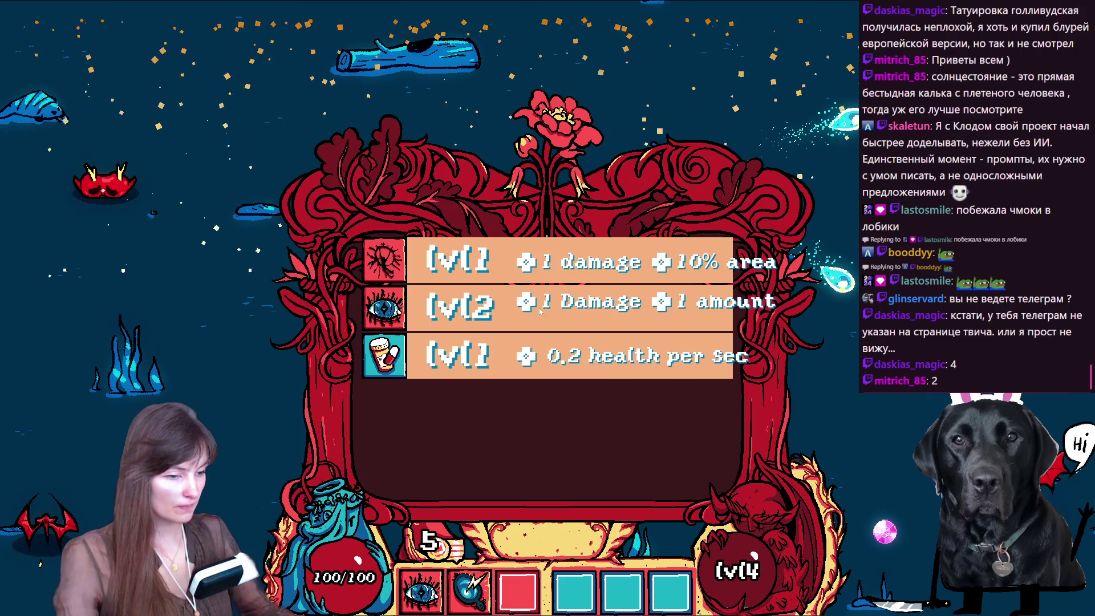
pyautogui.click(539, 311)
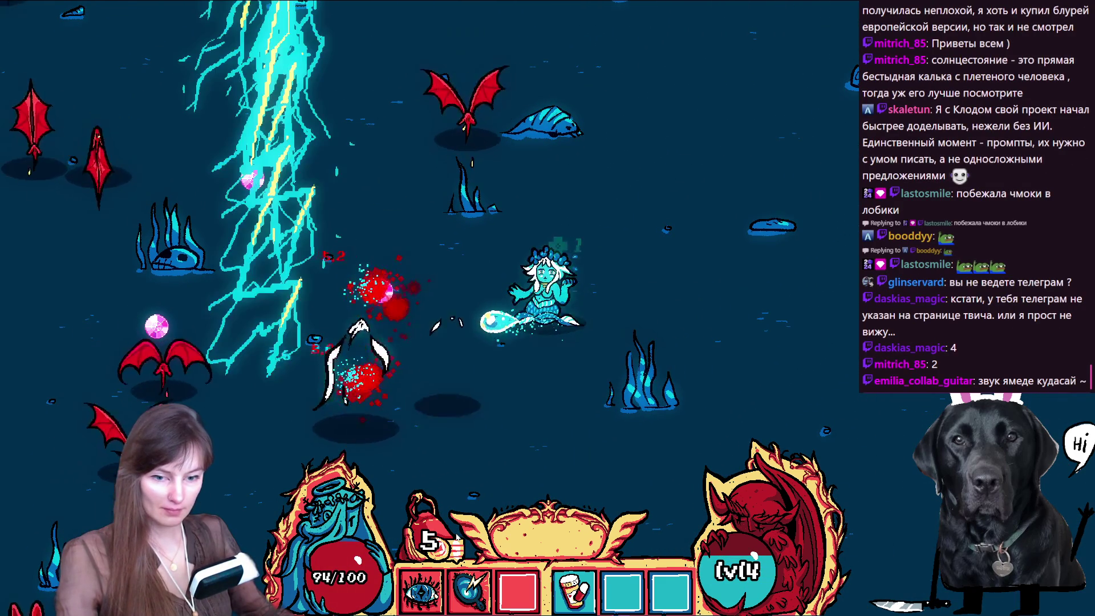
pyautogui.press('Escape')
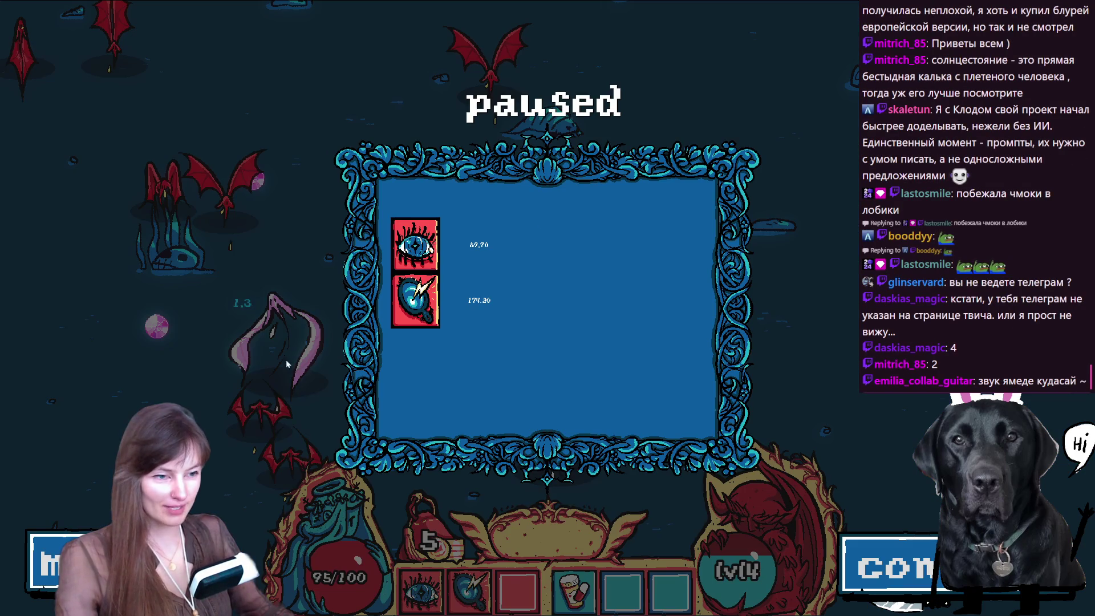
pyautogui.press('Escape')
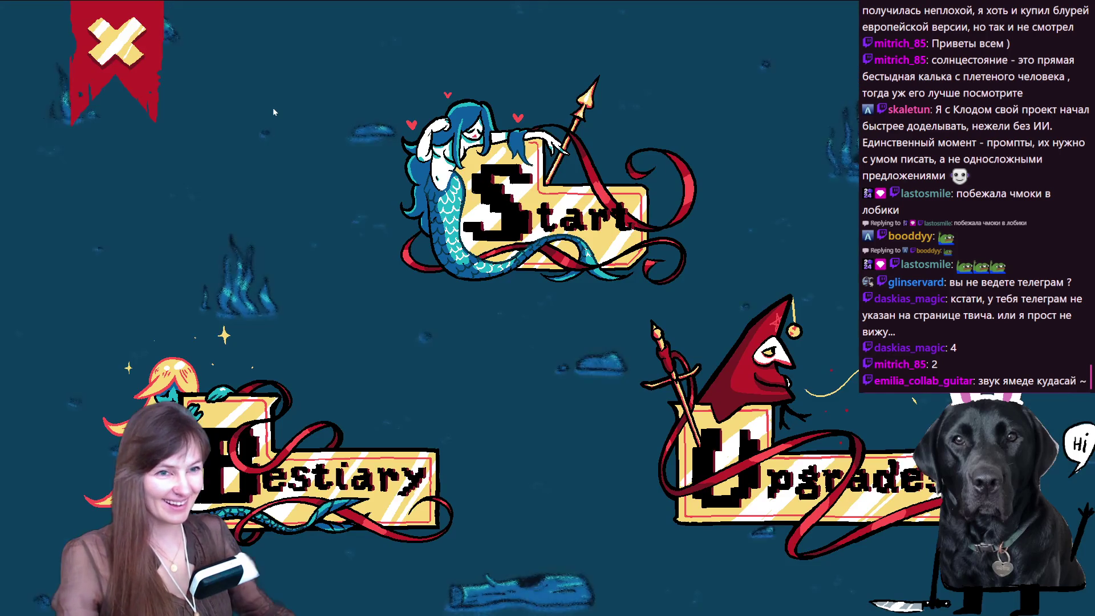
# Close the running game and switch over to Aseprite.
pyautogui.press('F8')
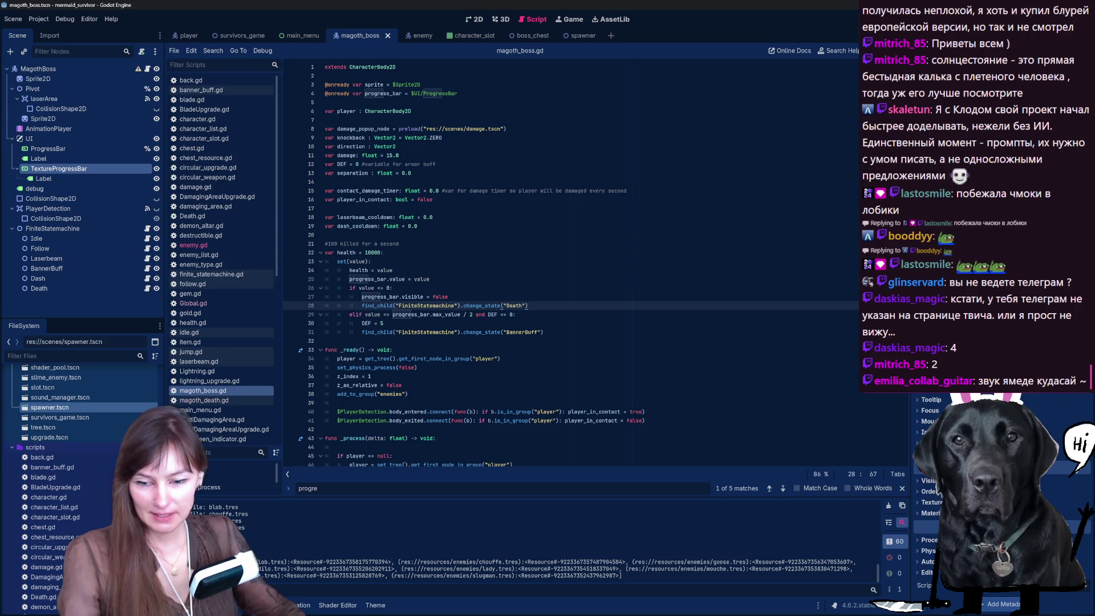
pyautogui.hotkey('alt', 'Tab')
# Create a new sprite and enlarge its canvas size, fitting the view to it.
pyautogui.click(8, 13)
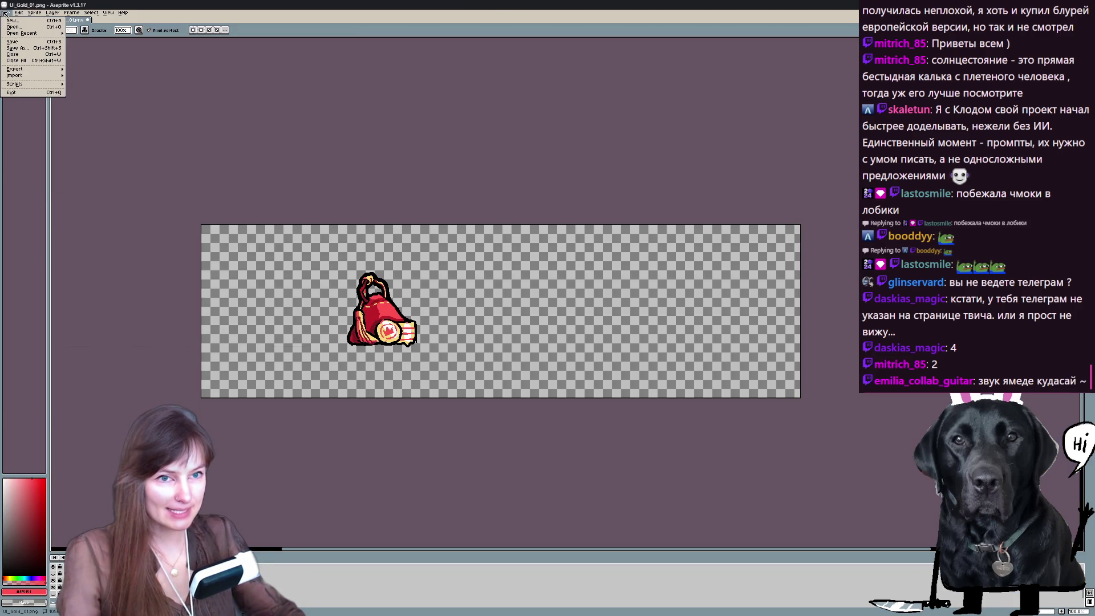
pyautogui.click(12, 22)
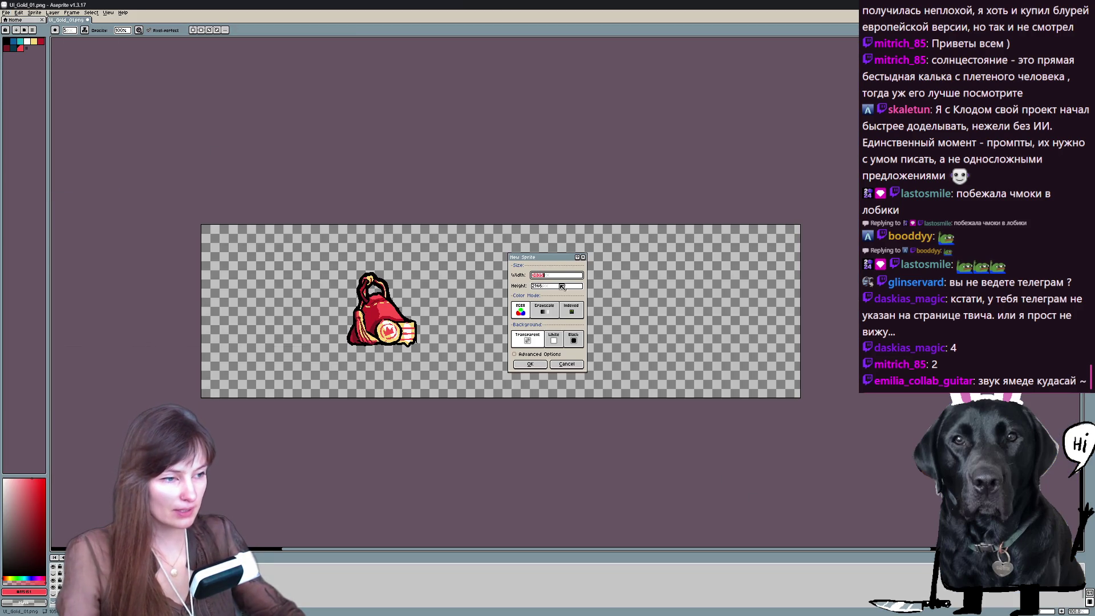
pyautogui.write('2')
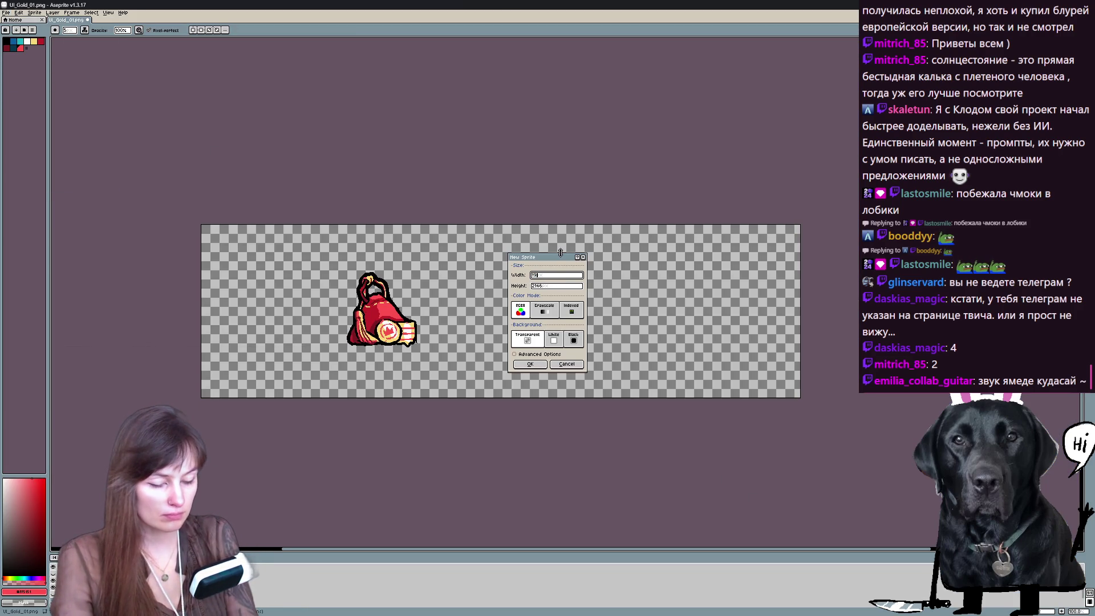
pyautogui.write('0')
pyautogui.press('Return')
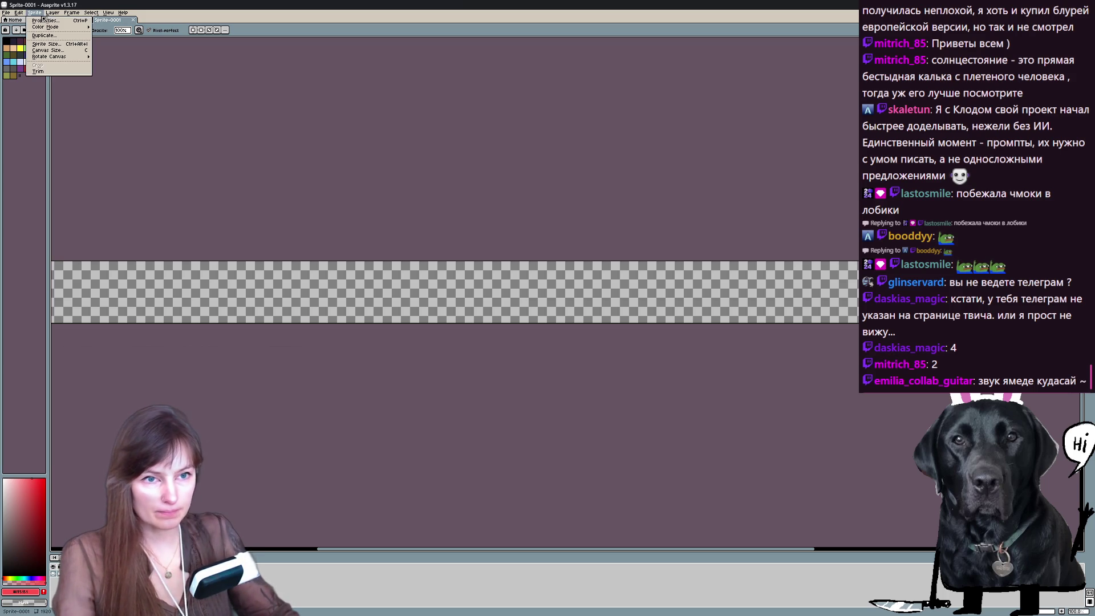
pyautogui.press('c')
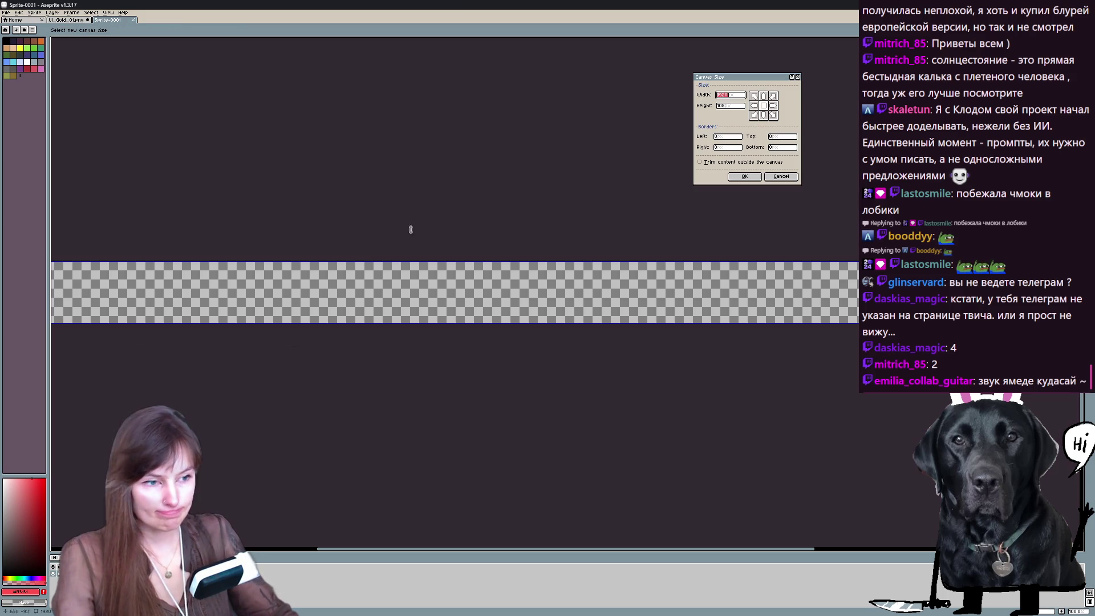
pyautogui.press('Return')
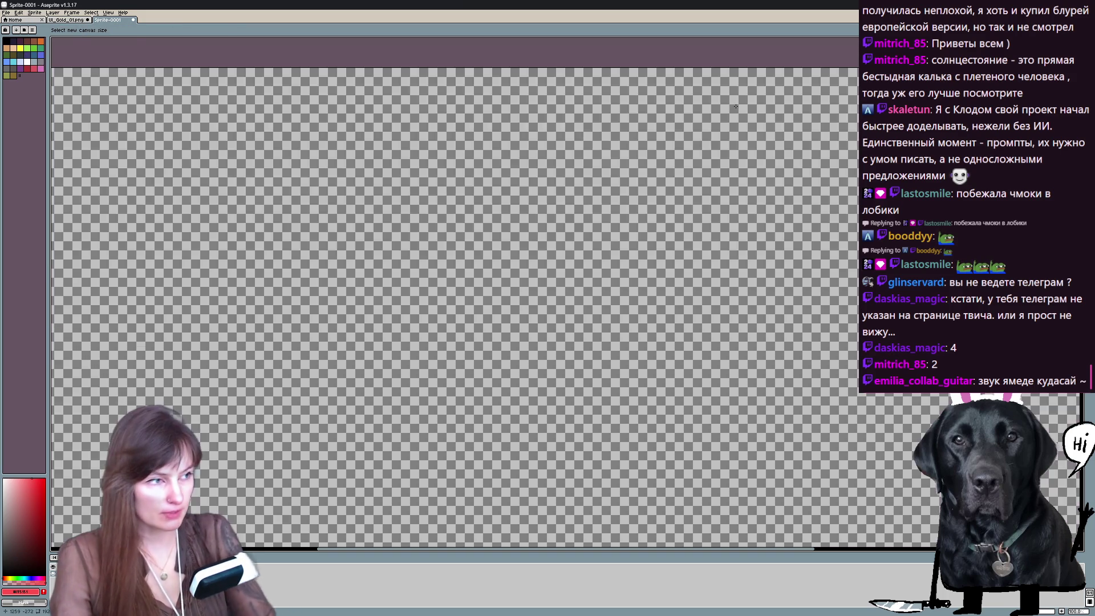
pyautogui.press('1')
# Paste the gameplay screenshot and scale it down to fit the canvas.
pyautogui.hotkey('ctrl', 'v')
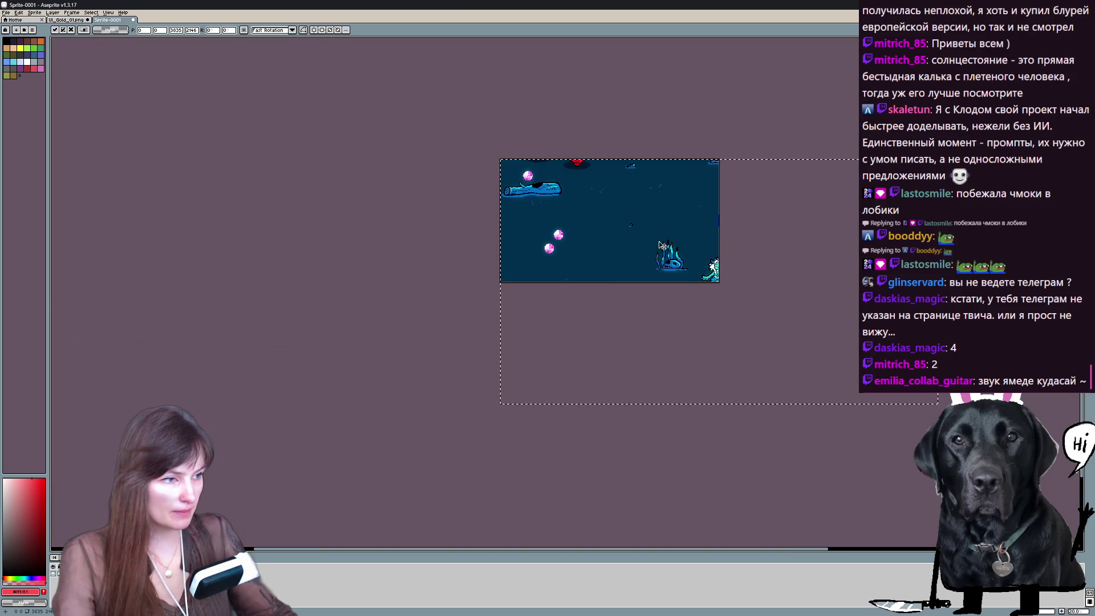
pyautogui.moveTo(811, 328); pyautogui.dragTo(719, 280)
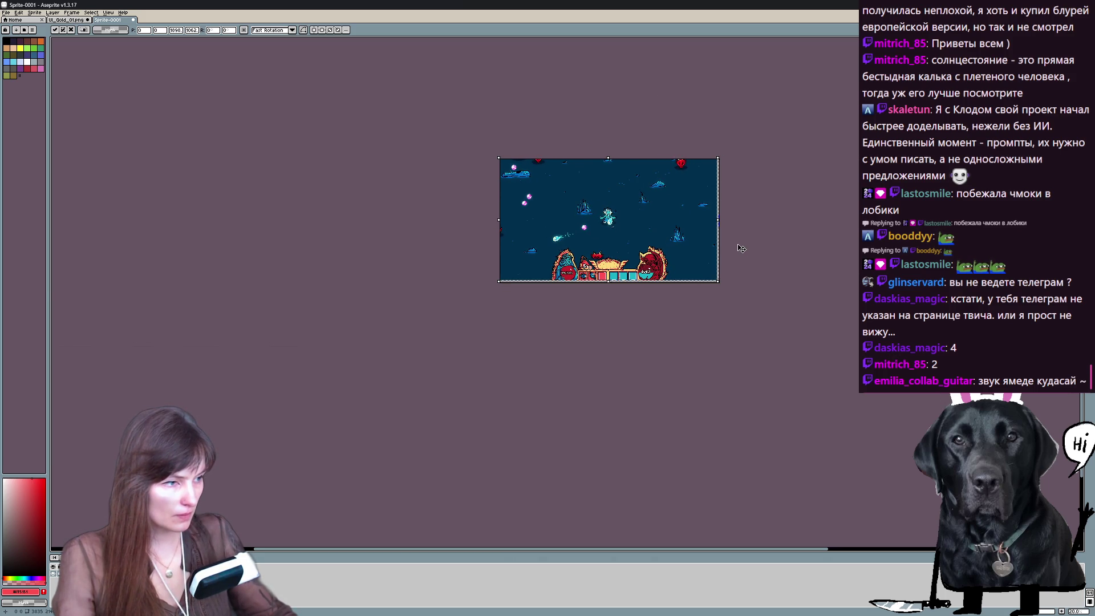
pyautogui.scroll(4, 742, 248)
# Scale the pasted gameplay mockup to the canvas corner and bottom edge so it fills the whole sprite.
pyautogui.moveTo(677, 257); pyautogui.dragTo(726, 284)
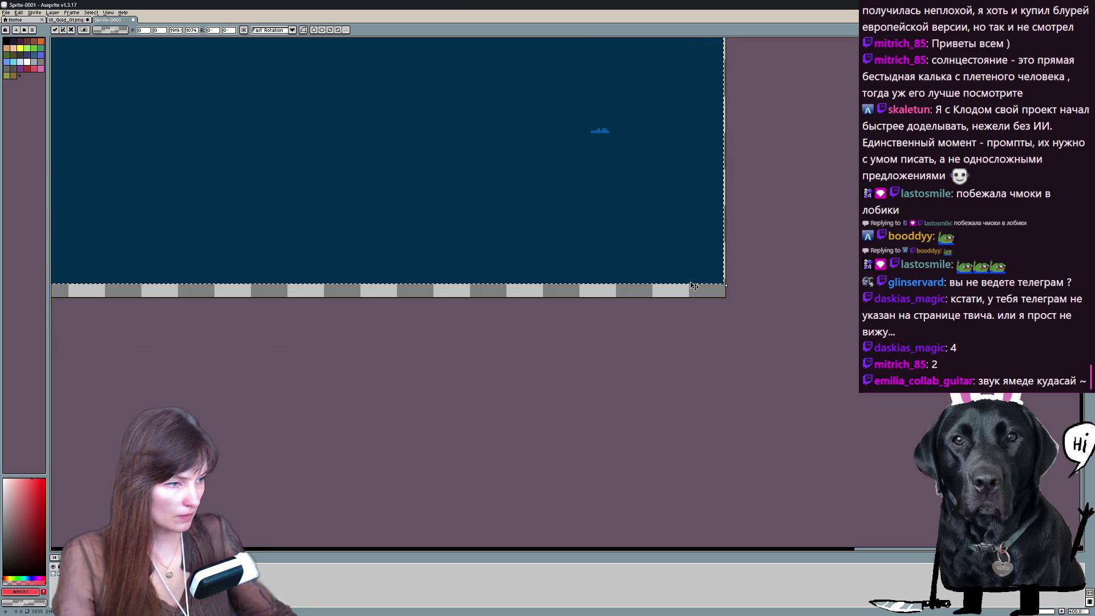
pyautogui.moveTo(727, 284); pyautogui.dragTo(729, 298)
pyautogui.hotkey('ctrl', 'Tab')
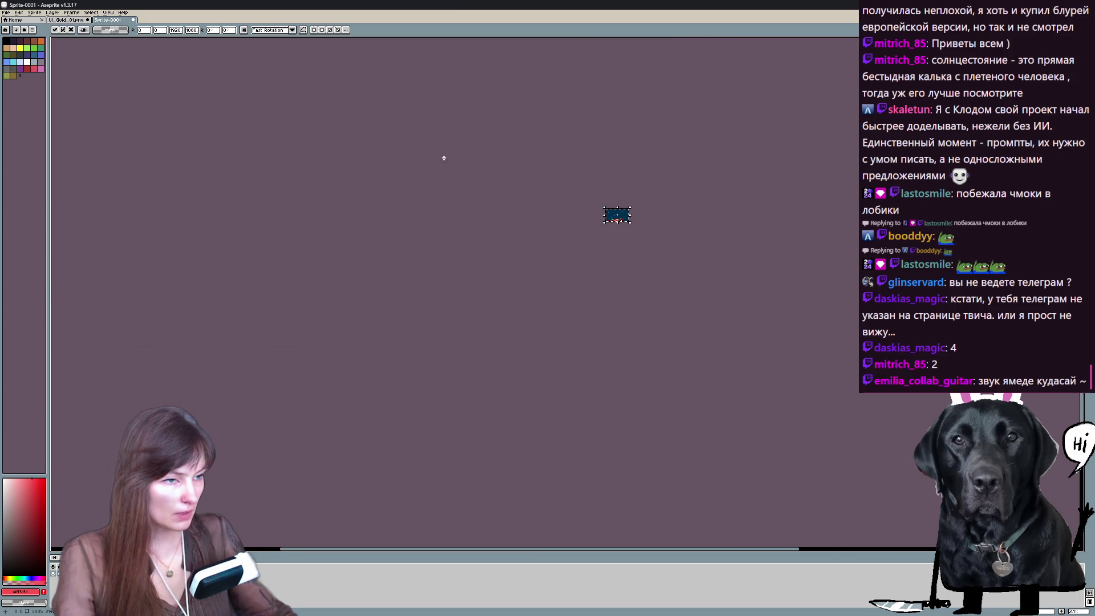
pyautogui.scroll(3, 530, 208)
pyautogui.scroll(3, 563, 209)
pyautogui.scroll(2, 563, 208)
pyautogui.scroll(-4, 563, 222)
pyautogui.scroll(4, 563, 222)
pyautogui.scroll(-4, 563, 223)
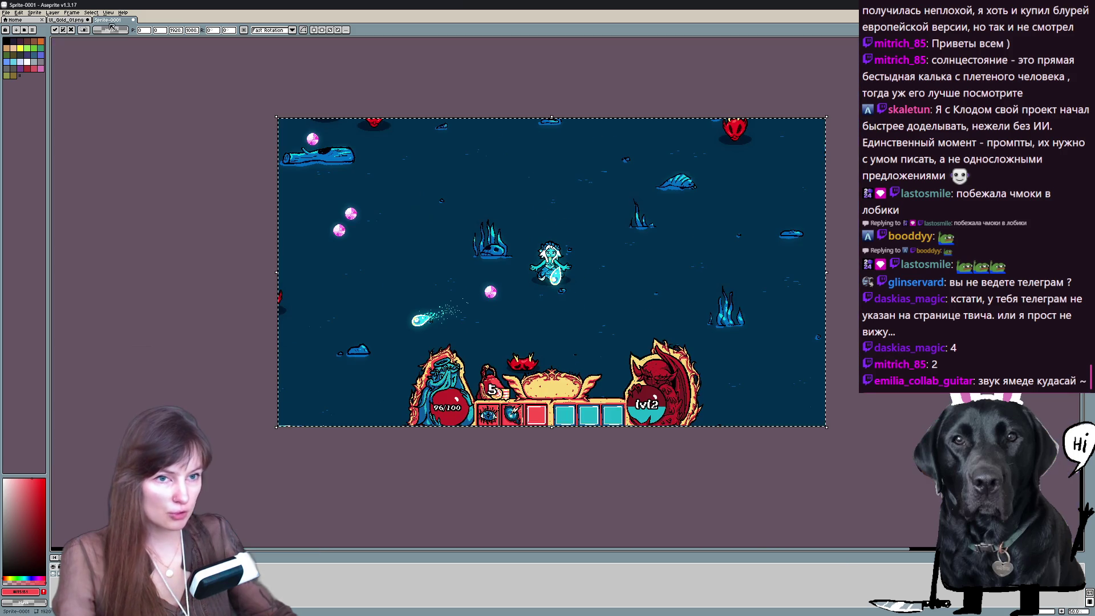
pyautogui.click(32, 40)
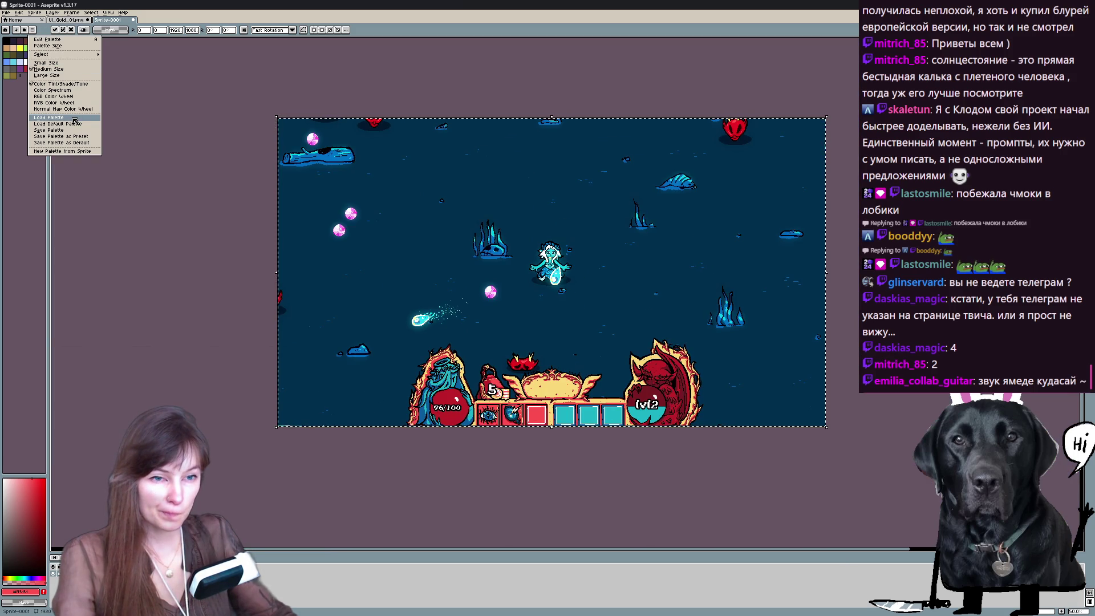
# Load mermaid_palette.aseprite from the game's assets folder as the working palette.
pyautogui.click(49, 117)
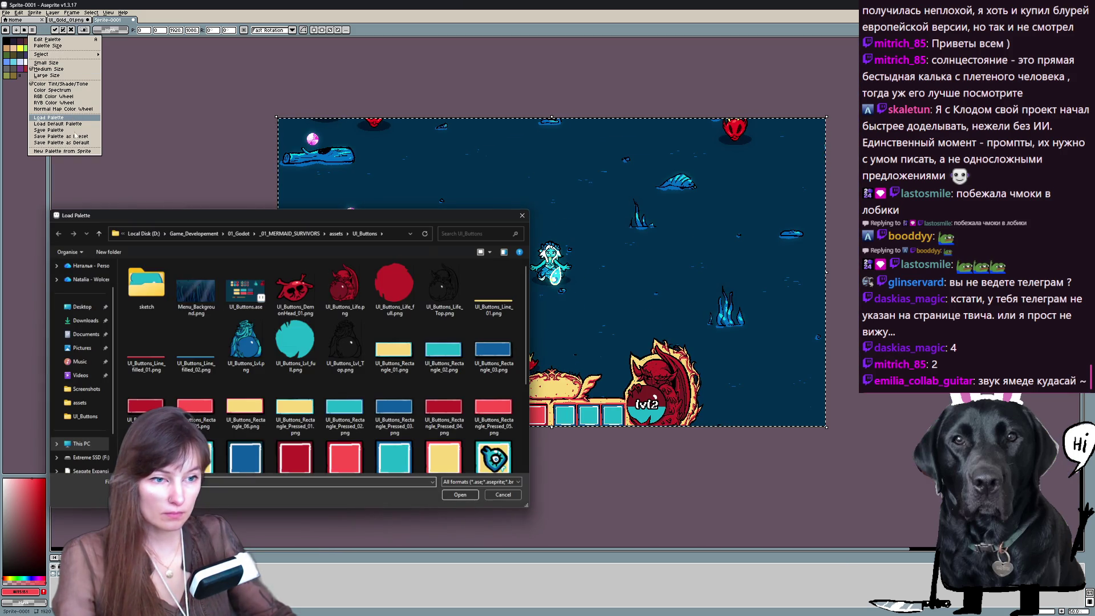
pyautogui.scroll(-1, 238, 386)
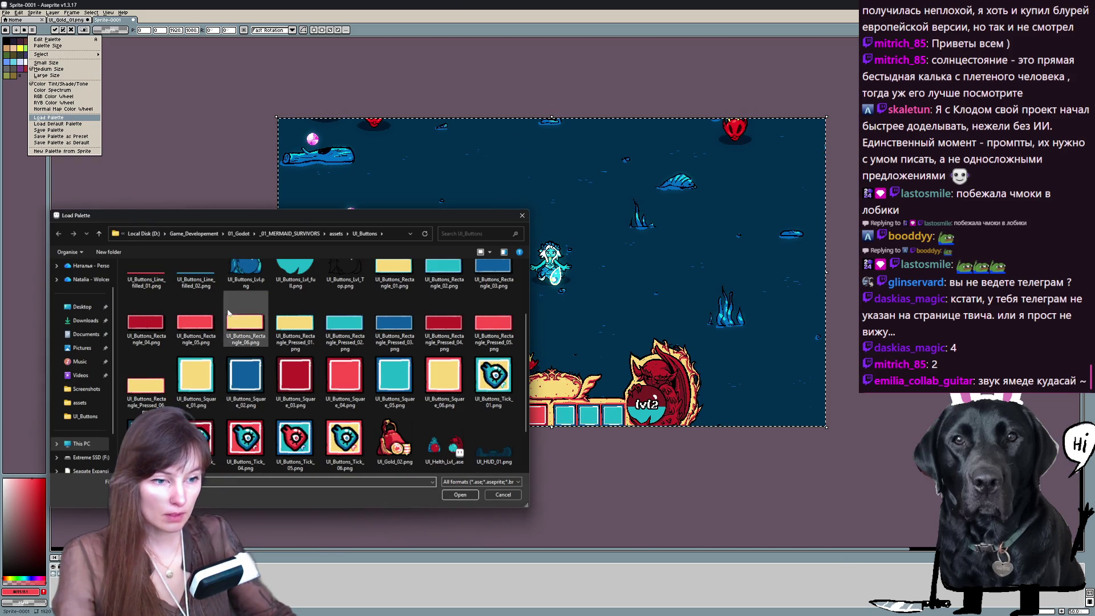
pyautogui.click(336, 233)
pyautogui.scroll(-3, 284, 359)
pyautogui.scroll(-3, 222, 411)
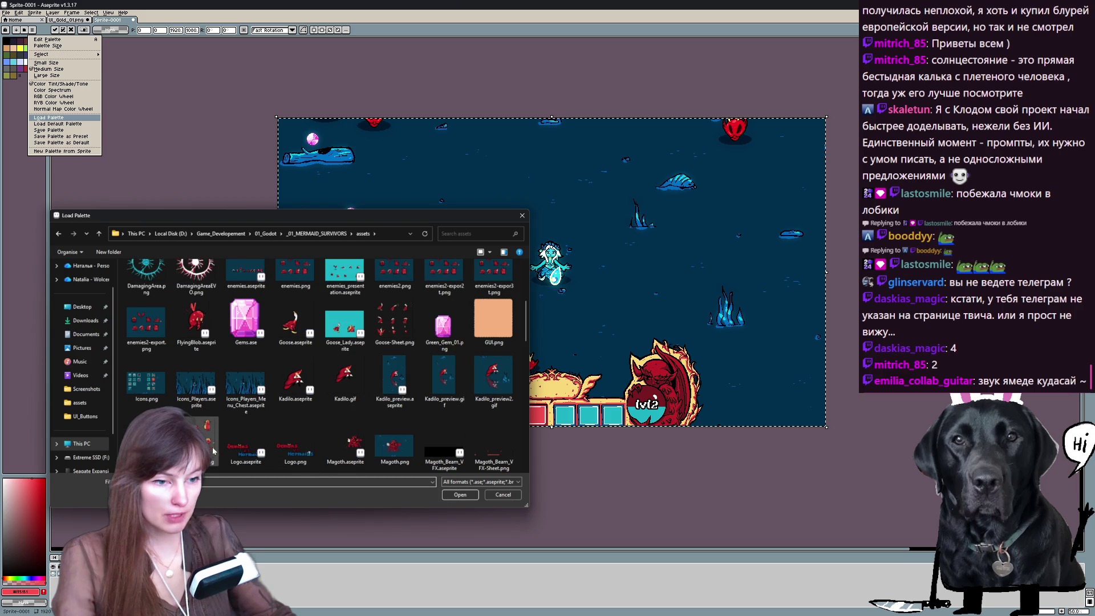
pyautogui.scroll(-3, 214, 411)
pyautogui.scroll(-3, 188, 369)
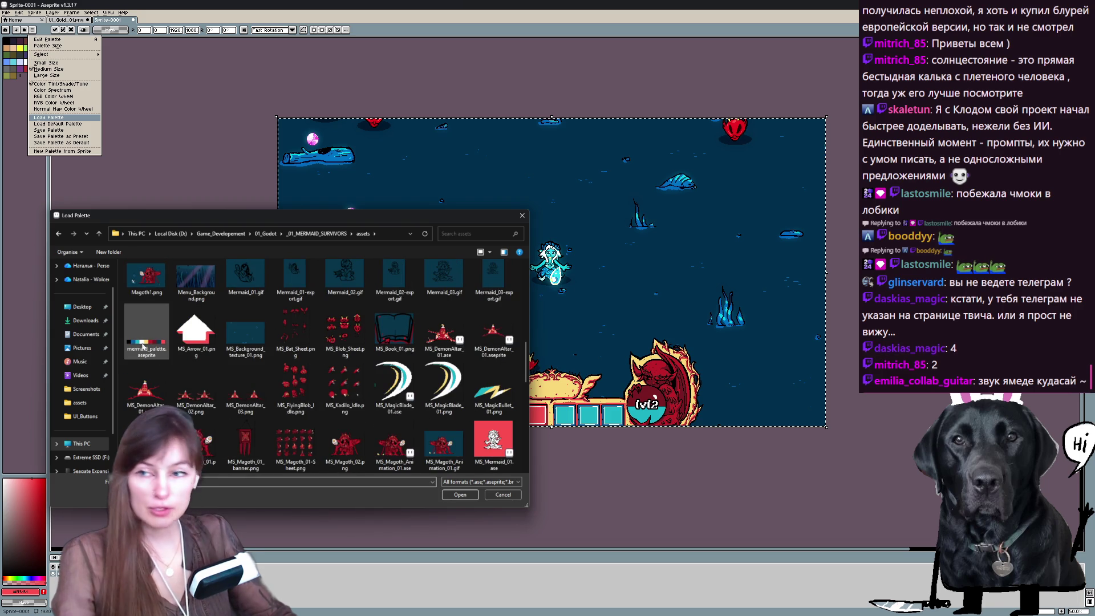
pyautogui.doubleClick(146, 342)
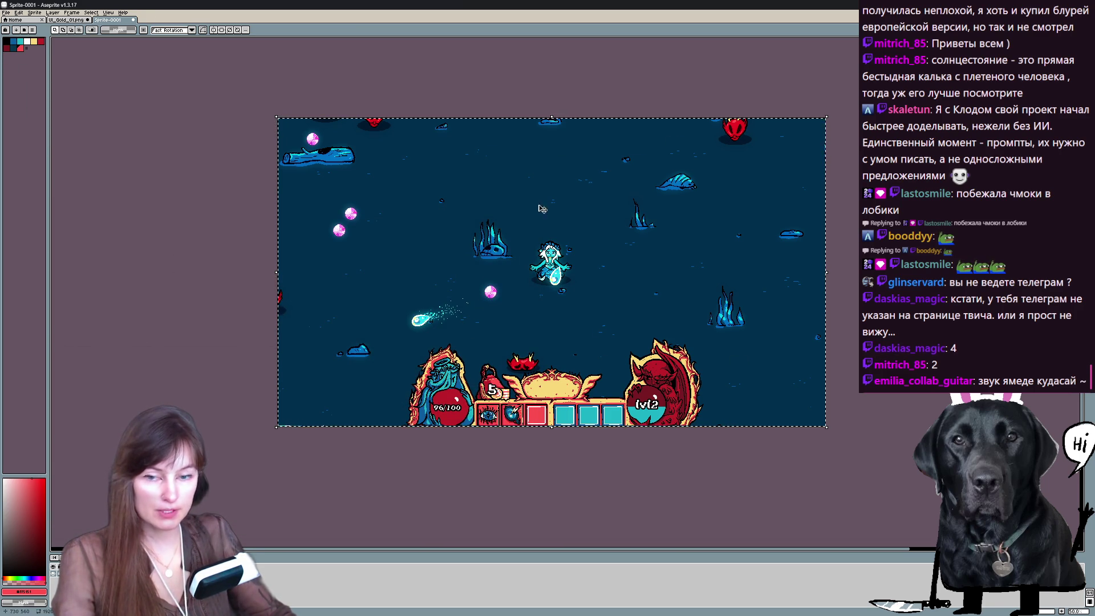
pyautogui.scroll(1, 547, 265)
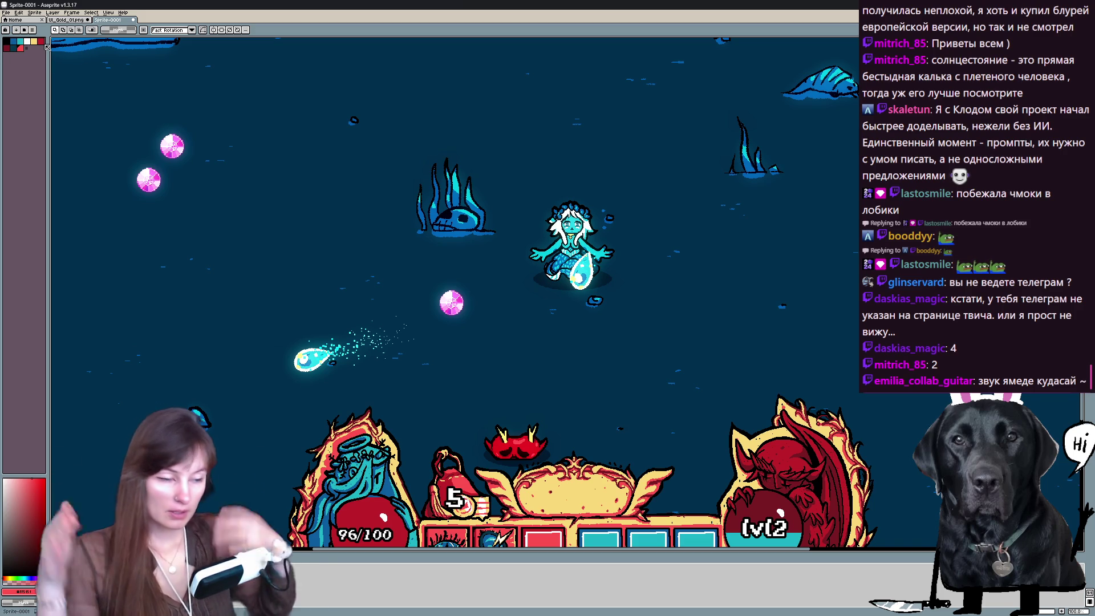
pyautogui.scroll(-1, 604, 423)
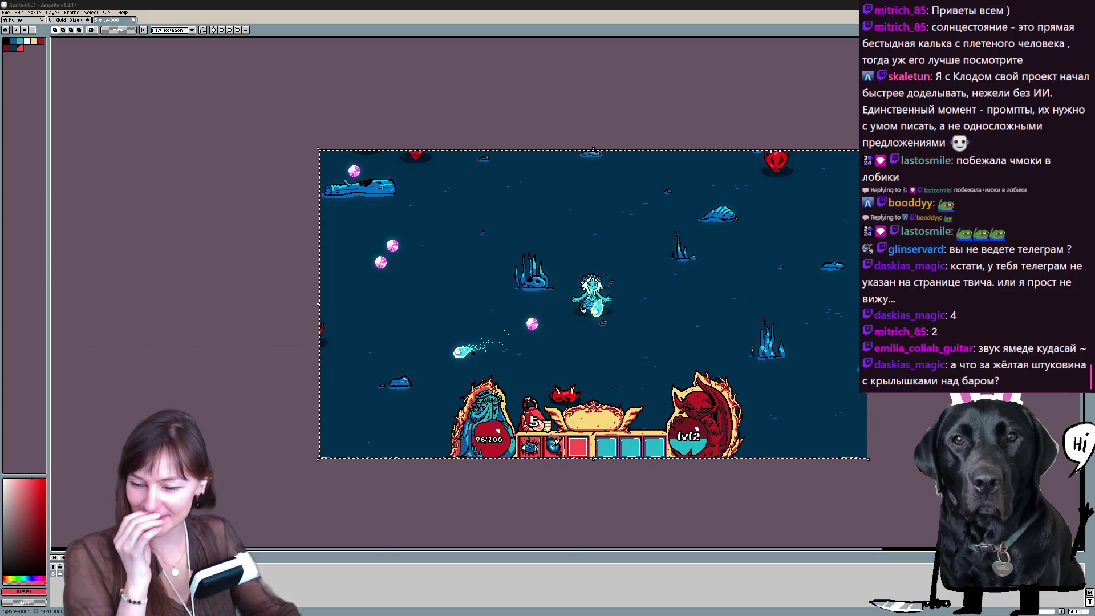
pyautogui.hotkey('alt', 'Tab')
# Dismiss the Telegram window and switch from the Aseprite mockup to the browser showing Pinterest.
pyautogui.moveTo(308, 55); pyautogui.dragTo(266, 64)
pyautogui.hotkey('alt', 'Tab')
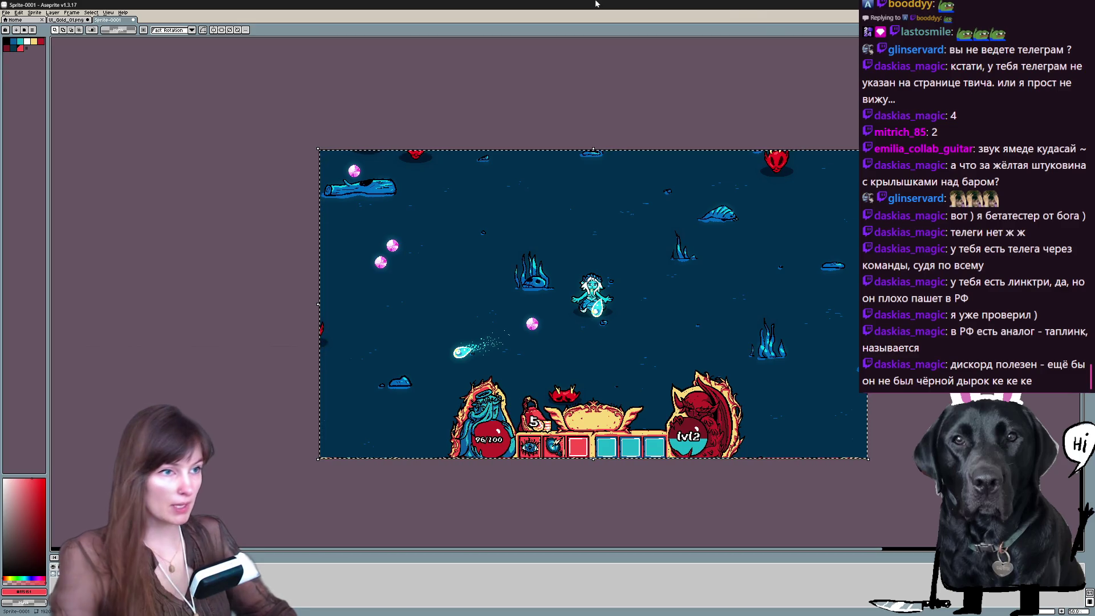
pyautogui.scroll(3, 699, 333)
pyautogui.scroll(-1, 699, 332)
pyautogui.moveTo(706, 323); pyautogui.dragTo(834, 370)
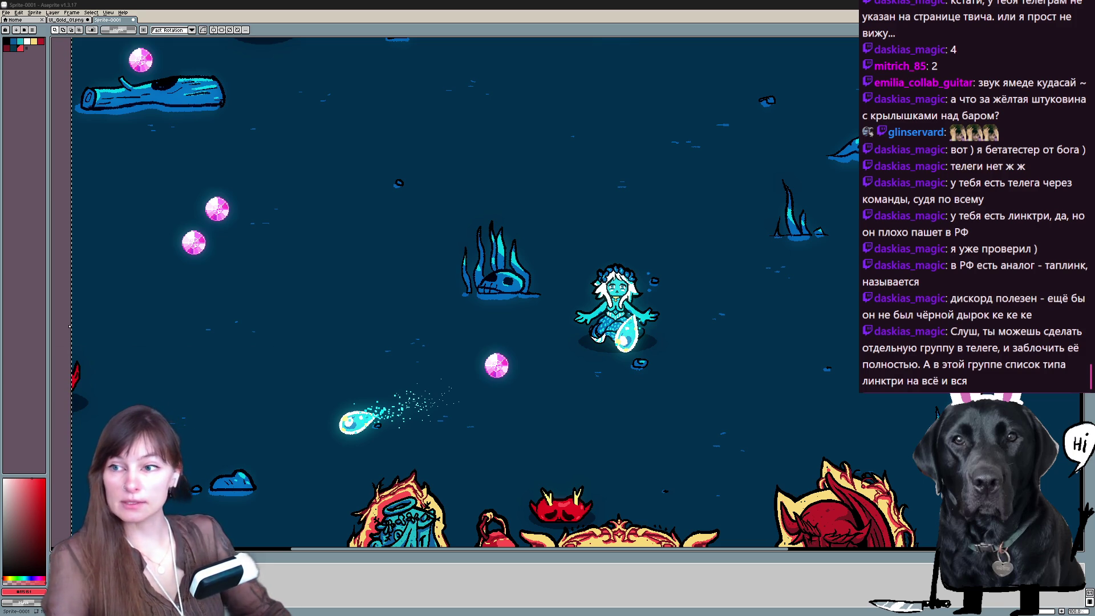
pyautogui.hotkey('alt', 'Tab')
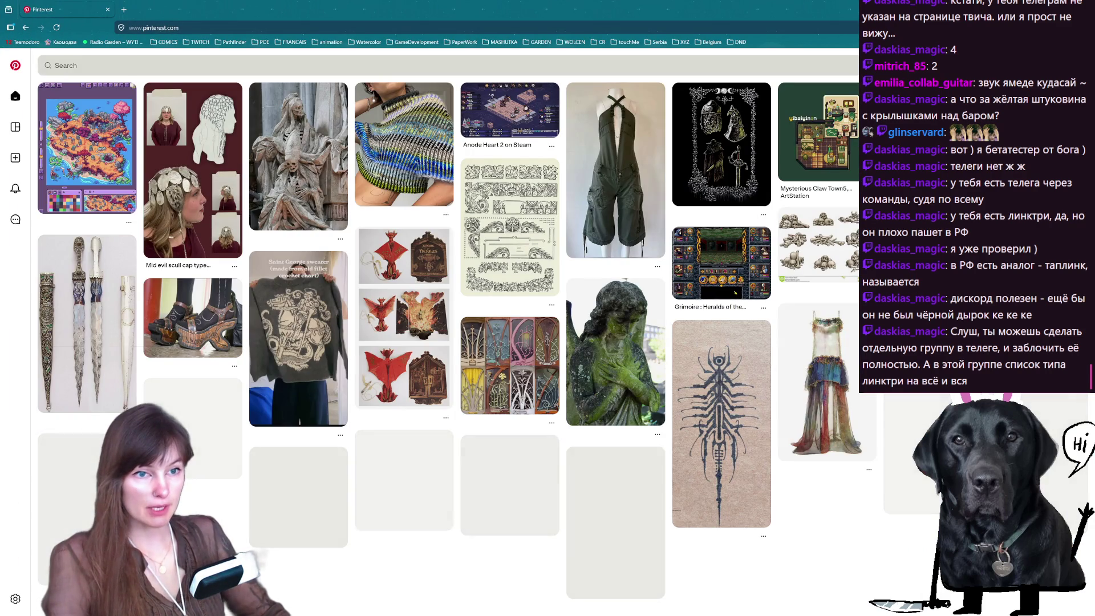
# Search Pinterest for seaweeds.
pyautogui.click(445, 65)
pyautogui.press('Escape')
pyautogui.write('seaweeds')
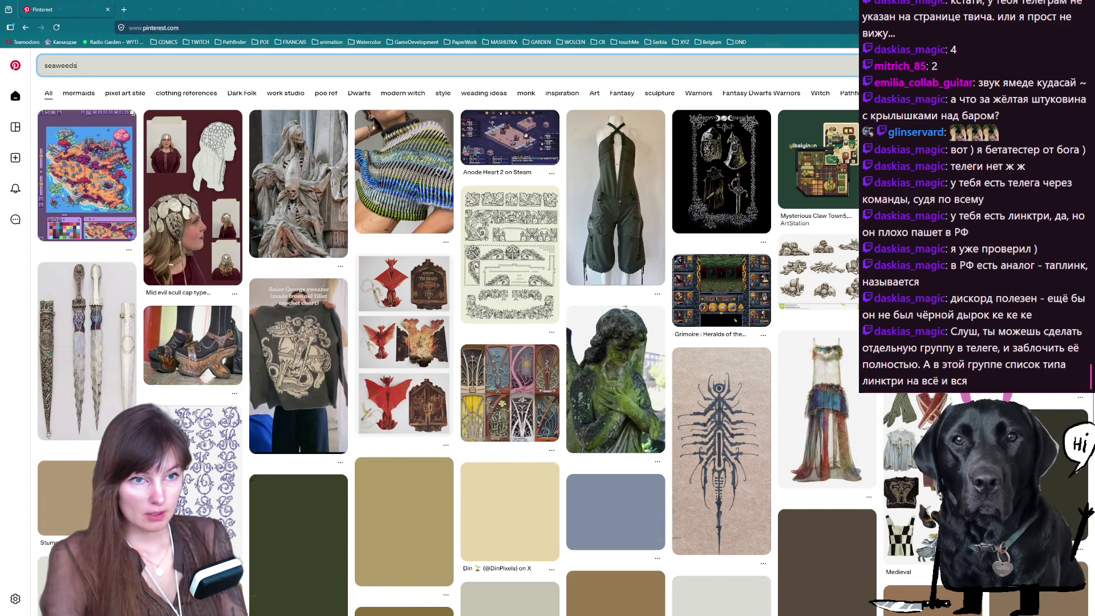
pyautogui.press('Return')
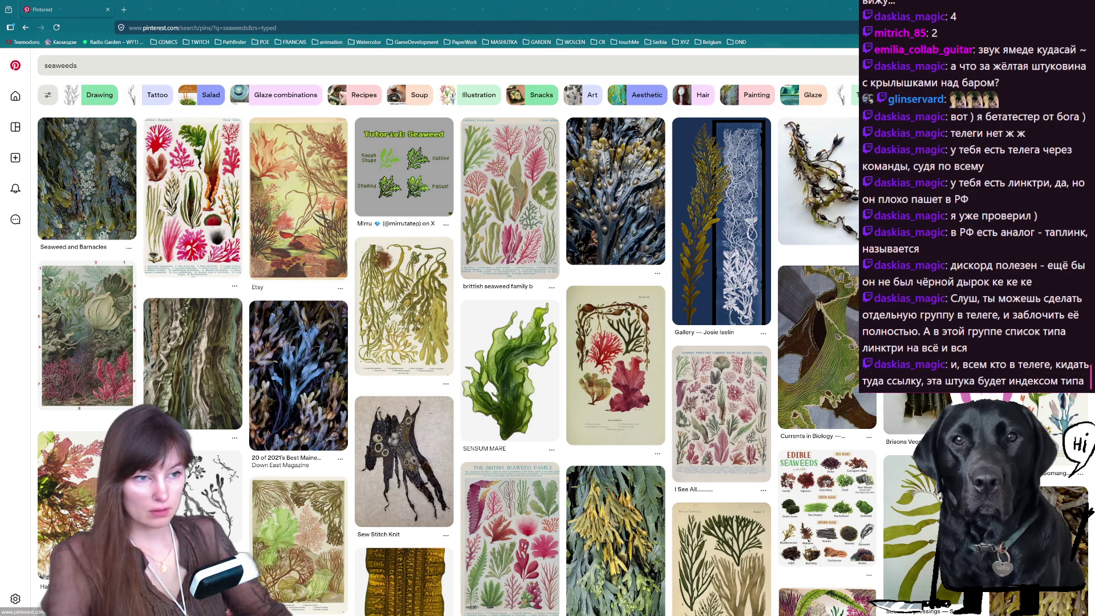
# Copy the Children's Encyclopedia seaweed plate and paste it onto the PureRef reference board.
pyautogui.click(197, 197)
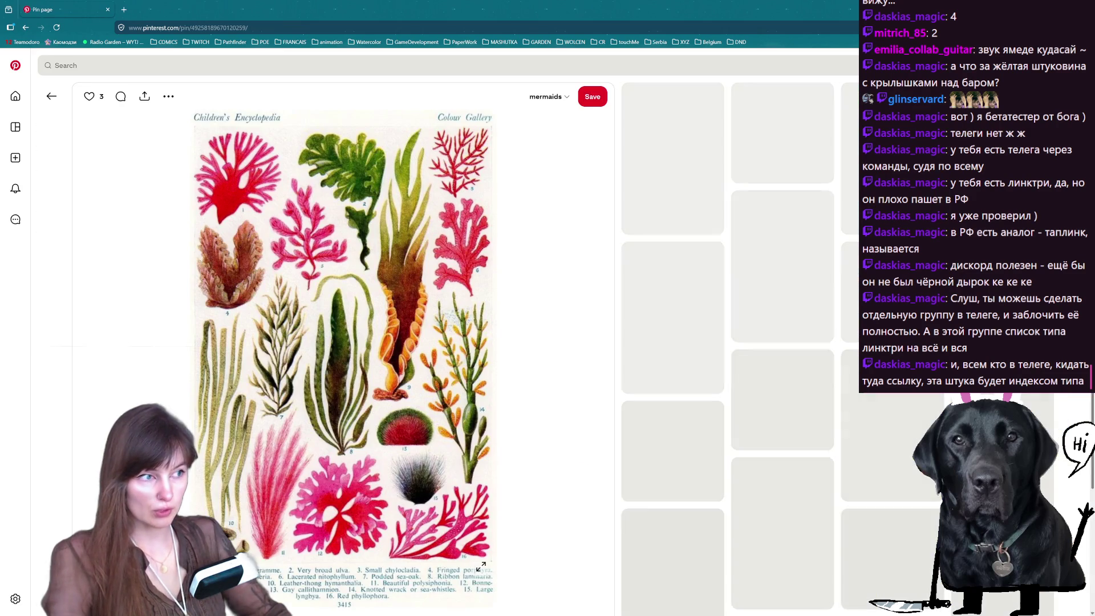
pyautogui.rightClick(377, 285)
pyautogui.click(398, 329)
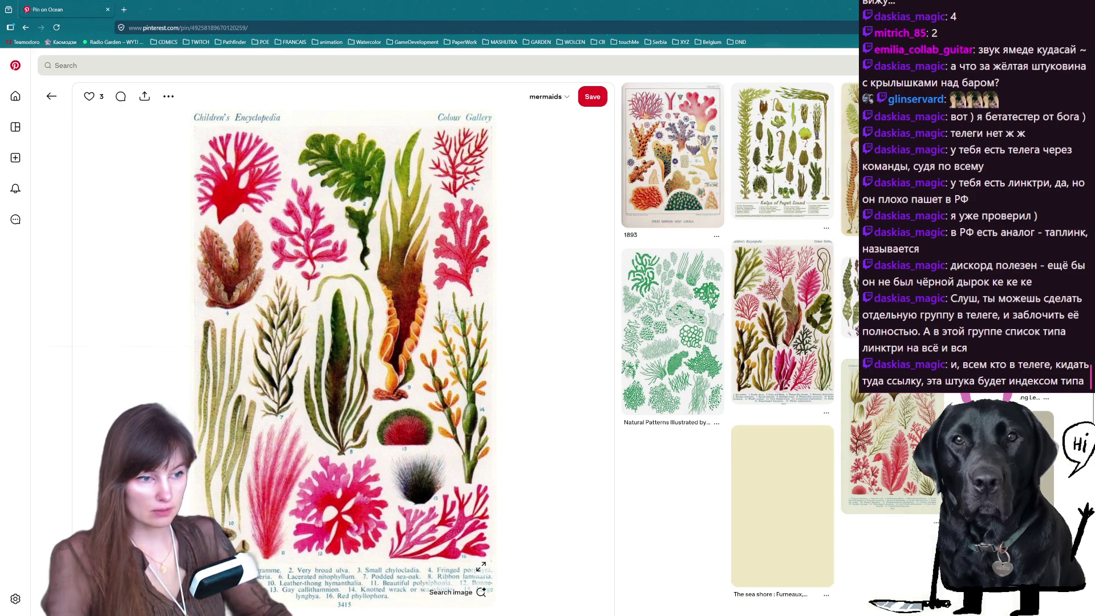
pyautogui.hotkey('alt', 'Tab')
pyautogui.hotkey('ctrl', 'v')
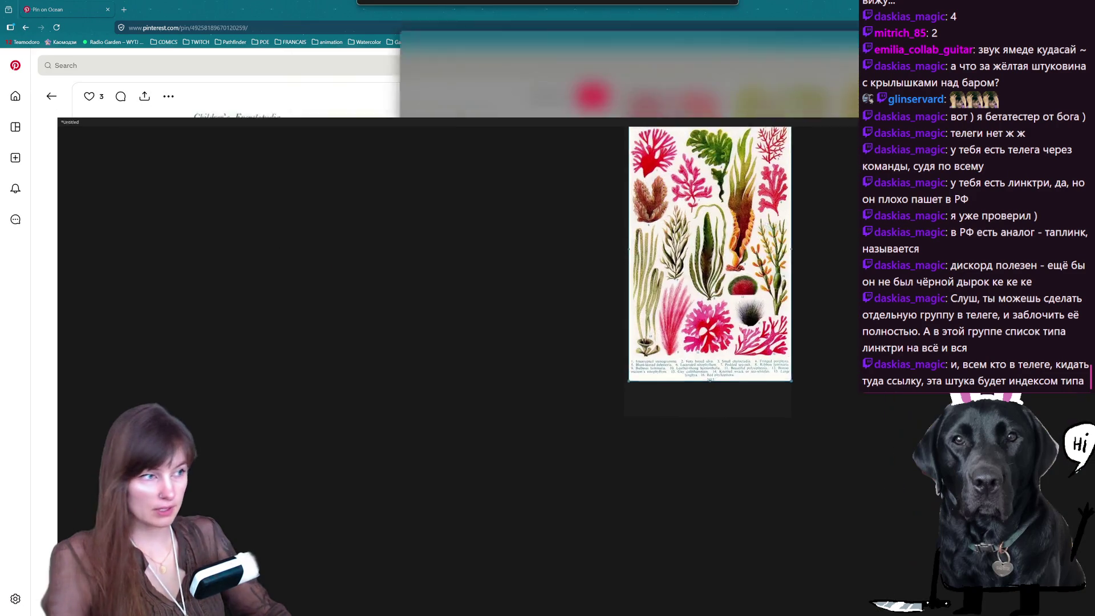
# Tile browser and board side by side, then add the dark Belet seaweed illustration beside the encyclopedia plate.
pyautogui.hotkey('alt', 'Tab')
pyautogui.press('super+Left')
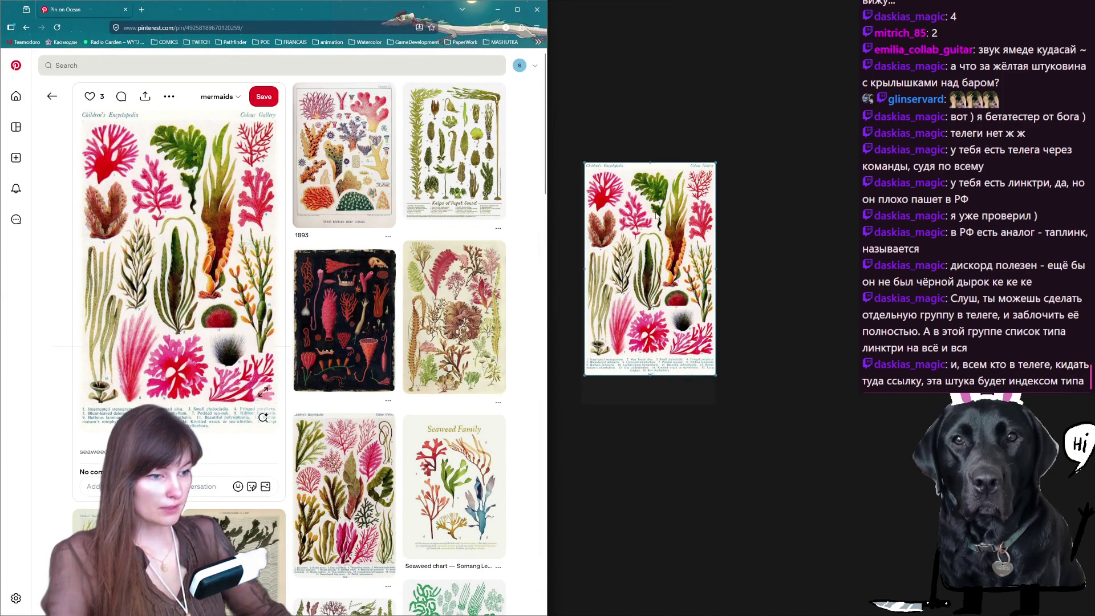
pyautogui.scroll(-3, 372, 328)
pyautogui.scroll(-3, 372, 327)
pyautogui.scroll(-3, 385, 308)
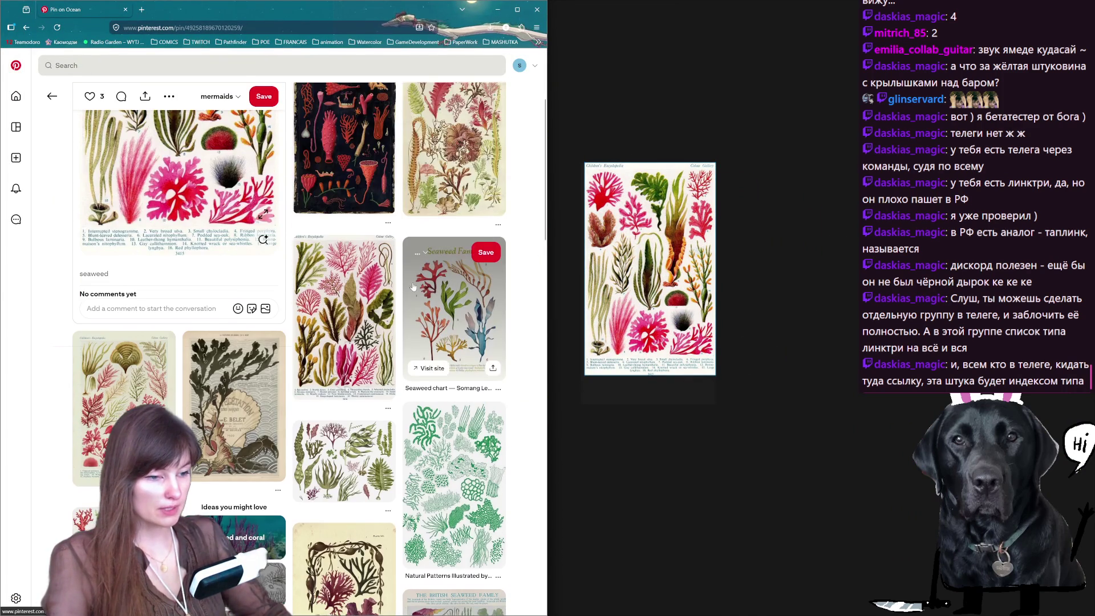
pyautogui.scroll(-2, 413, 290)
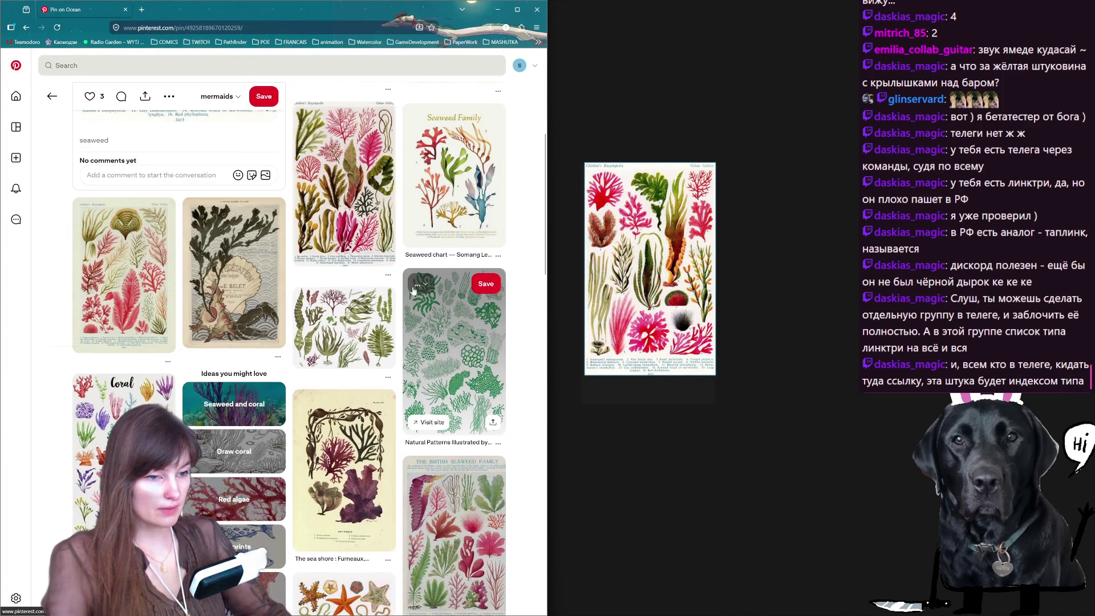
pyautogui.click(231, 288)
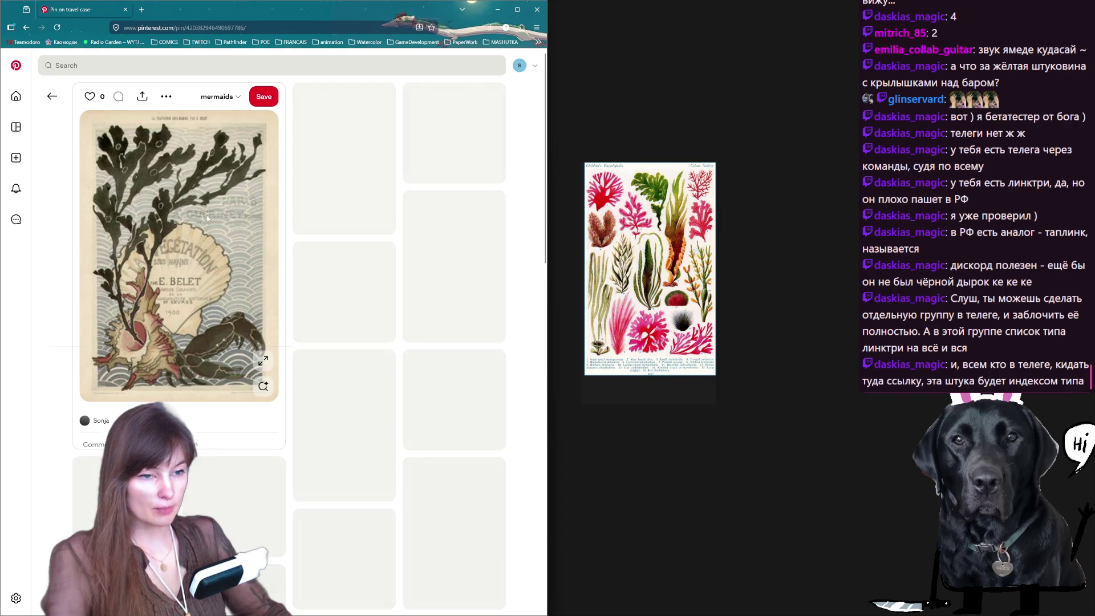
pyautogui.rightClick(195, 231)
pyautogui.click(210, 262)
pyautogui.hotkey('ctrl', 'v')
pyautogui.moveTo(786, 259); pyautogui.dragTo(745, 214)
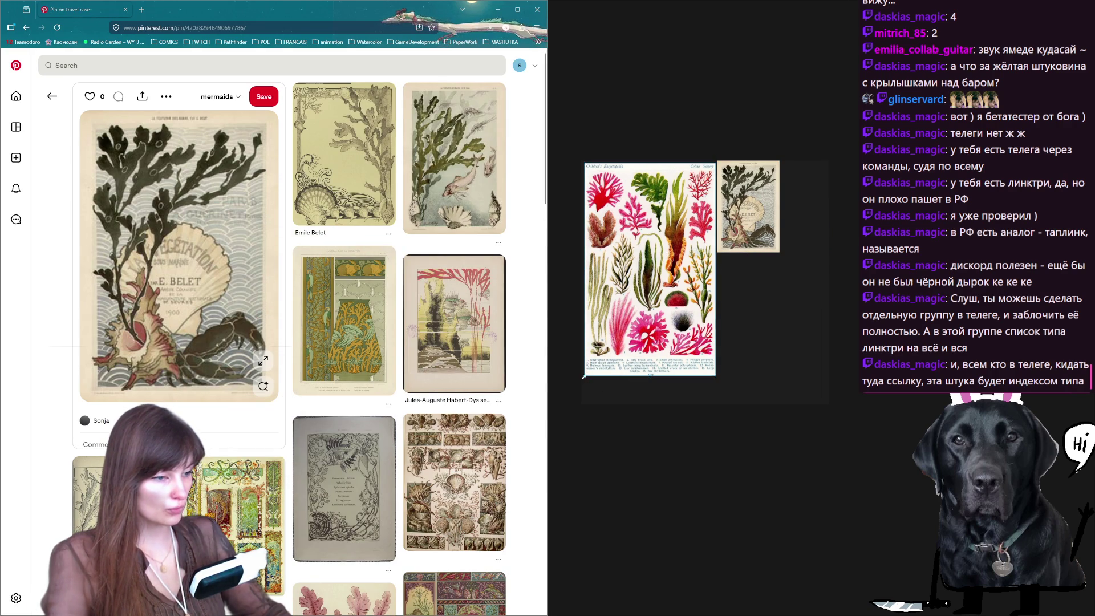
pyautogui.scroll(-2, 666, 205)
pyautogui.scroll(4, 666, 206)
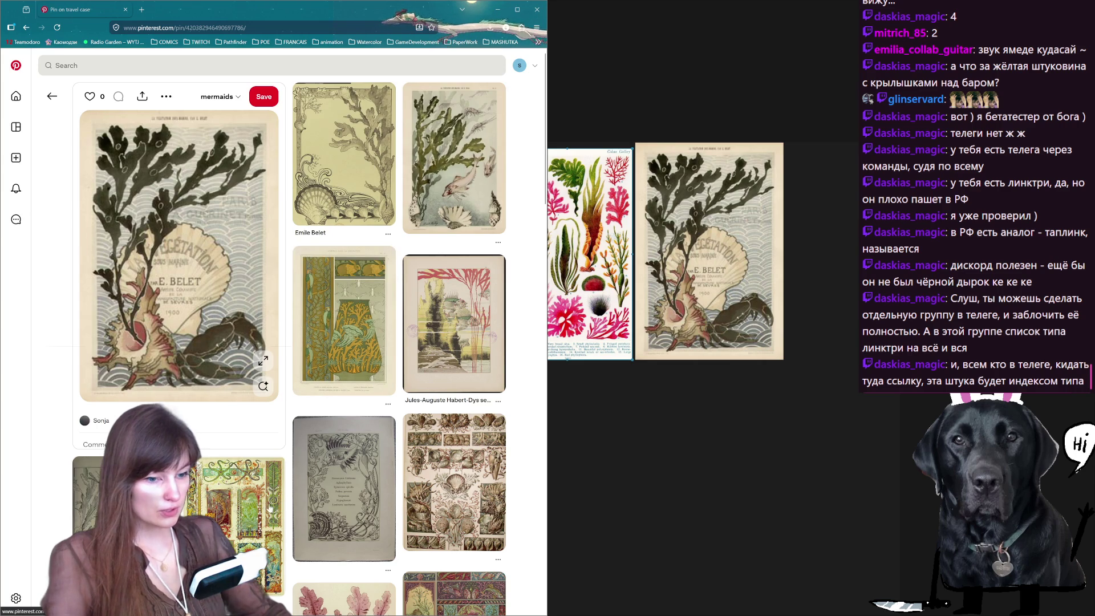
pyautogui.scroll(-3, 337, 481)
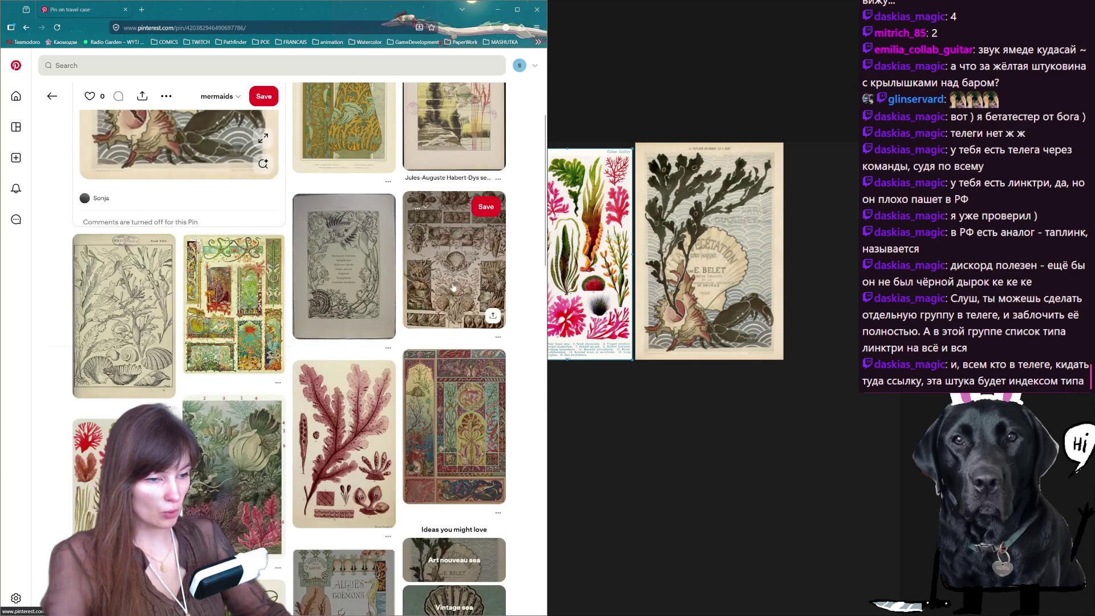
pyautogui.scroll(-1, 433, 417)
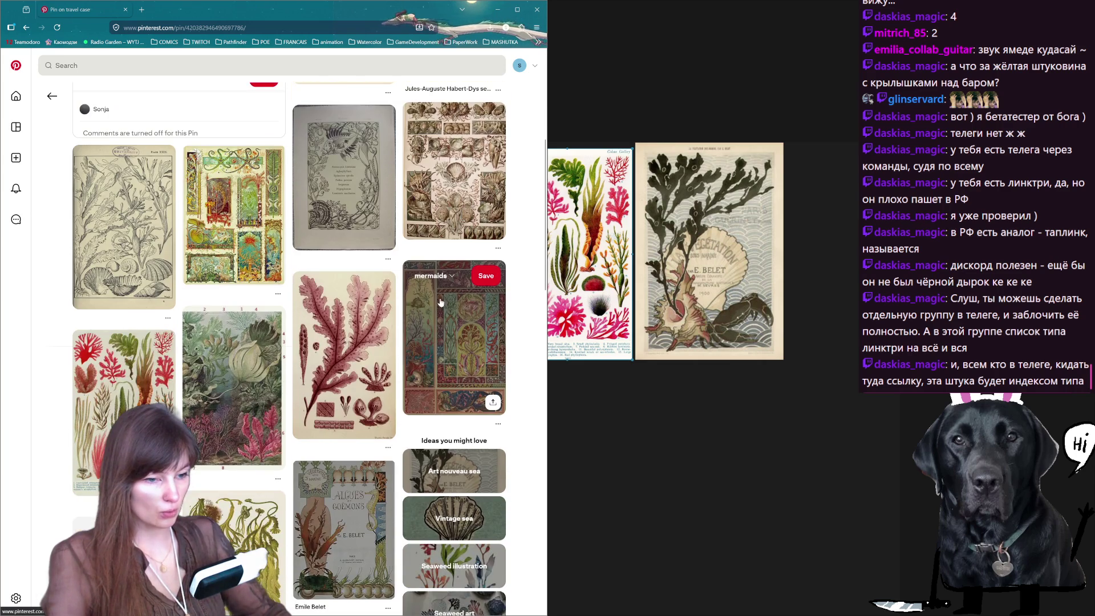
pyautogui.scroll(-3, 350, 428)
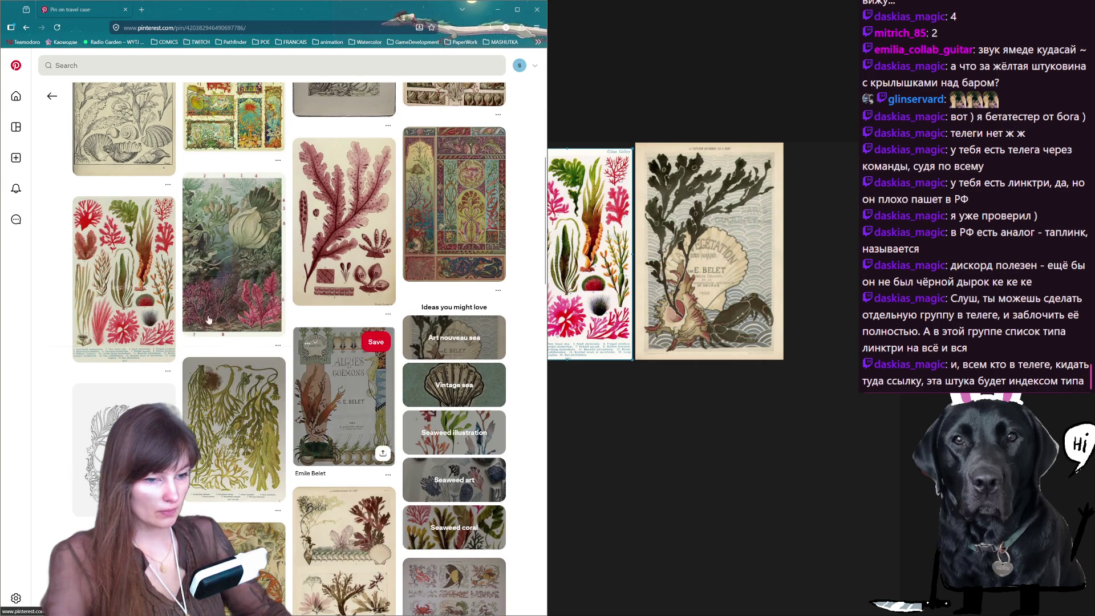
# Add the underwater sea-anemone illustration to the board, shrunk to fit, and return to the numbered seaweed plate pin.
pyautogui.click(231, 257)
pyautogui.rightClick(202, 266)
pyautogui.press('Escape')
pyautogui.click(840, 243)
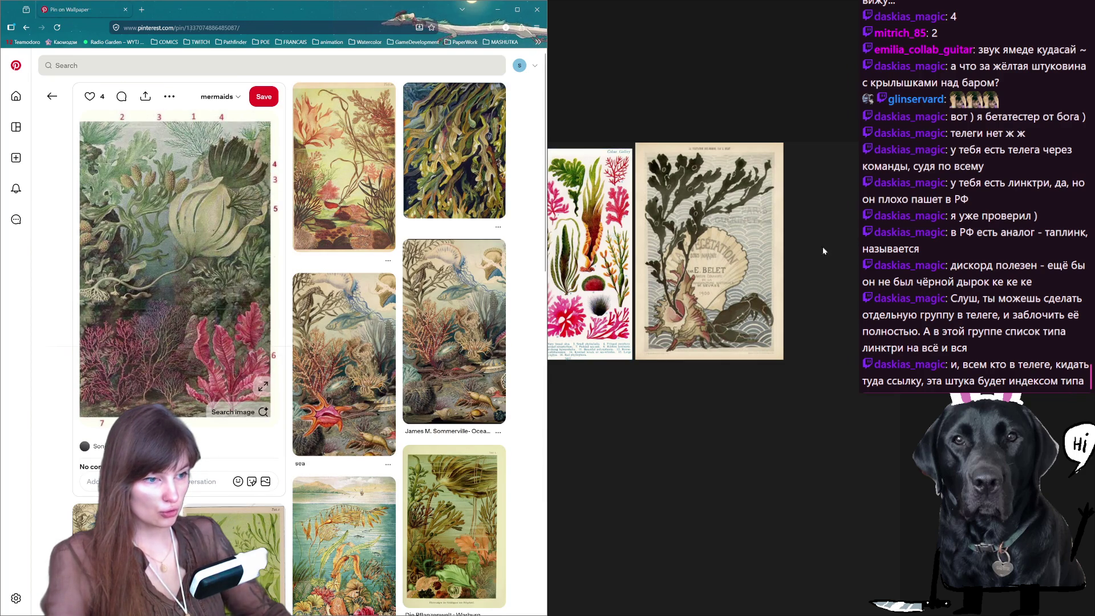
pyautogui.hotkey('ctrl', 'v')
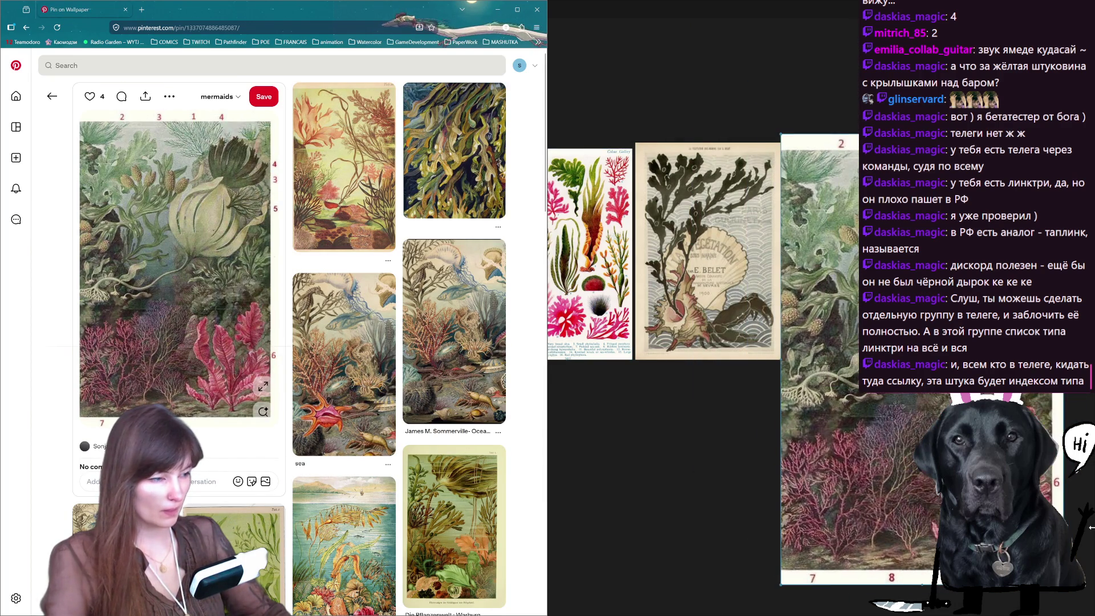
pyautogui.moveTo(951, 587); pyautogui.dragTo(859, 382)
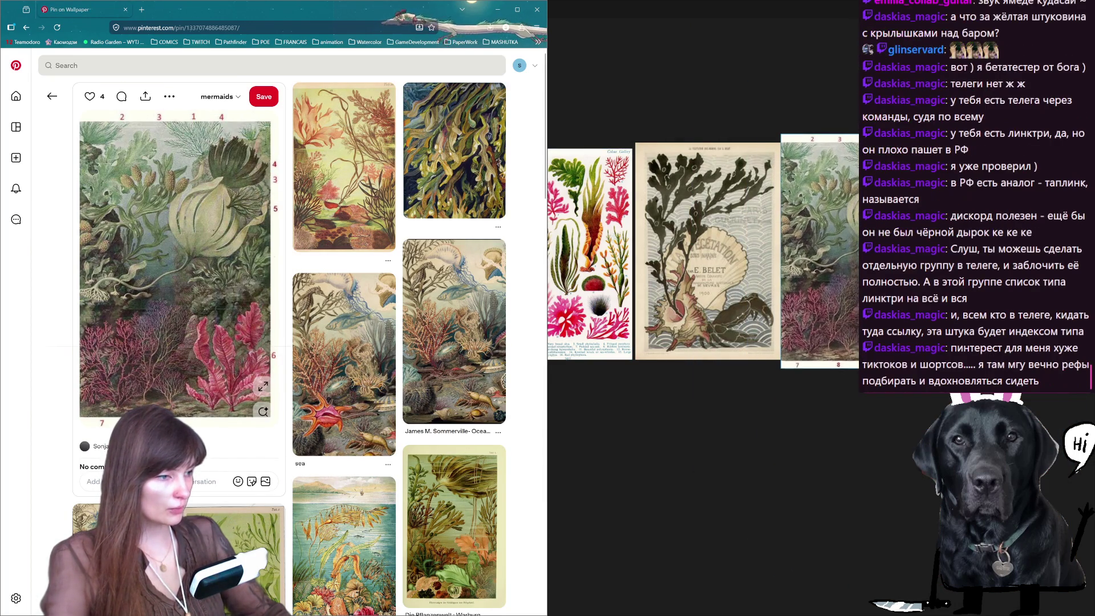
pyautogui.scroll(-3, 257, 342)
pyautogui.scroll(-3, 214, 343)
pyautogui.scroll(-3, 171, 326)
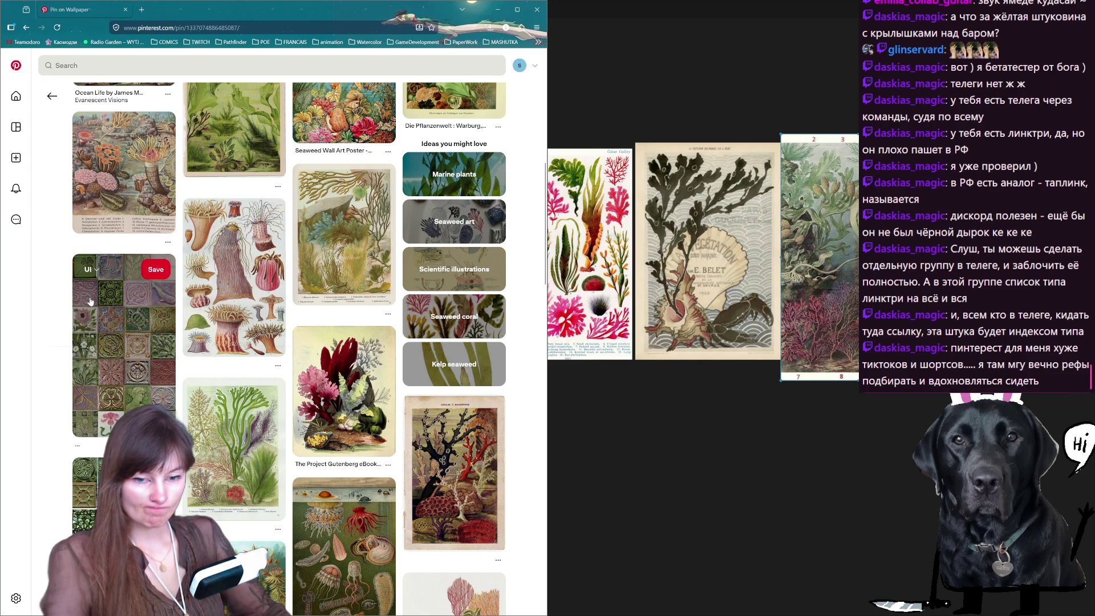
pyautogui.click(96, 308)
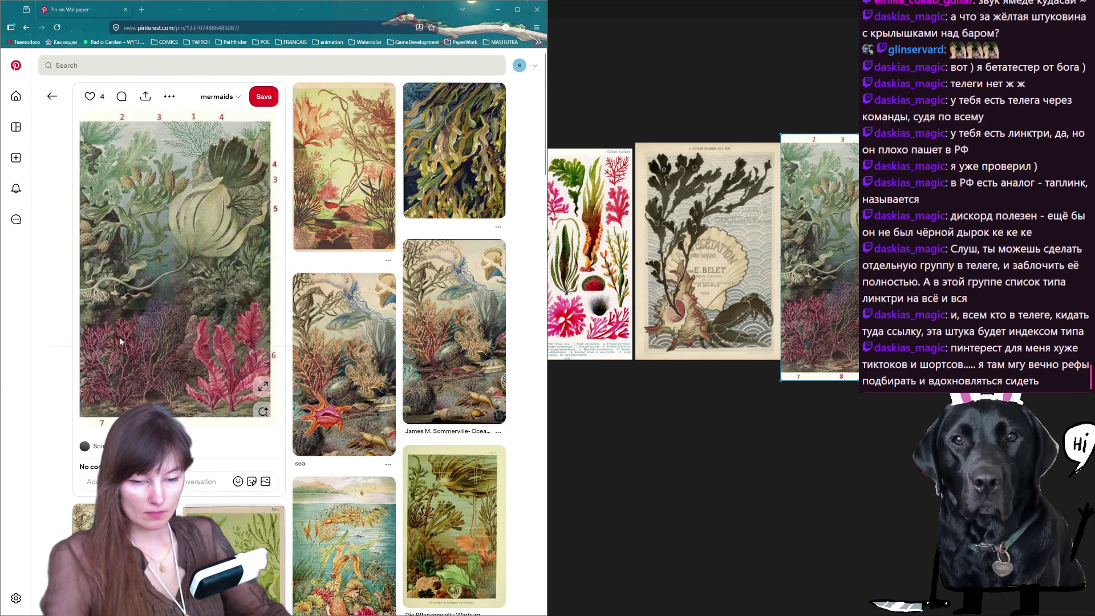
pyautogui.scroll(-3, 120, 336)
pyautogui.scroll(-3, 118, 336)
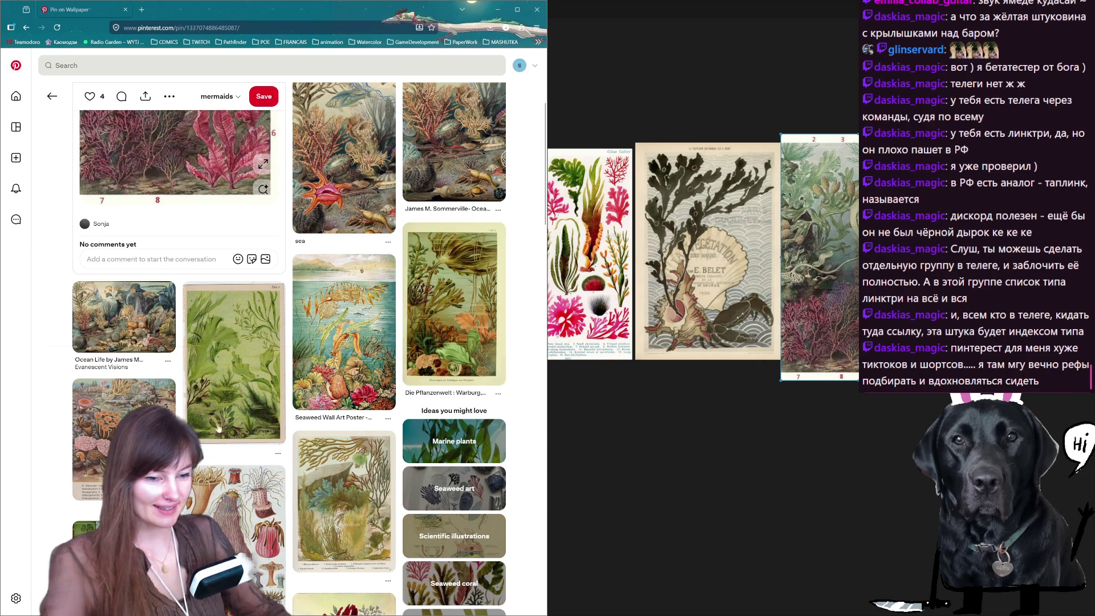
pyautogui.scroll(-3, 115, 346)
pyautogui.scroll(-3, 116, 347)
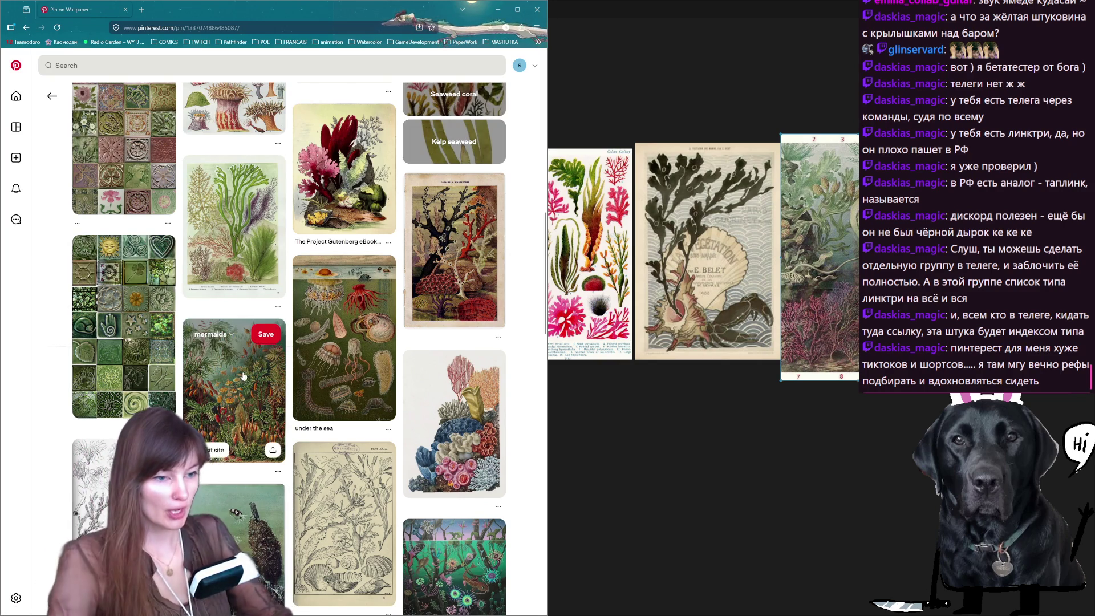
pyautogui.scroll(-4, 246, 392)
pyautogui.scroll(-3, 300, 389)
pyautogui.scroll(-3, 333, 387)
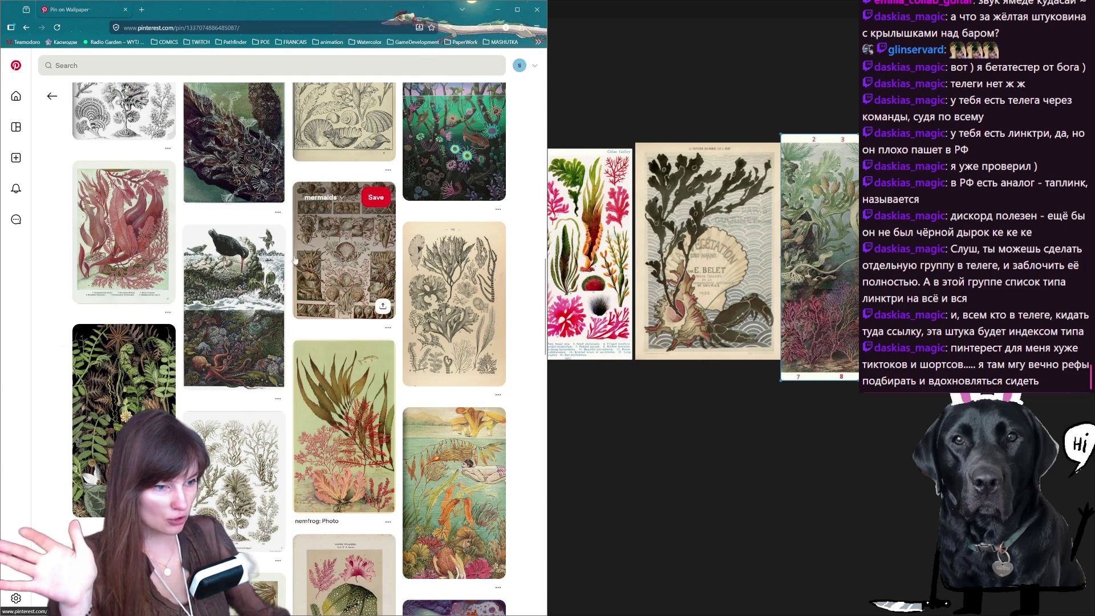
pyautogui.scroll(-5, 299, 207)
pyautogui.scroll(-3, 298, 260)
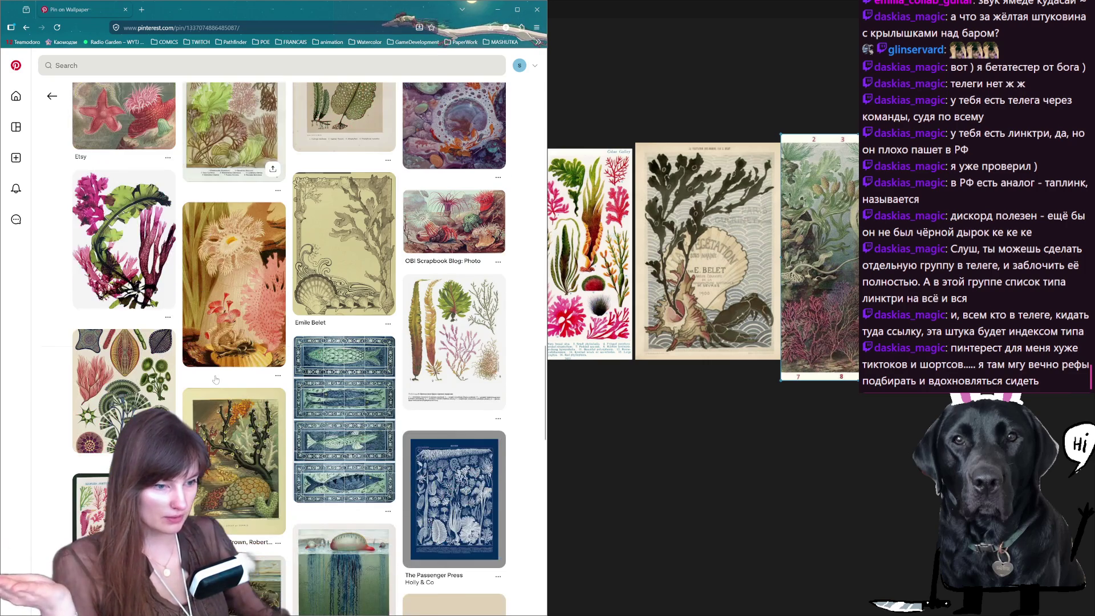
pyautogui.scroll(-3, 368, 257)
pyautogui.scroll(-3, 340, 276)
pyautogui.scroll(-2, 325, 291)
pyautogui.scroll(-2, 315, 304)
pyautogui.scroll(-2, 315, 304)
pyautogui.scroll(-3, 315, 304)
pyautogui.scroll(-2, 315, 304)
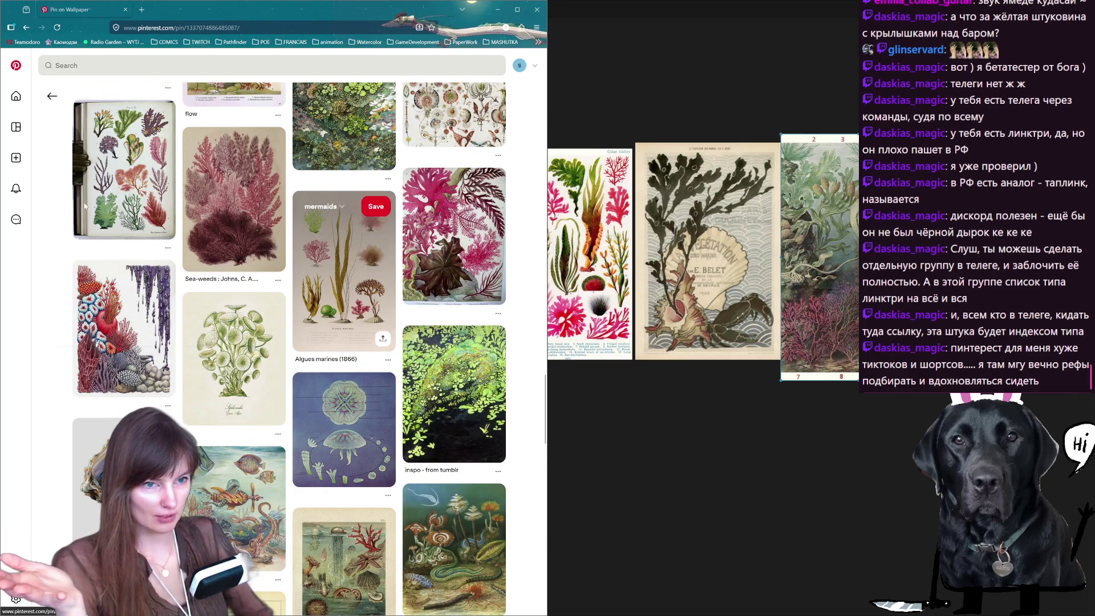
# Open the book-bound vintage seaweed plate pin from the related feed.
pyautogui.click(124, 168)
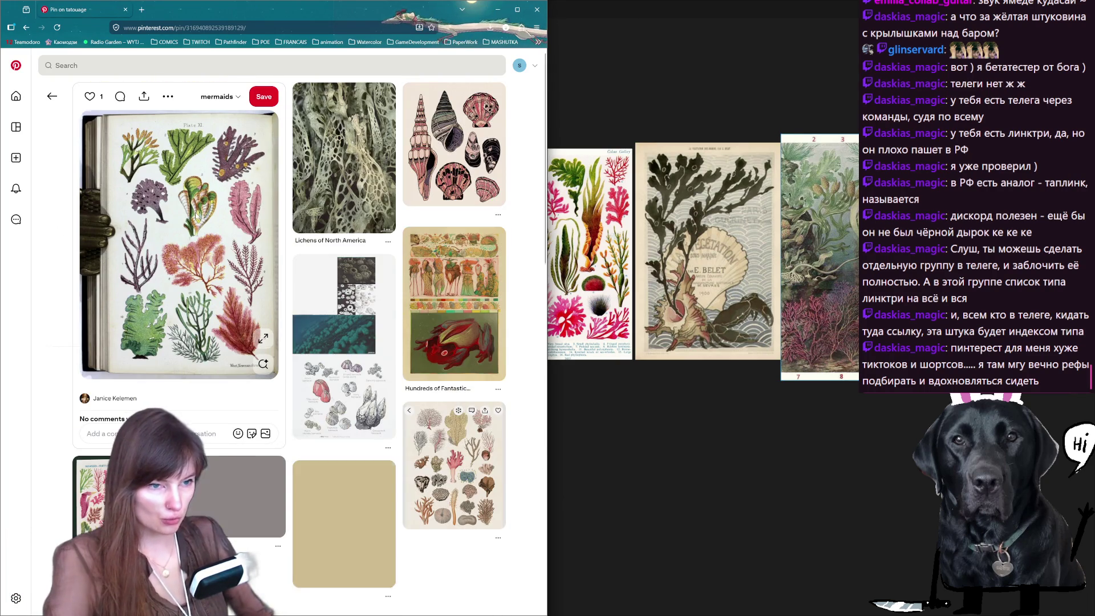
# Copy the book-bound seaweed plate onto the board, shrunk and placed below the collage.
pyautogui.rightClick(185, 211)
pyautogui.click(244, 257)
pyautogui.hotkey('ctrl', 'v')
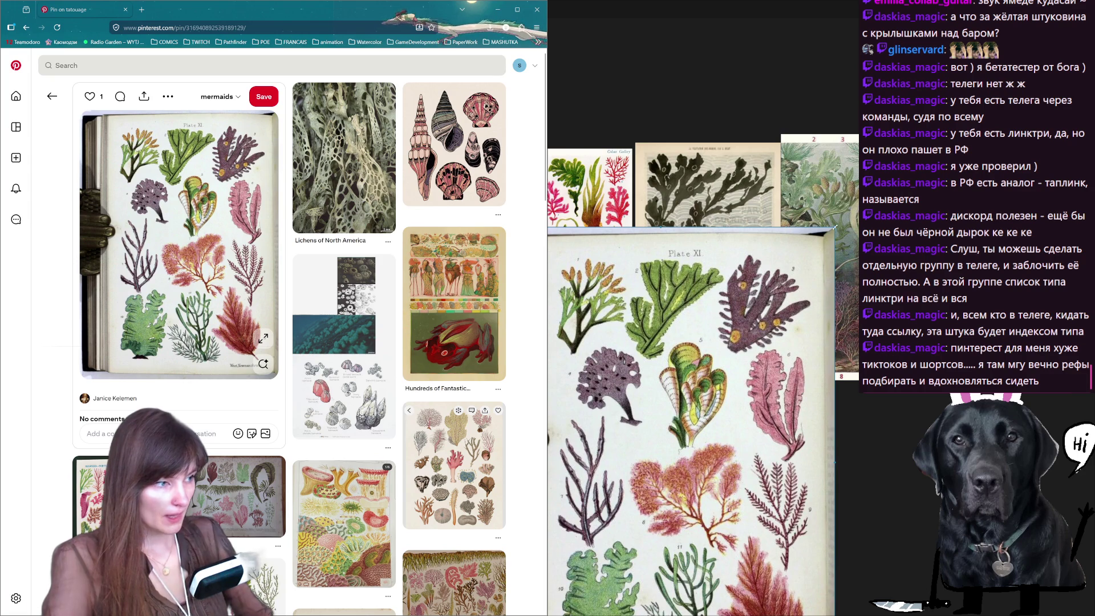
pyautogui.moveTo(770, 513); pyautogui.dragTo(694, 471)
pyautogui.moveTo(699, 429); pyautogui.dragTo(711, 426)
pyautogui.moveTo(345, 158)
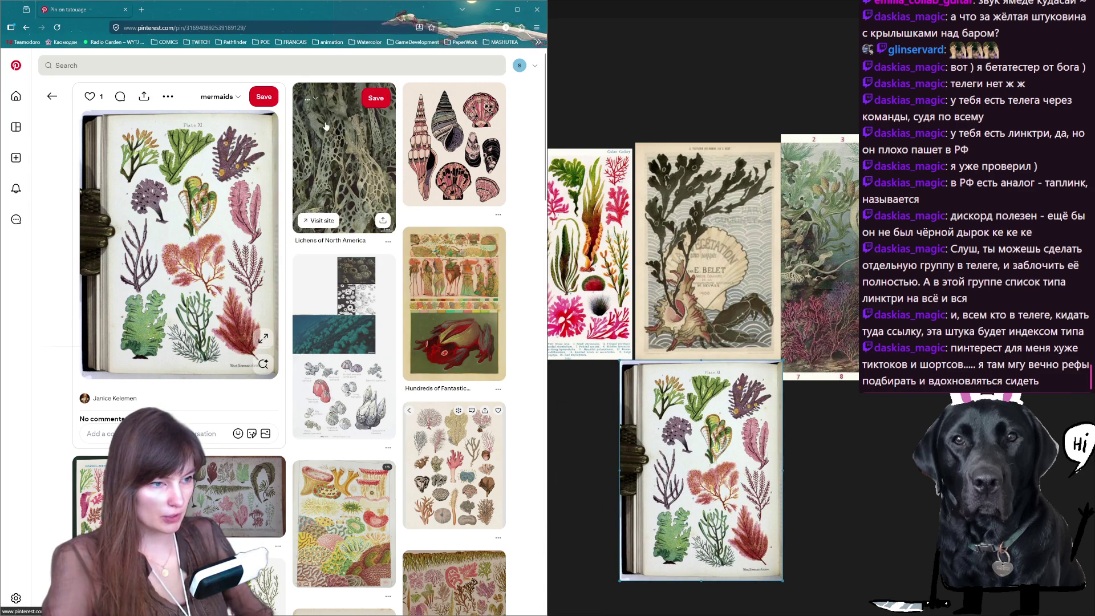
# Add the Lichens of North America photo to the right of the seaweed plate, resized to fit the collage.
pyautogui.click(342, 154)
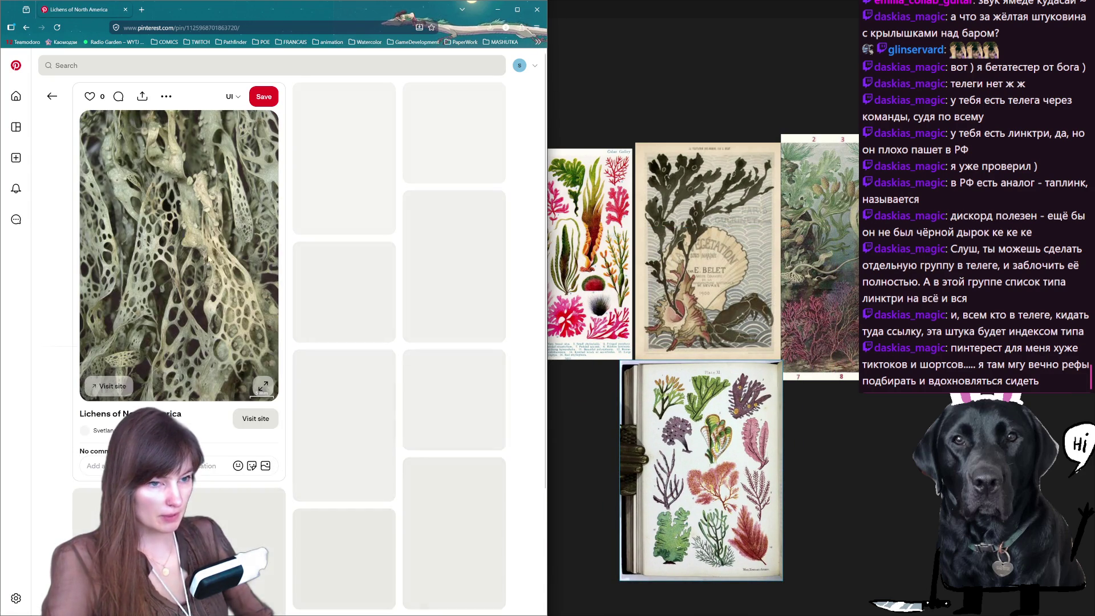
pyautogui.click(230, 95)
pyautogui.click(819, 416)
pyautogui.hotkey('ctrl', 'v')
pyautogui.moveTo(796, 420); pyautogui.dragTo(873, 402)
pyautogui.moveTo(797, 377); pyautogui.dragTo(780, 377)
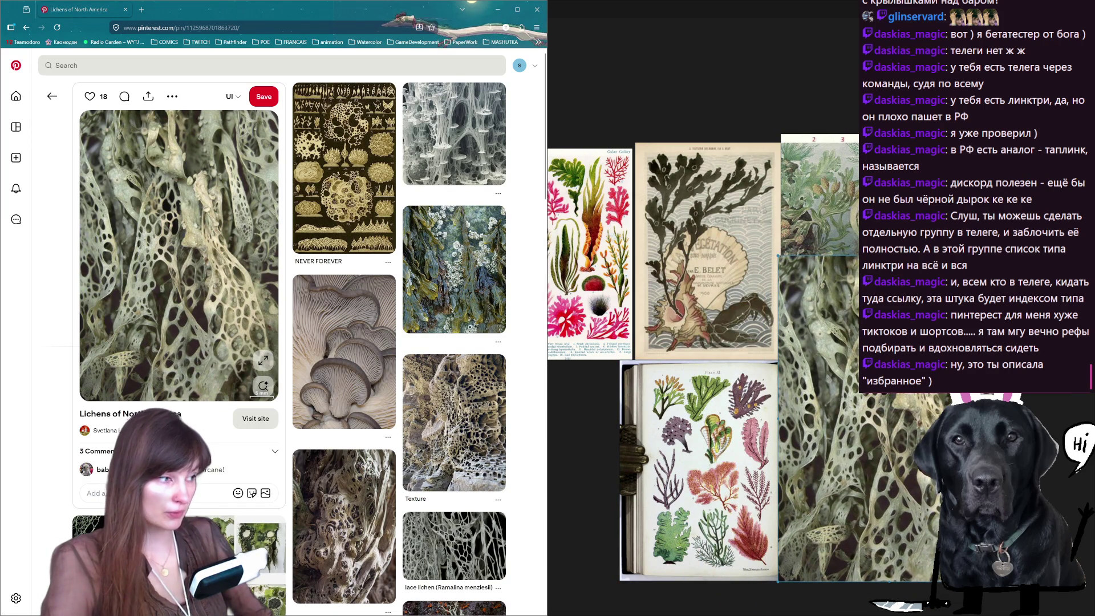
pyautogui.moveTo(864, 257); pyautogui.dragTo(856, 360)
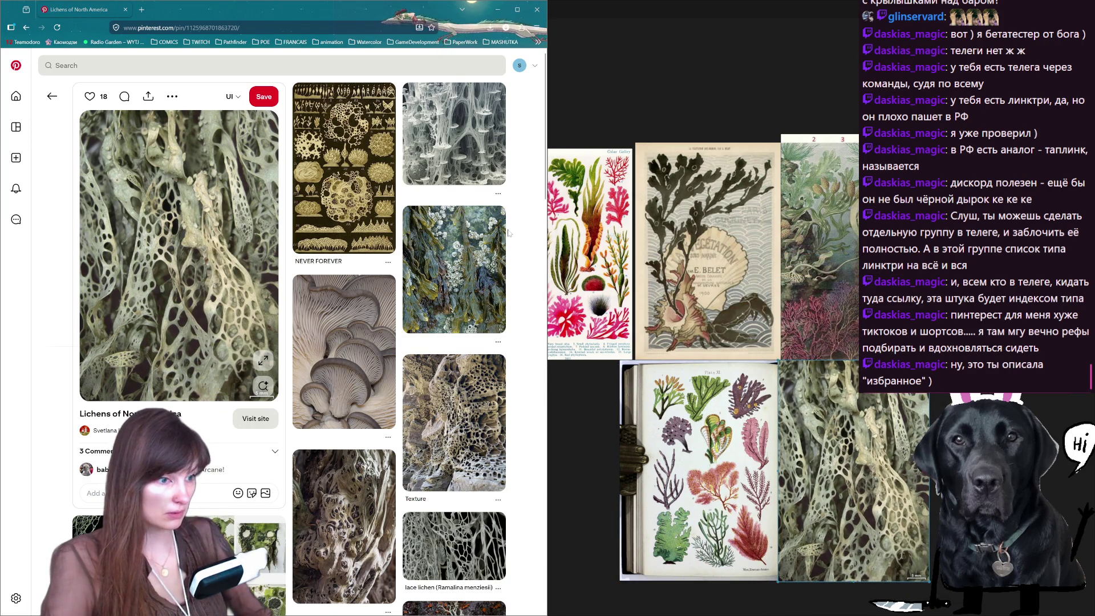
# Add the seaweed-and-barnacles photo into the collage's bottom-left slot.
pyautogui.click(454, 257)
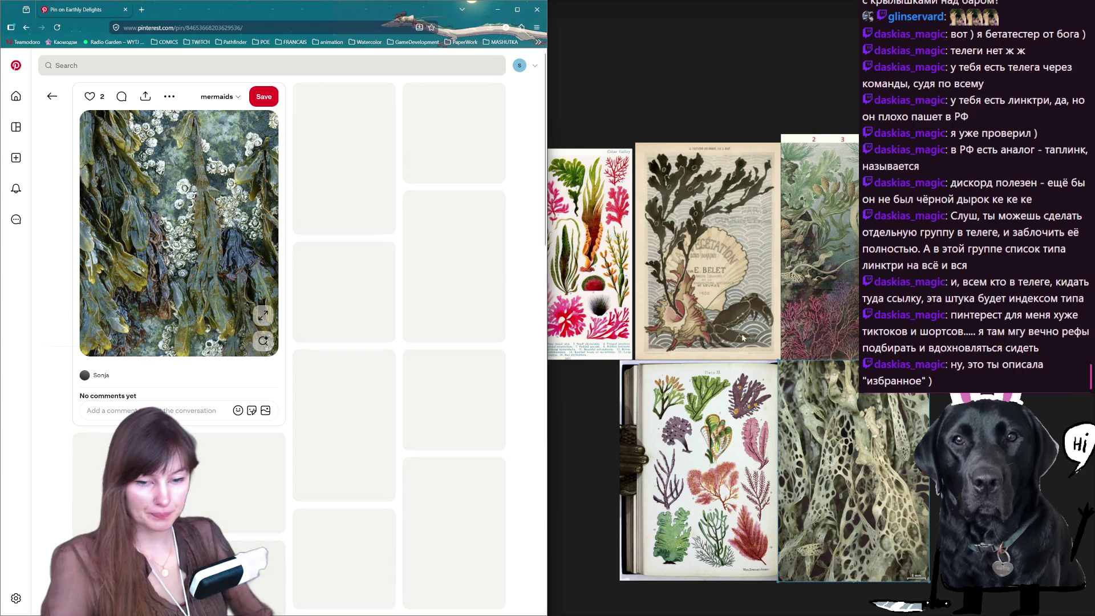
pyautogui.scroll(-3, 603, 385)
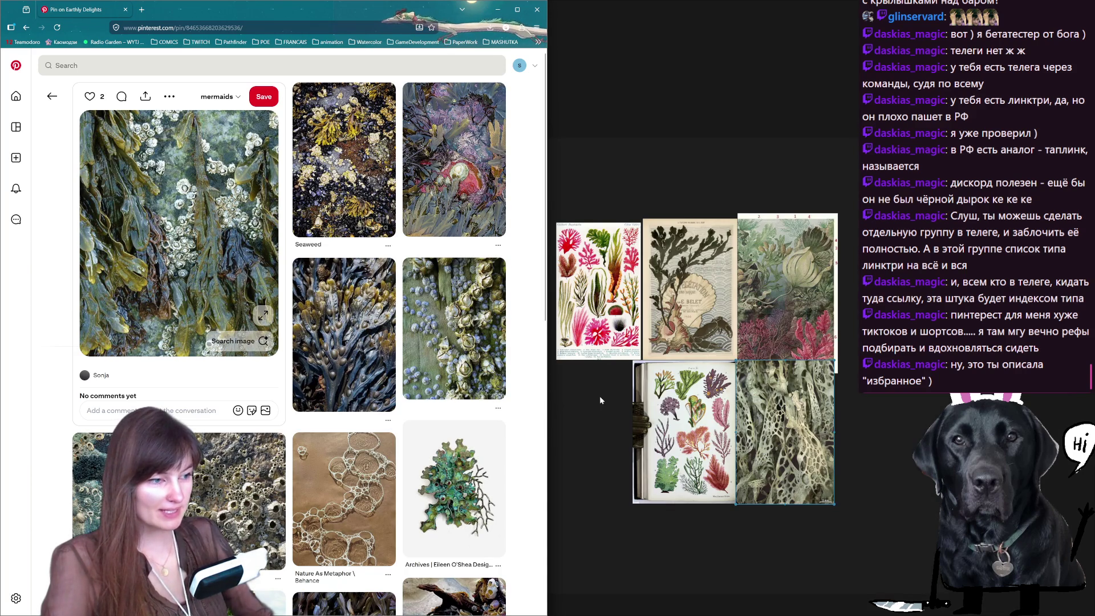
pyautogui.rightClick(139, 221)
pyautogui.click(184, 262)
pyautogui.hotkey('ctrl', 'v')
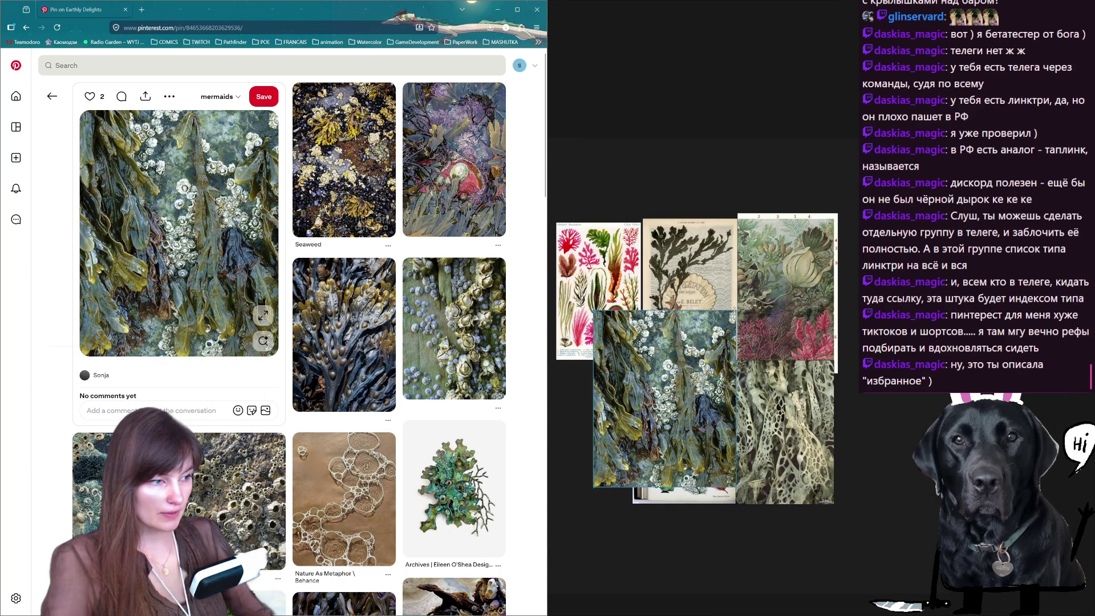
pyautogui.moveTo(637, 342); pyautogui.dragTo(593, 393)
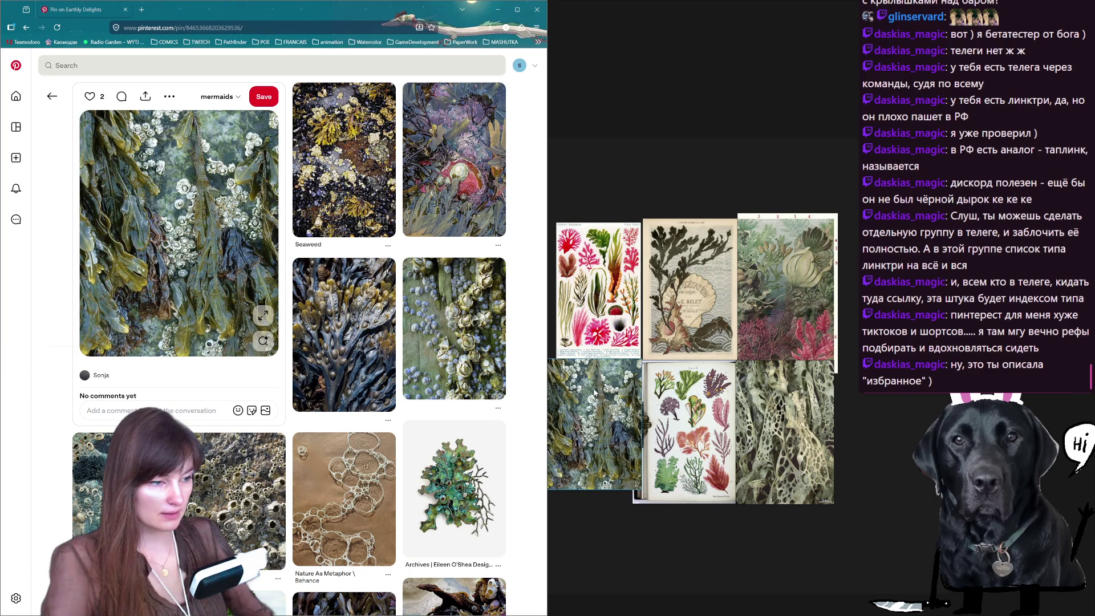
pyautogui.scroll(-3, 593, 393)
pyautogui.scroll(2, 702, 343)
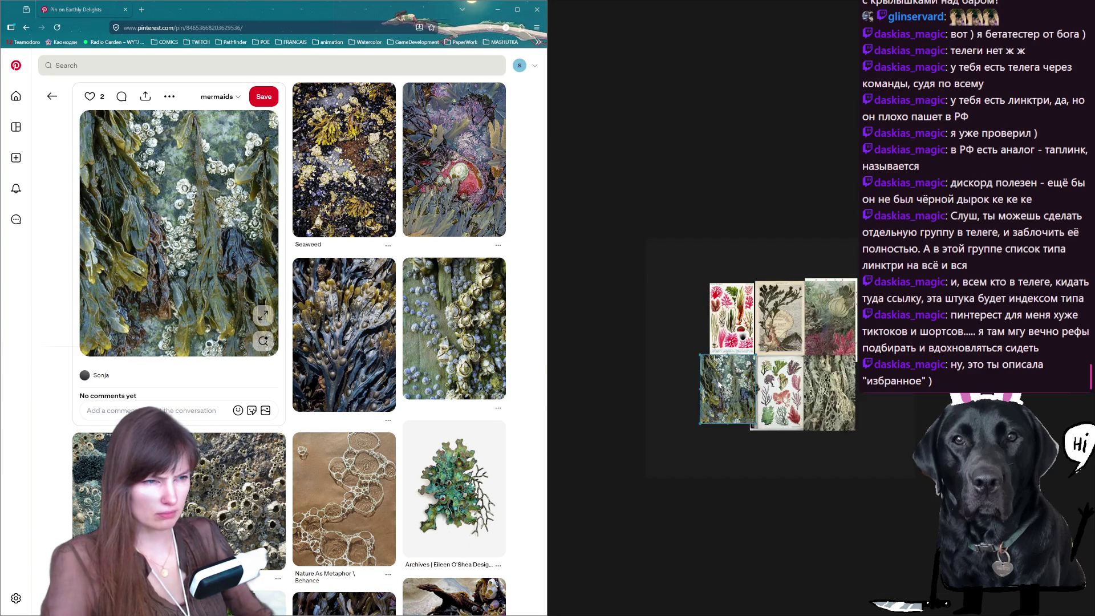
# Add the dark bladderwrack photo left of the collage, shrunk to match, then go back for a new search.
pyautogui.click(348, 324)
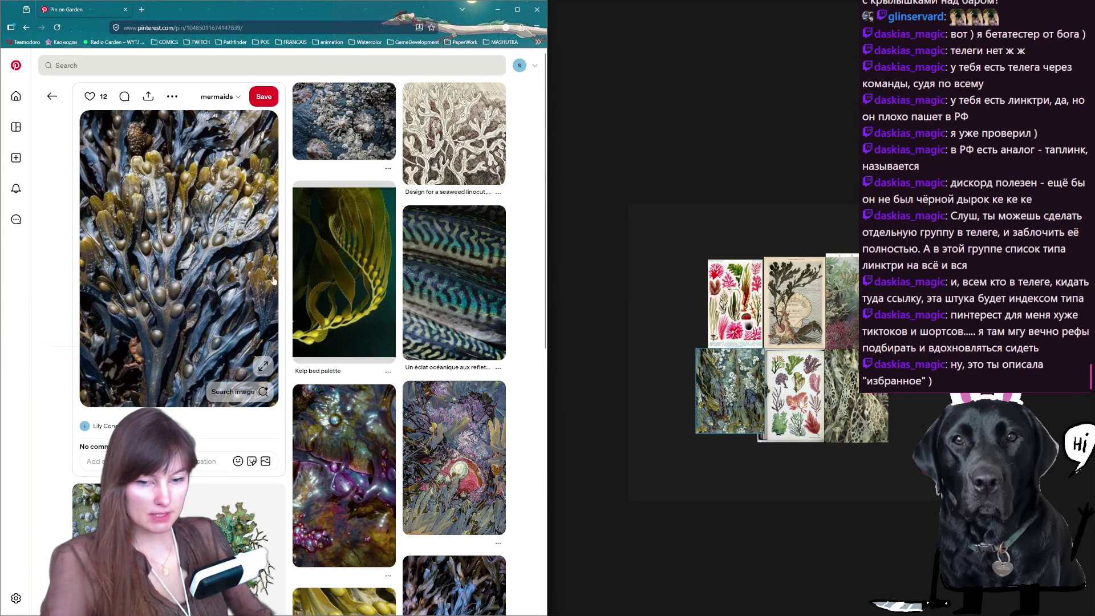
pyautogui.rightClick(162, 228)
pyautogui.click(178, 263)
pyautogui.hotkey('ctrl', 'v')
pyautogui.moveTo(824, 222); pyautogui.dragTo(679, 313)
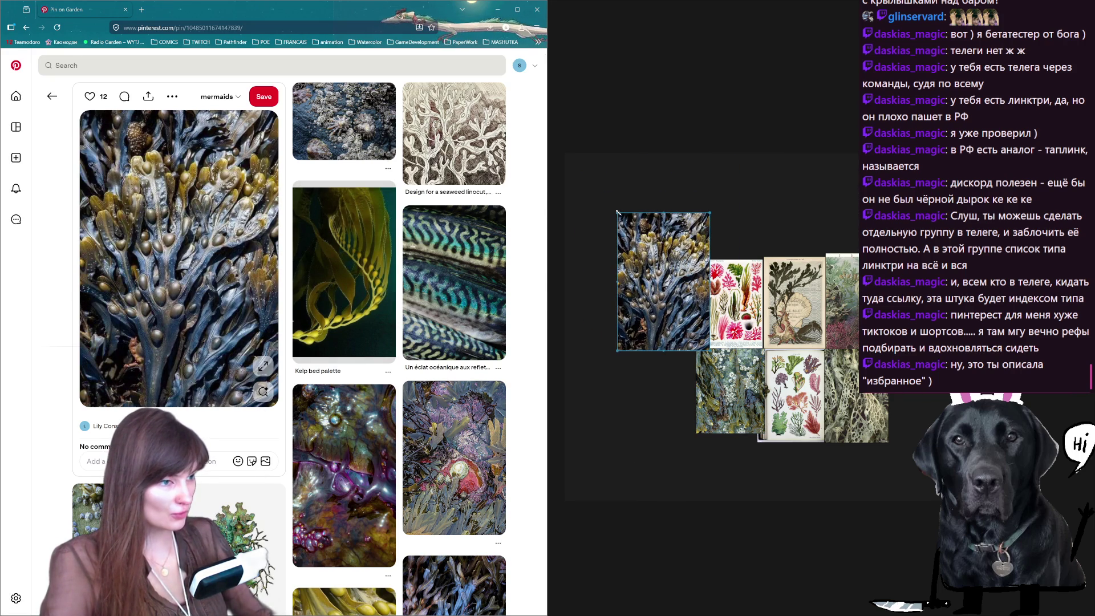
pyautogui.moveTo(618, 212); pyautogui.dragTo(648, 257)
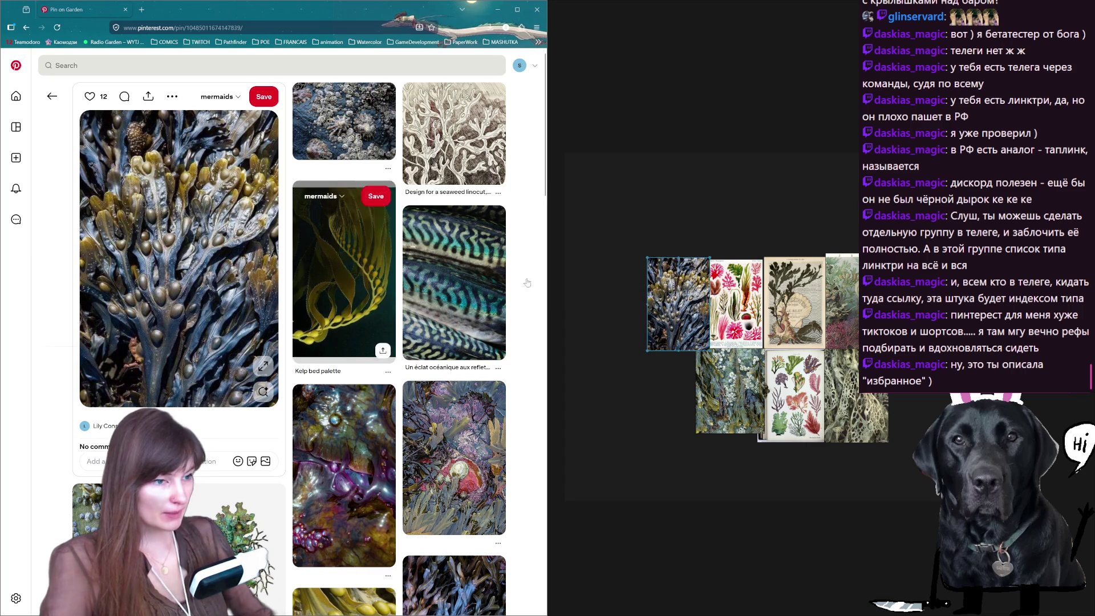
pyautogui.scroll(-3, 442, 265)
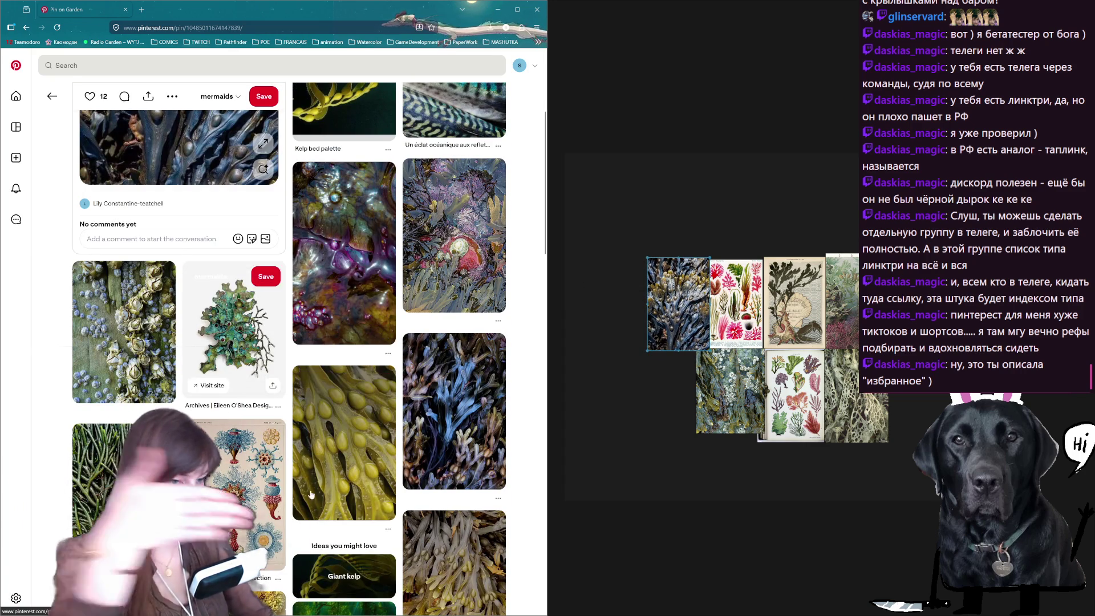
pyautogui.scroll(-5, 325, 428)
pyautogui.scroll(-5, 325, 505)
pyautogui.scroll(-5, 246, 488)
pyautogui.hotkey('alt', 'Left')
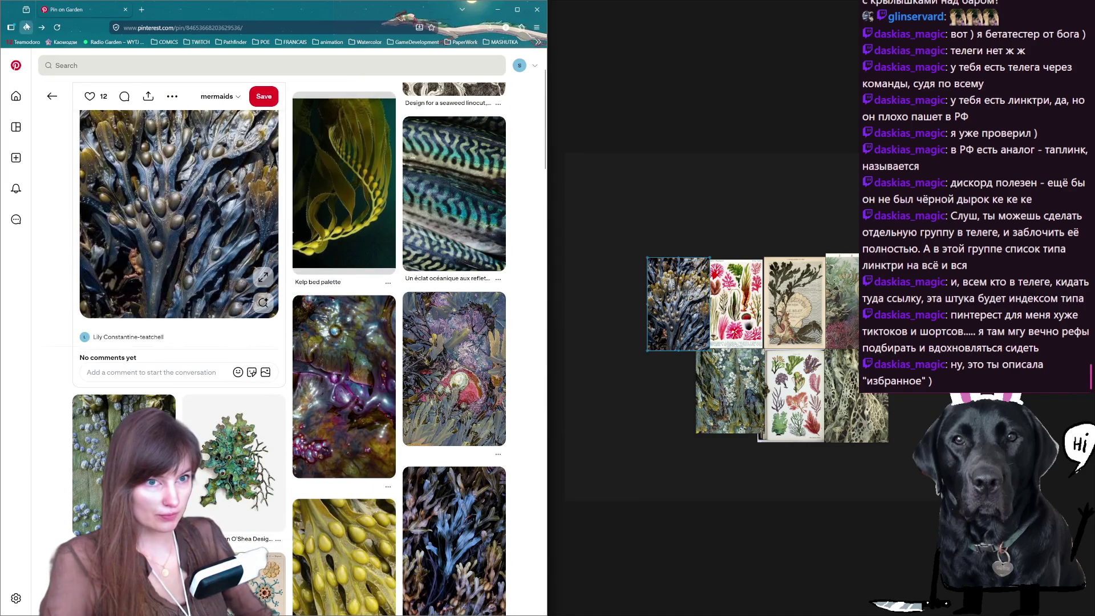
pyautogui.click(67, 65)
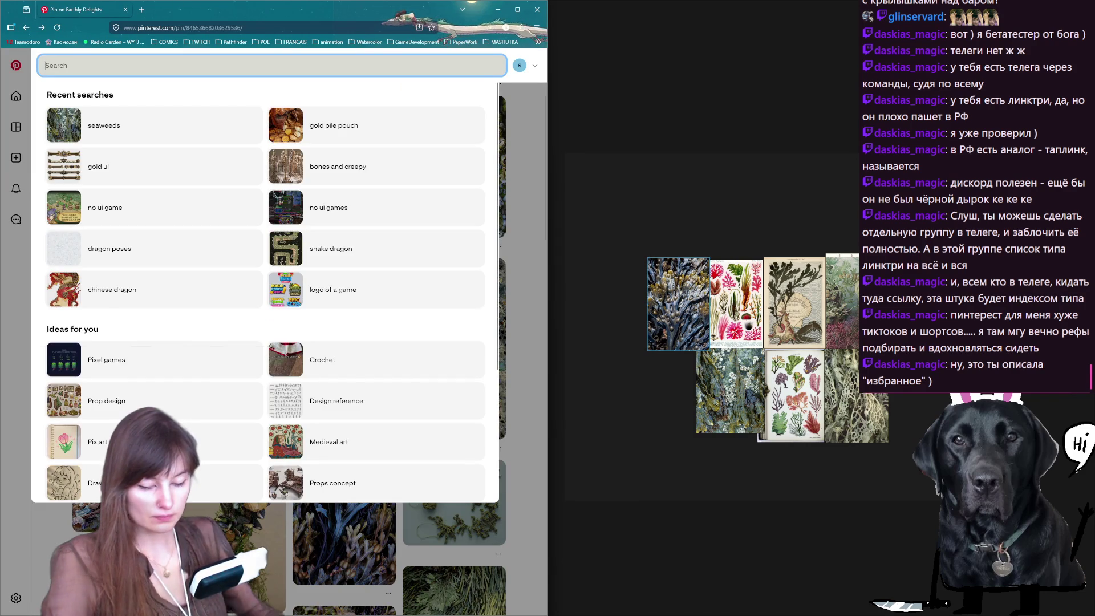
pyautogui.write('seaweeds')
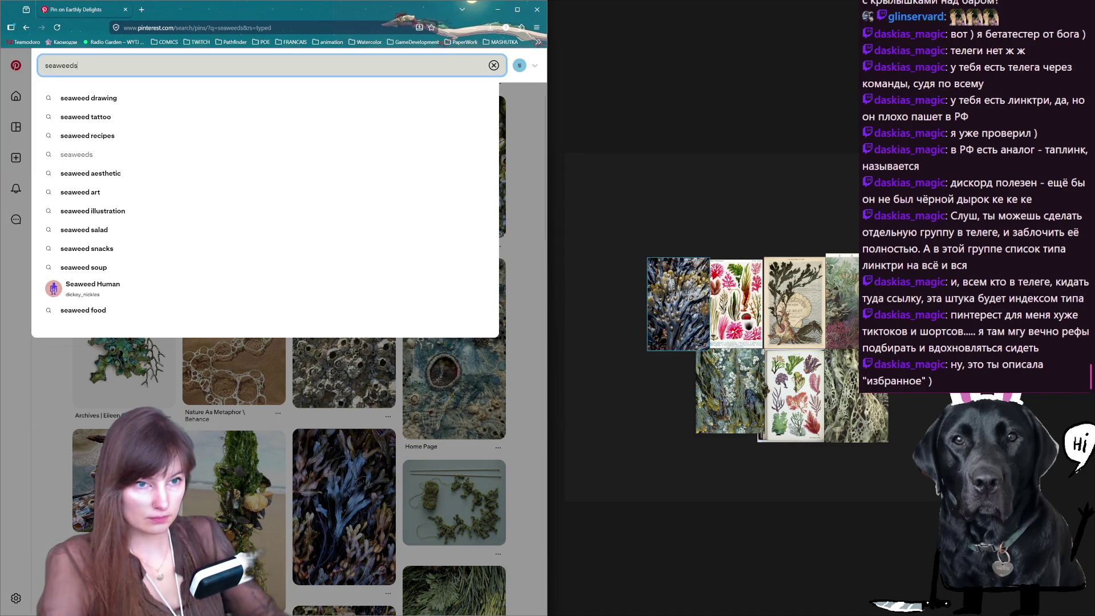
# Rerun the seaweeds search and add the underwater kelp forest photo at the collage's lower left.
pyautogui.press('Return')
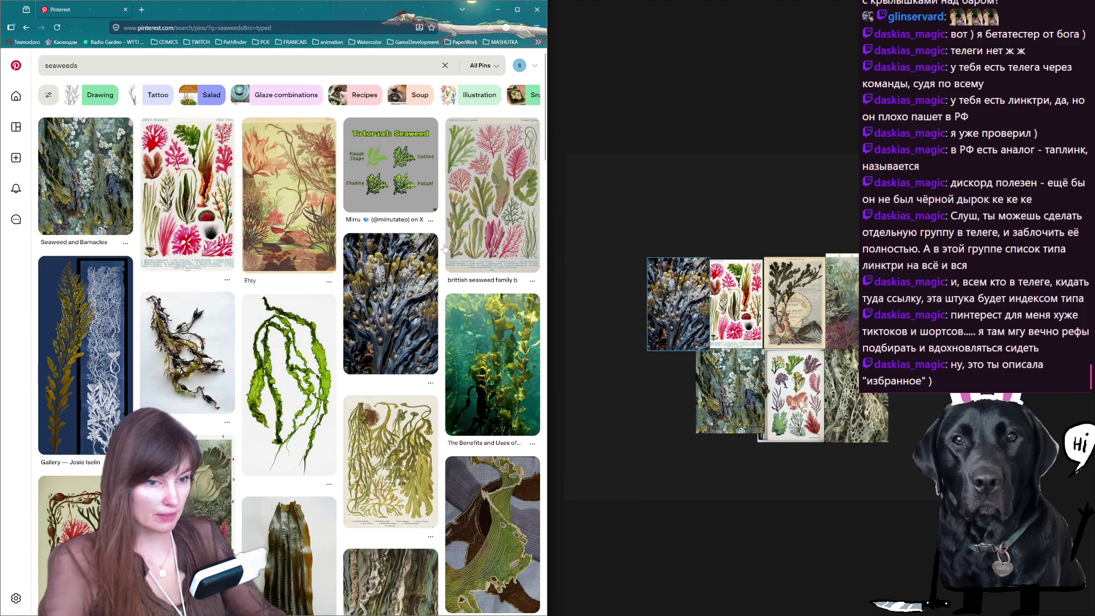
pyautogui.scroll(-1, 375, 133)
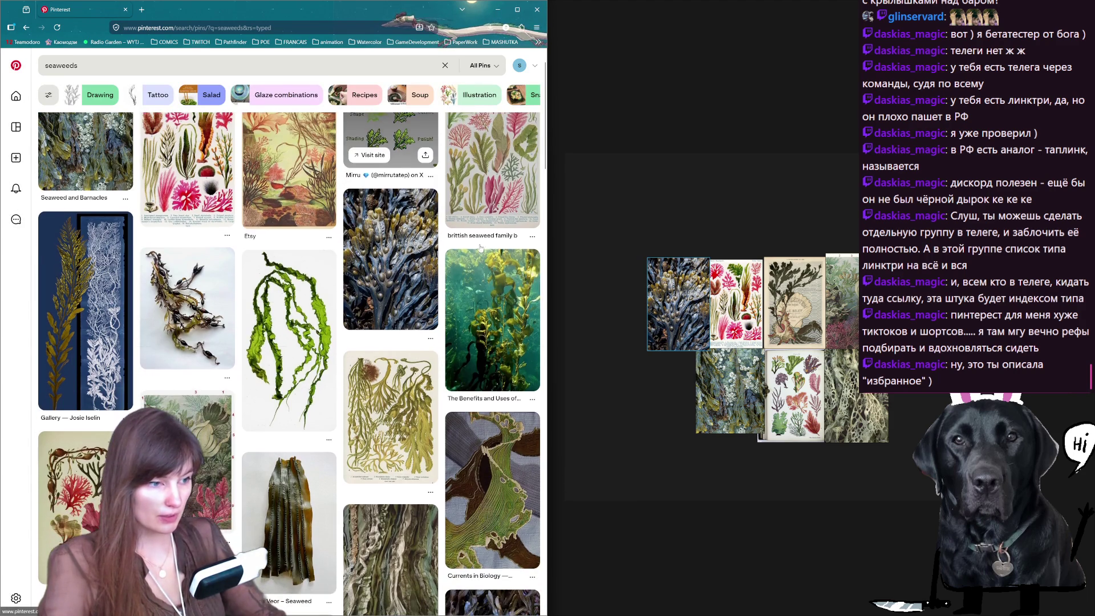
pyautogui.click(501, 328)
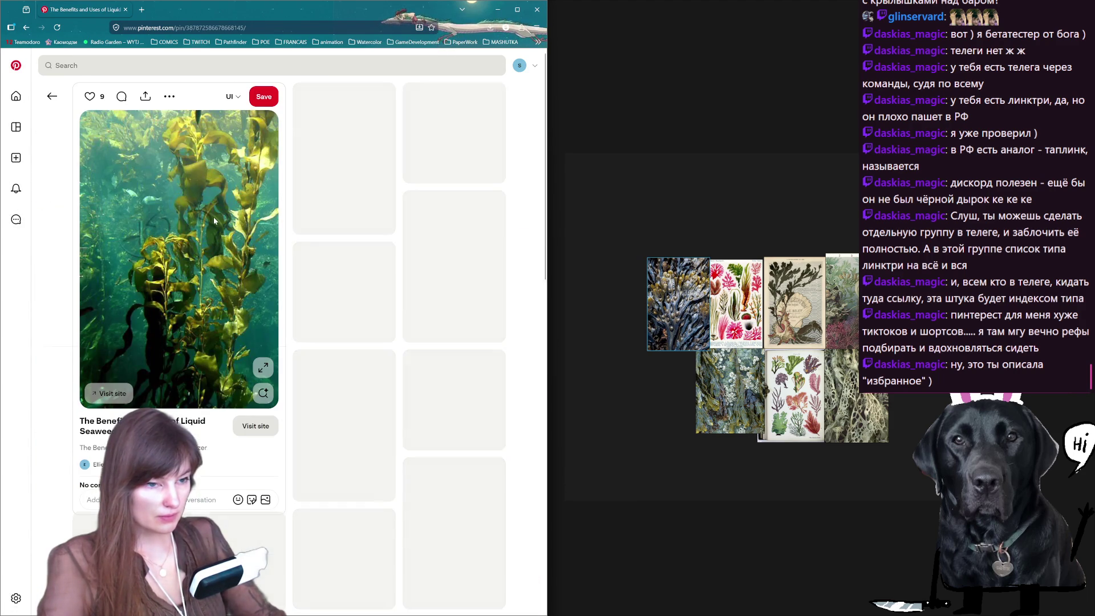
pyautogui.rightClick(211, 217)
pyautogui.click(241, 254)
pyautogui.hotkey('ctrl', 'v')
pyautogui.moveTo(656, 165)
pyautogui.mouseDown()
pyautogui.moveTo(616, 387)
pyautogui.moveTo(648, 418)
pyautogui.mouseUp()
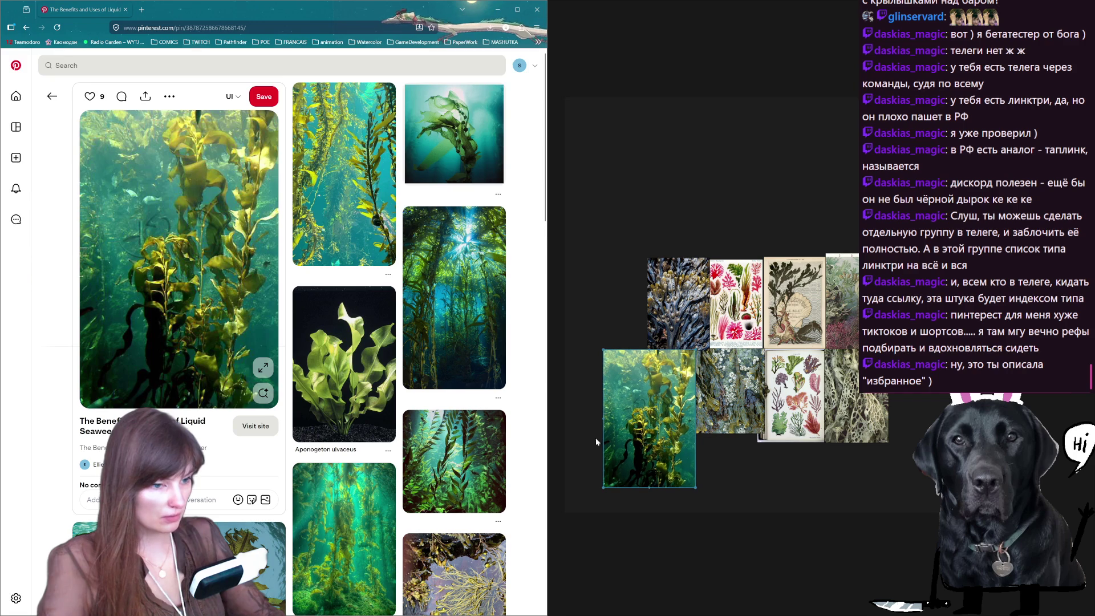
# Add the Aponogeton ulvaceus plant photo left of the collage and shrink it and the kelp photo to fit.
pyautogui.click(342, 368)
pyautogui.rightClick(210, 234)
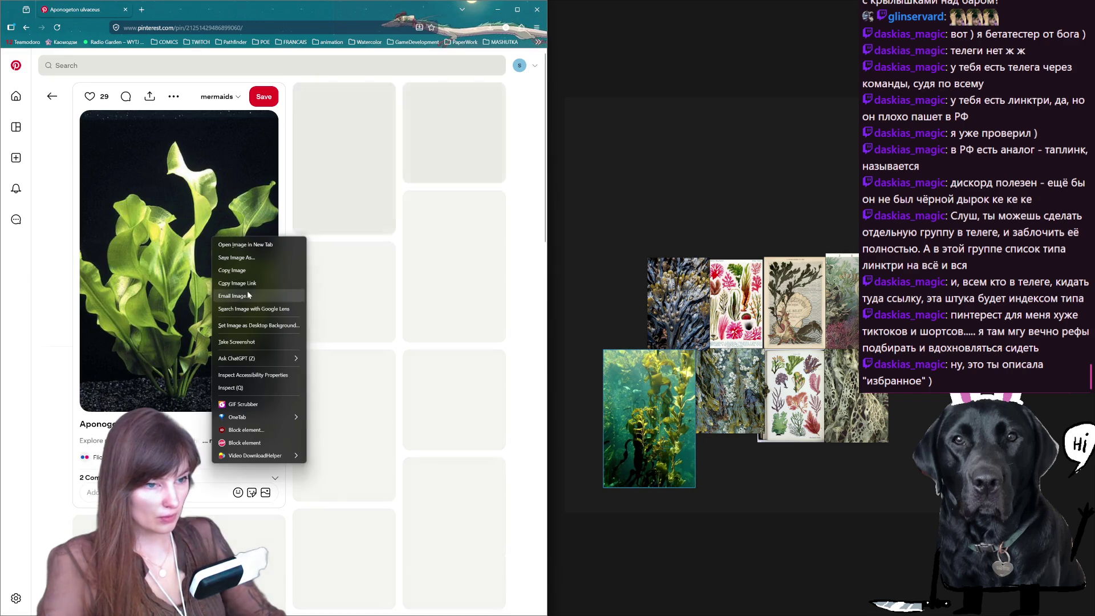
pyautogui.click(247, 290)
pyautogui.hotkey('ctrl', 'v')
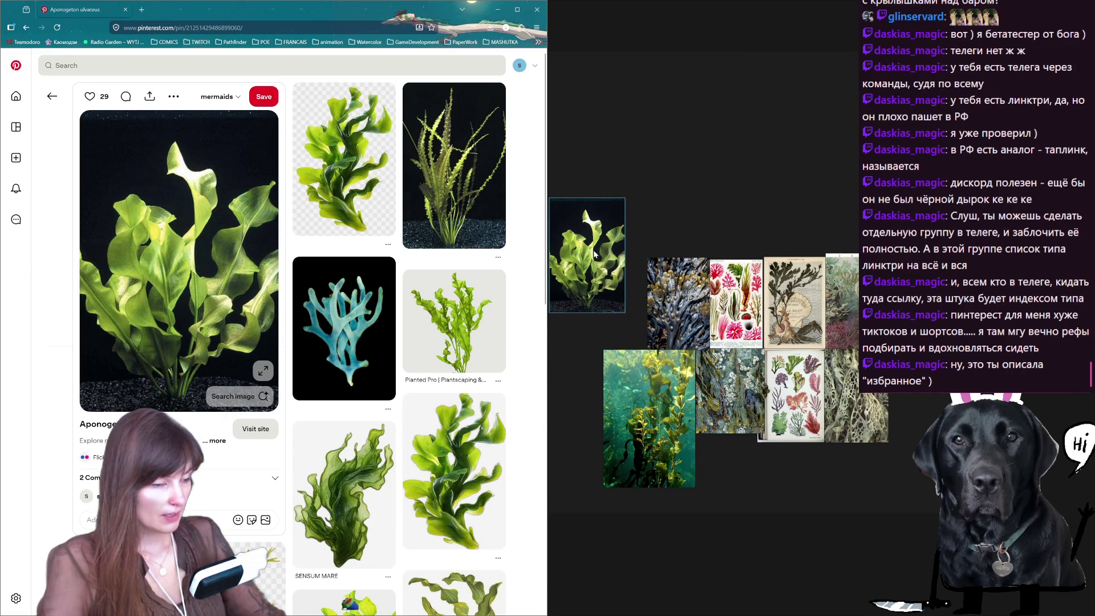
pyautogui.moveTo(698, 112); pyautogui.dragTo(615, 291)
pyautogui.moveTo(570, 233); pyautogui.dragTo(594, 249)
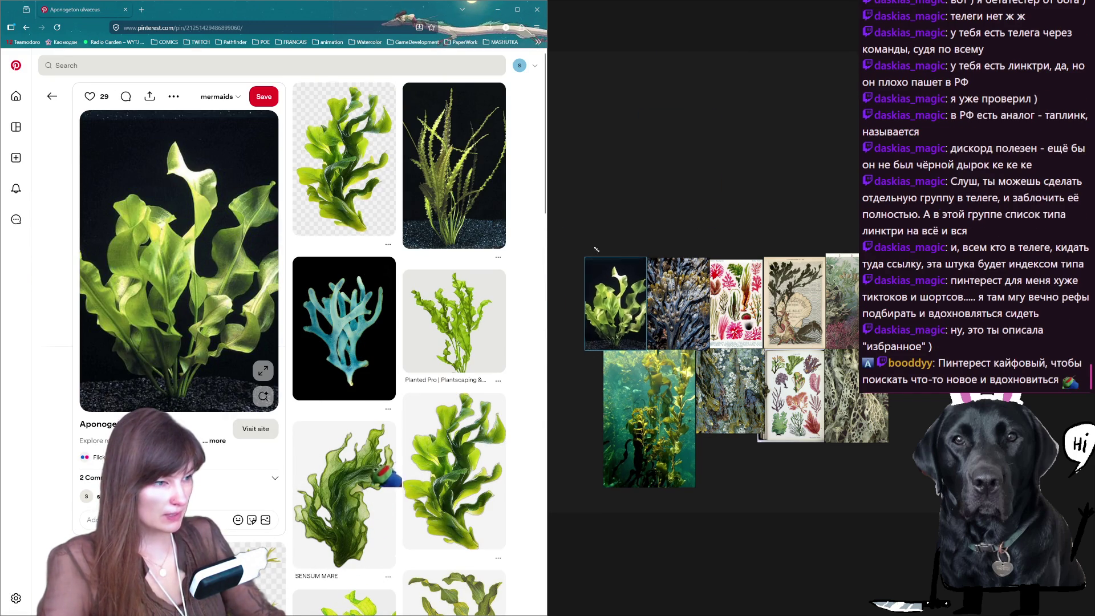
pyautogui.moveTo(604, 489); pyautogui.dragTo(650, 432)
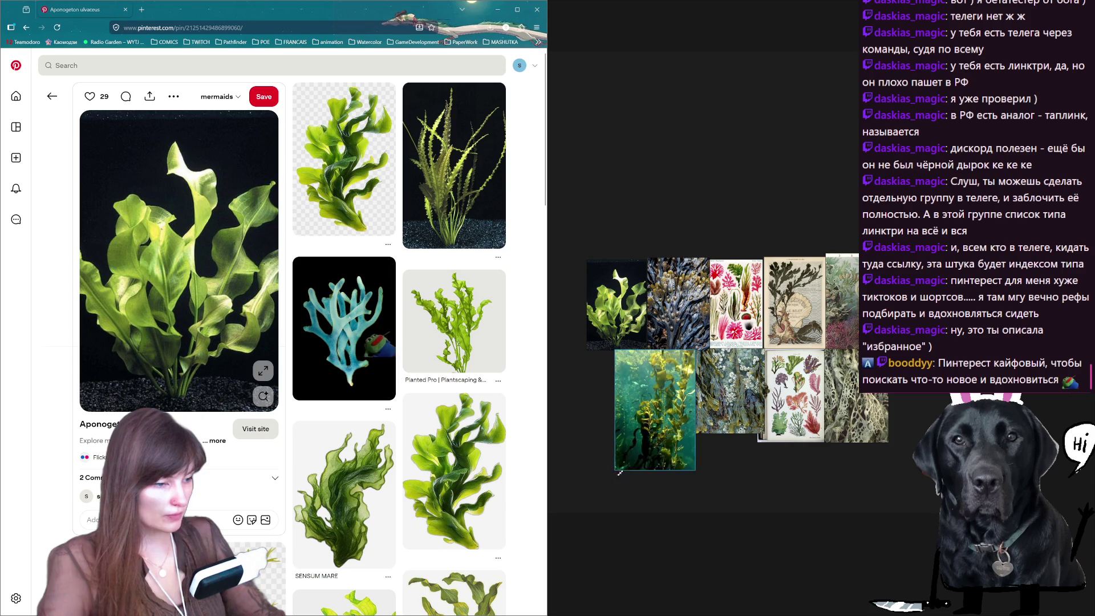
pyautogui.scroll(-5, 415, 374)
pyautogui.scroll(-4, 369, 342)
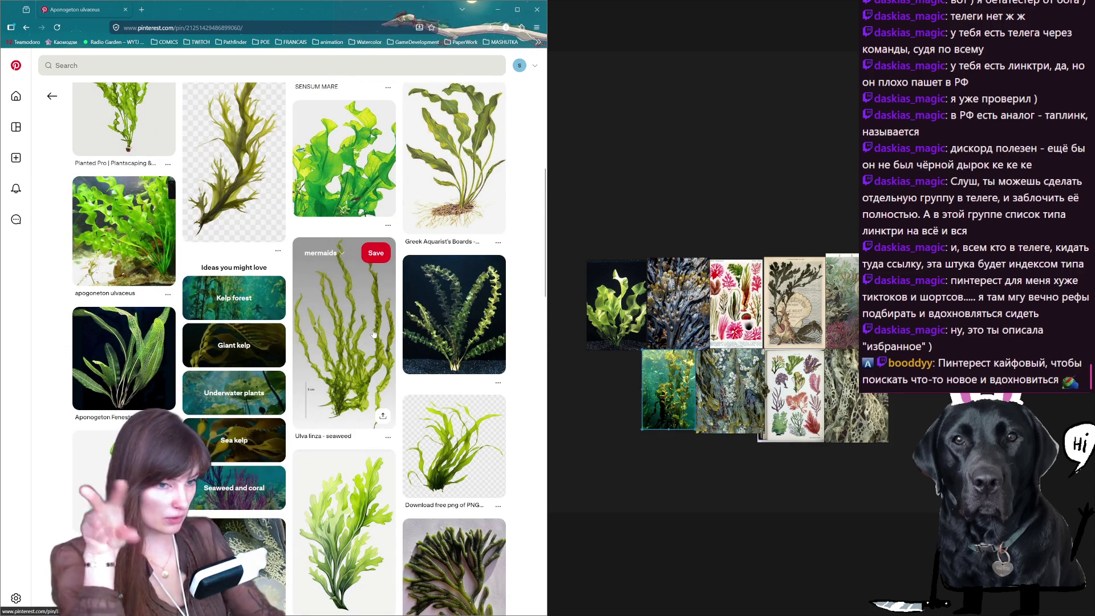
pyautogui.scroll(-3, 394, 317)
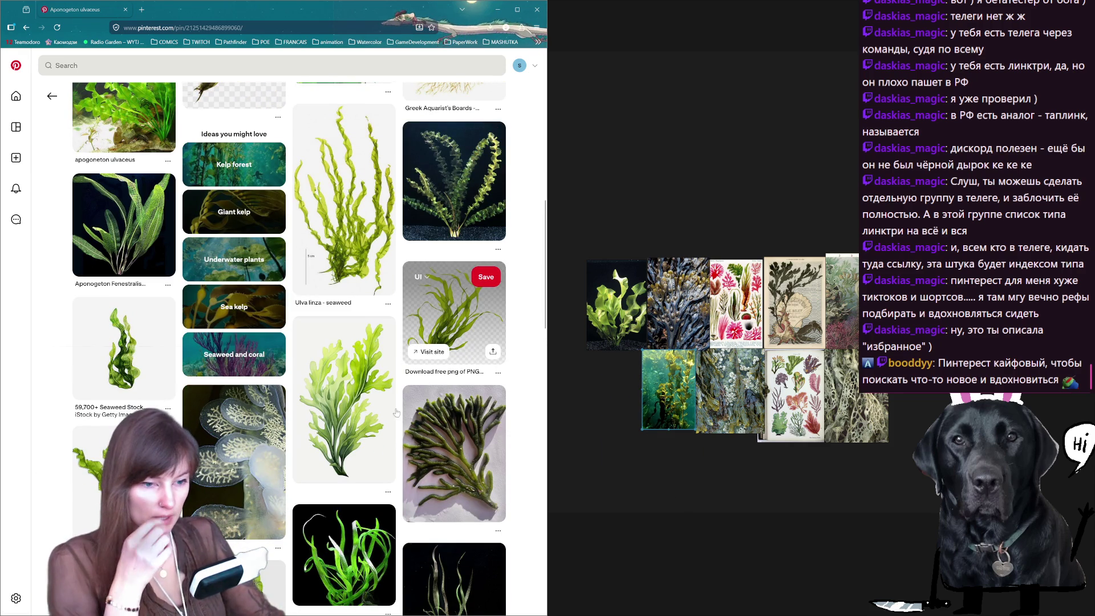
# Snip the Laminaria seaweed PNG pin page with Win+Shift+S and place the screenshot beside the collage, shrunk.
pyautogui.click(453, 313)
pyautogui.rightClick(216, 190)
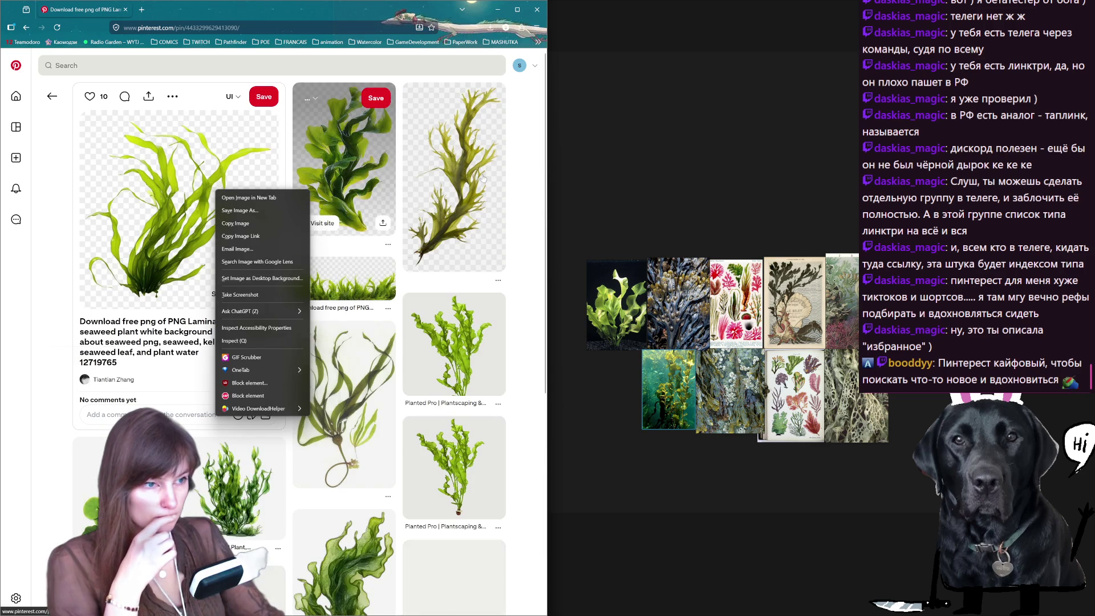
pyautogui.click(521, 287)
pyautogui.scroll(-1, 533, 292)
pyautogui.scroll(1, 533, 292)
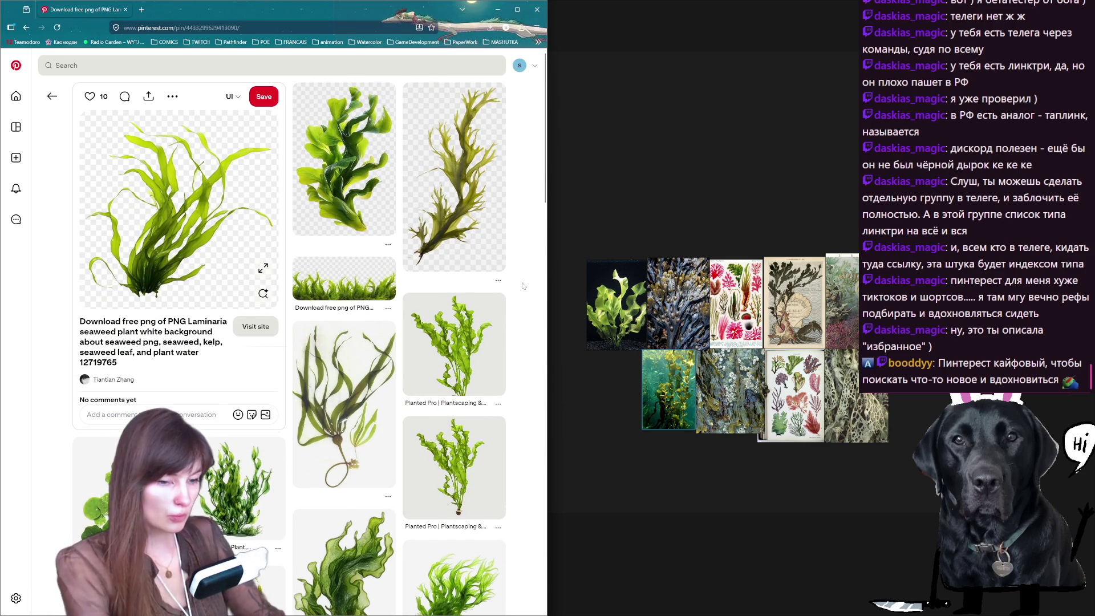
pyautogui.press('super+shift+s')
pyautogui.moveTo(70, 70); pyautogui.dragTo(498, 613)
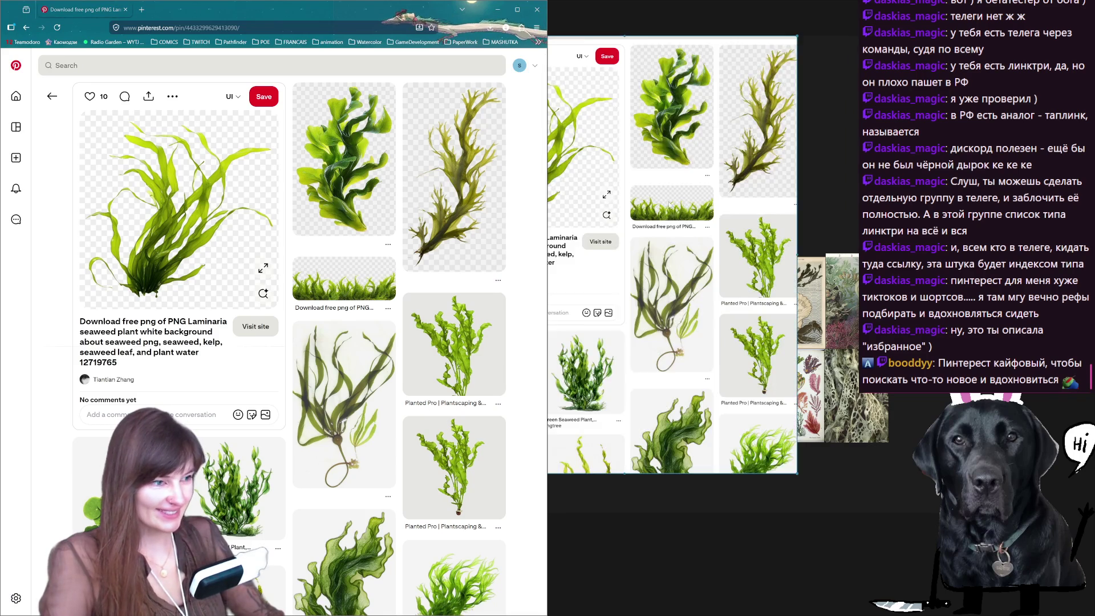
pyautogui.moveTo(672, 52); pyautogui.dragTo(758, 137)
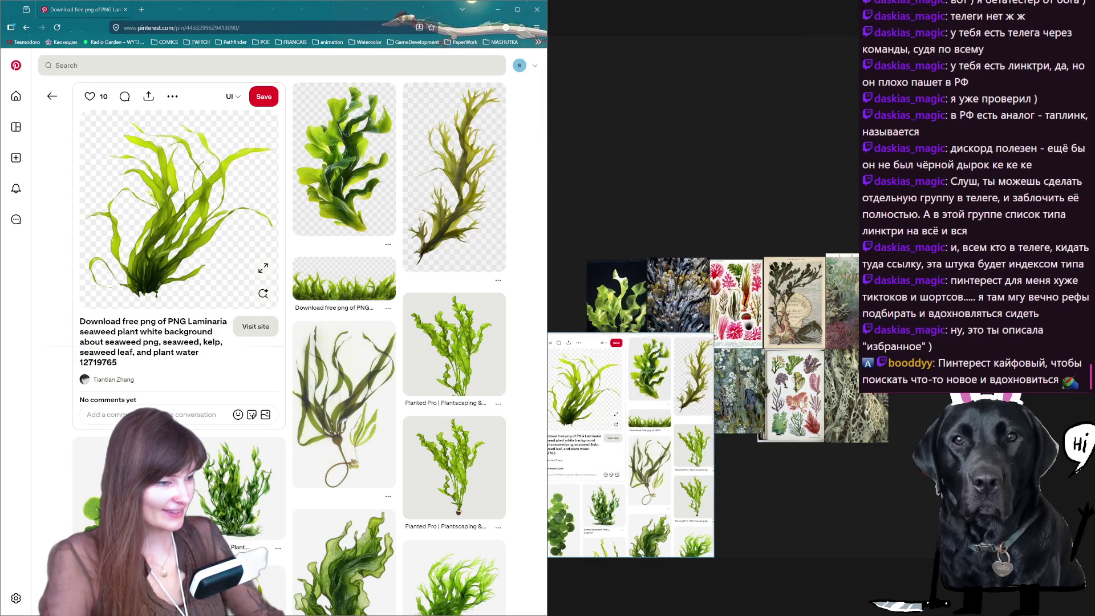
pyautogui.moveTo(710, 343); pyautogui.dragTo(676, 154)
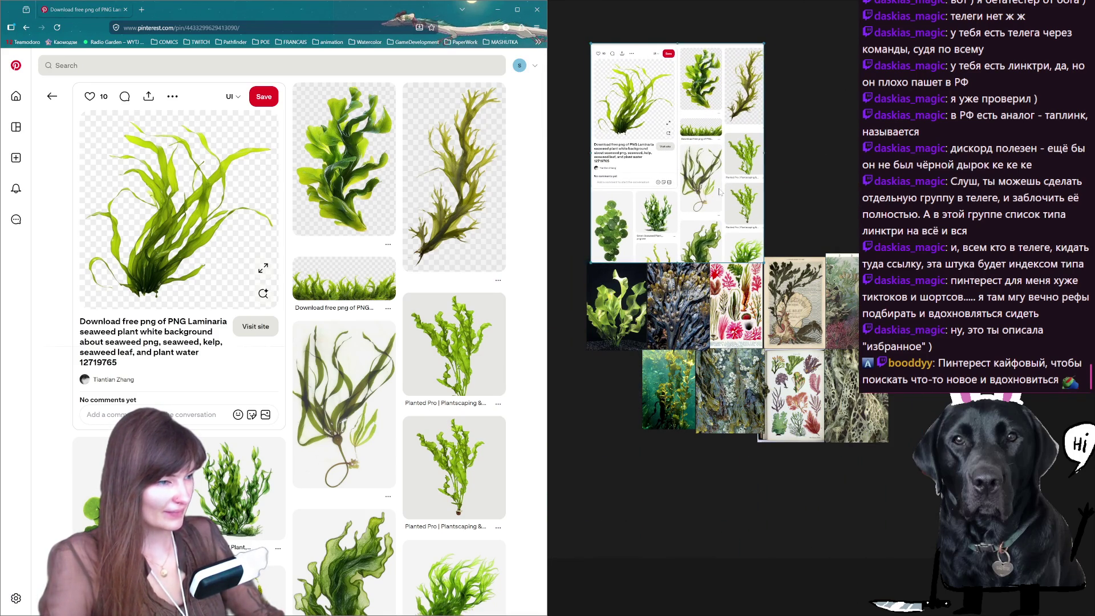
pyautogui.moveTo(717, 198); pyautogui.dragTo(622, 373)
pyautogui.moveTo(689, 210); pyautogui.dragTo(645, 265)
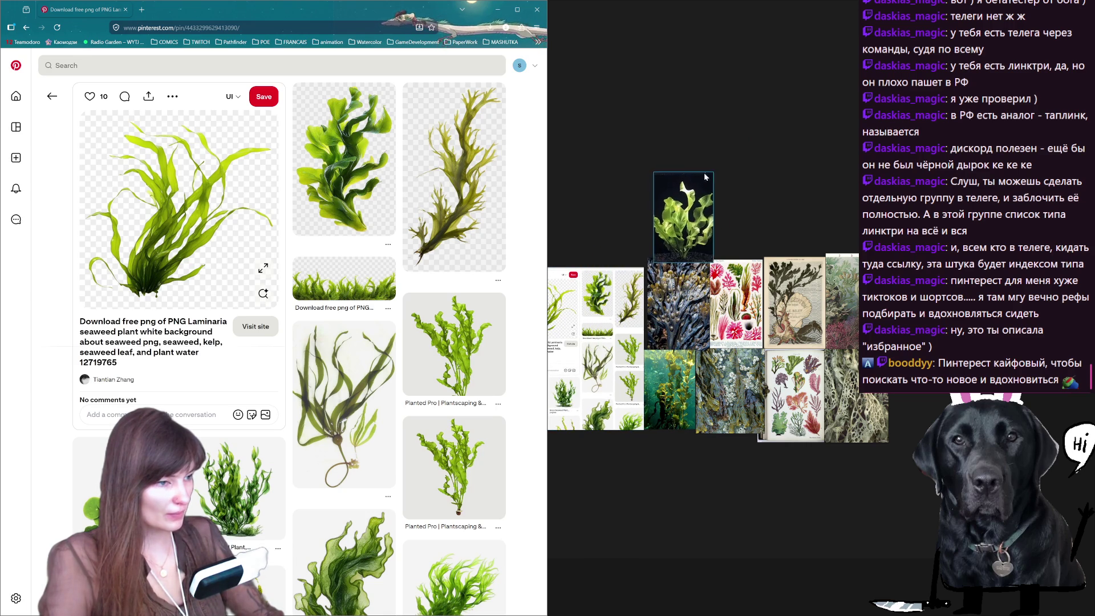
pyautogui.scroll(-3, 581, 396)
pyautogui.scroll(4, 581, 396)
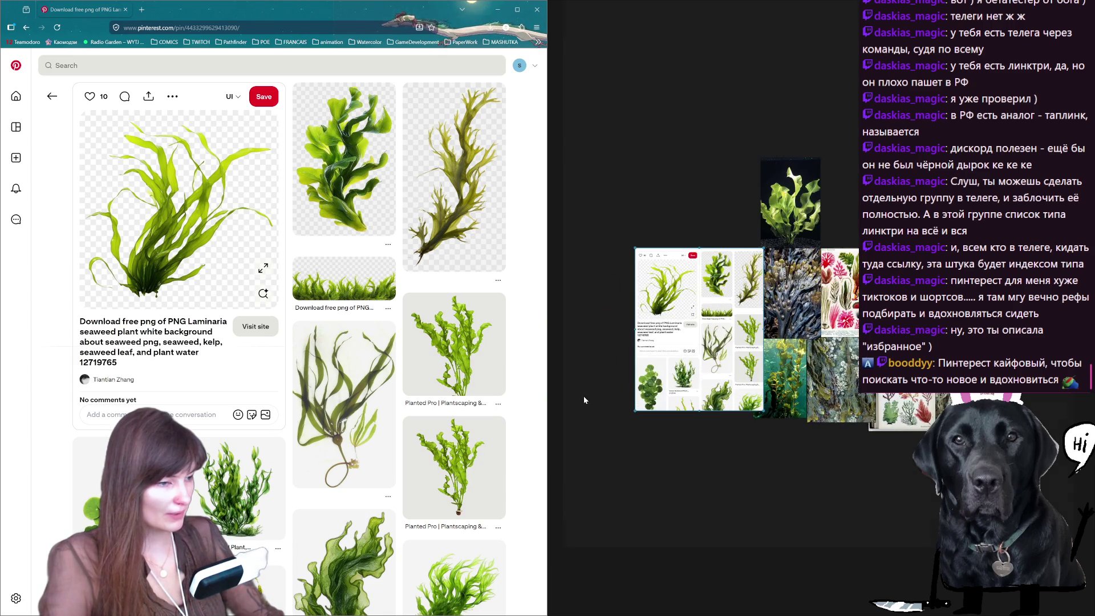
# Rearrange the botanical print, colourful page, coral texture and plant photo into a bottom row, then go back.
pyautogui.moveTo(882, 371); pyautogui.dragTo(680, 445)
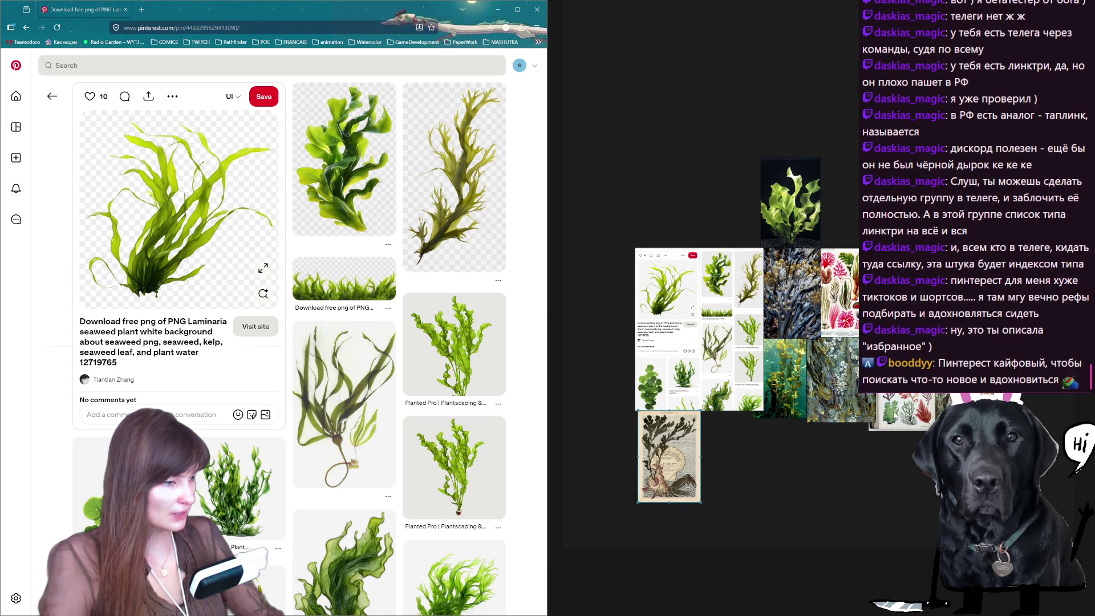
pyautogui.moveTo(903, 410); pyautogui.dragTo(736, 459)
pyautogui.moveTo(932, 424); pyautogui.dragTo(679, 529)
pyautogui.moveTo(789, 206); pyautogui.dragTo(745, 552)
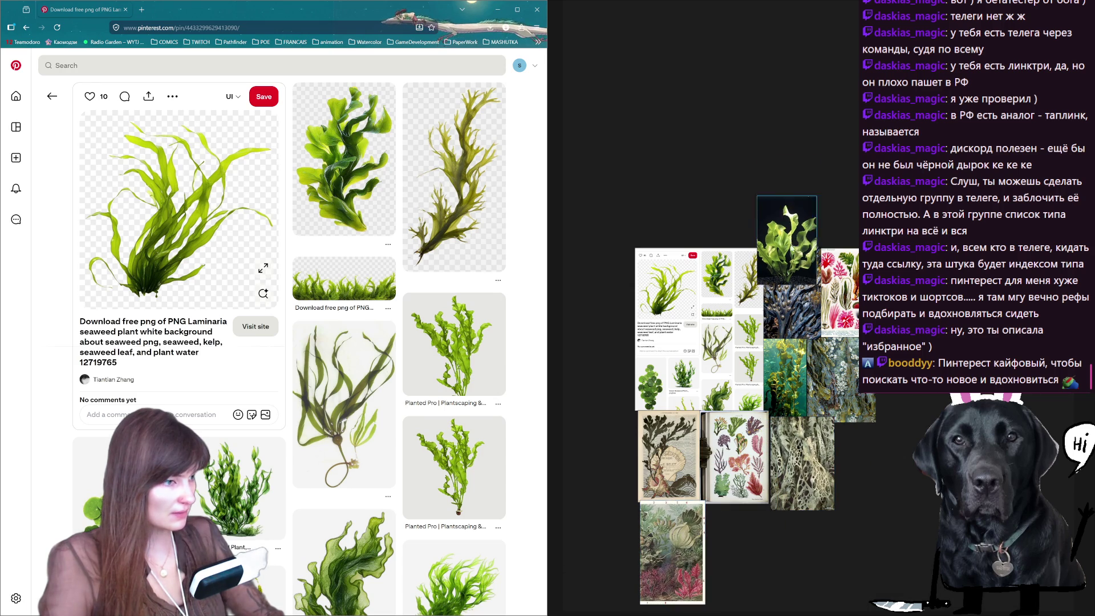
pyautogui.scroll(1, 753, 411)
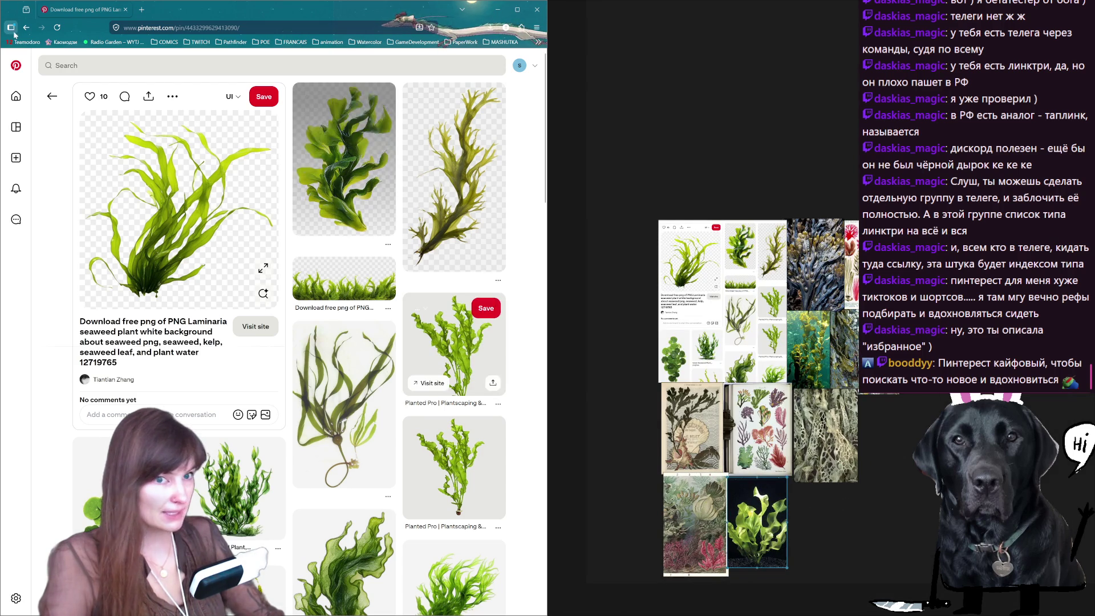
pyautogui.click(52, 96)
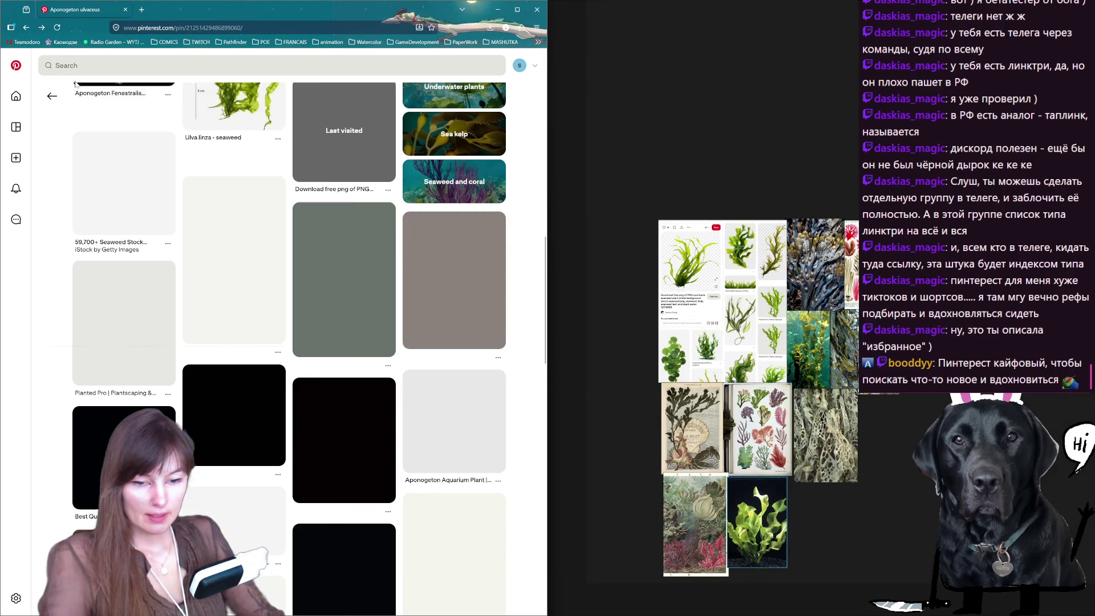
pyautogui.scroll(-1, 149, 352)
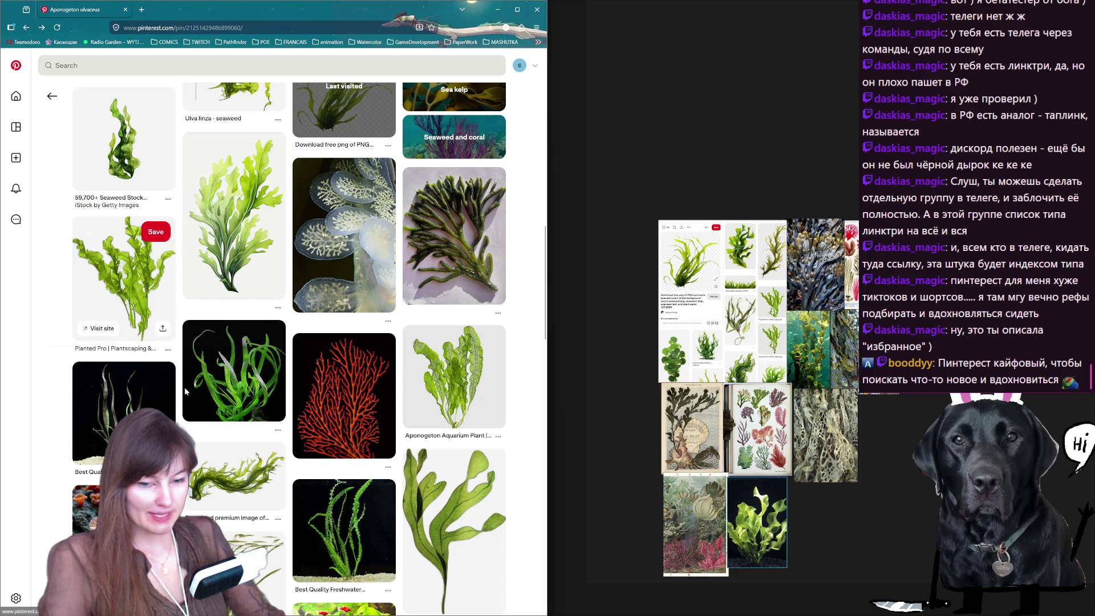
pyautogui.scroll(-2, 135, 349)
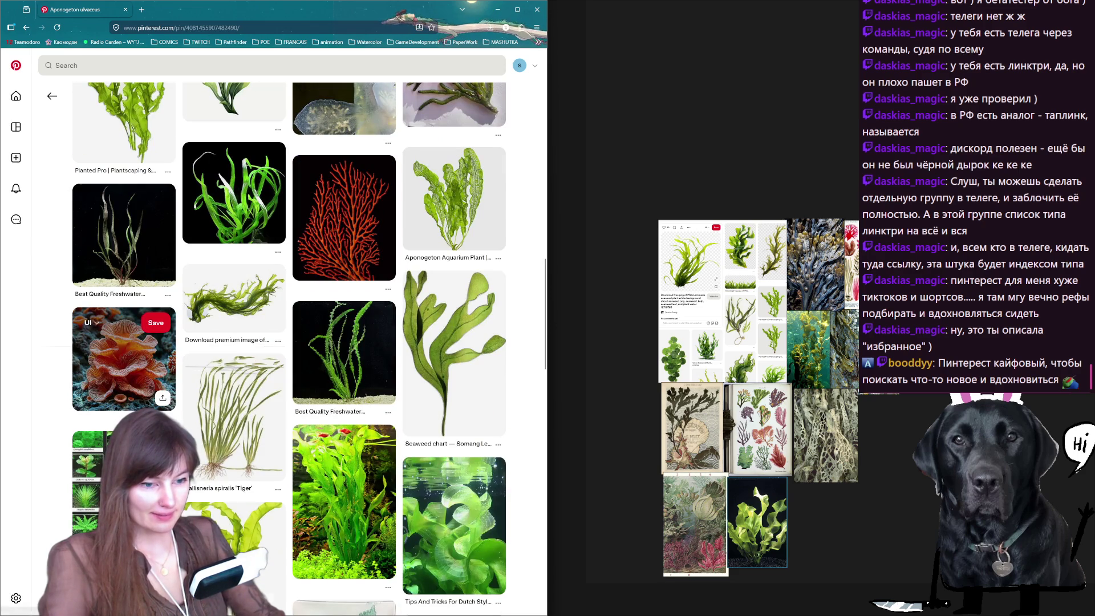
# Look at the orange coral pin without copying it and return to the Aponogeton ulvaceus page.
pyautogui.click(120, 358)
pyautogui.rightClick(189, 245)
pyautogui.press('Escape')
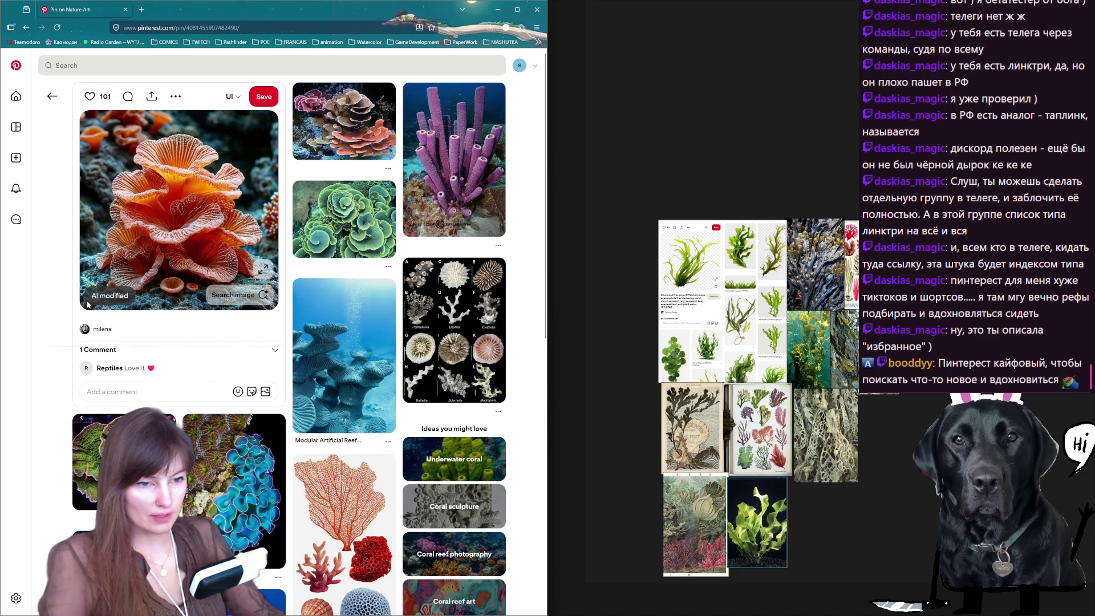
pyautogui.moveTo(88, 304); pyautogui.dragTo(146, 306)
pyautogui.click(50, 349)
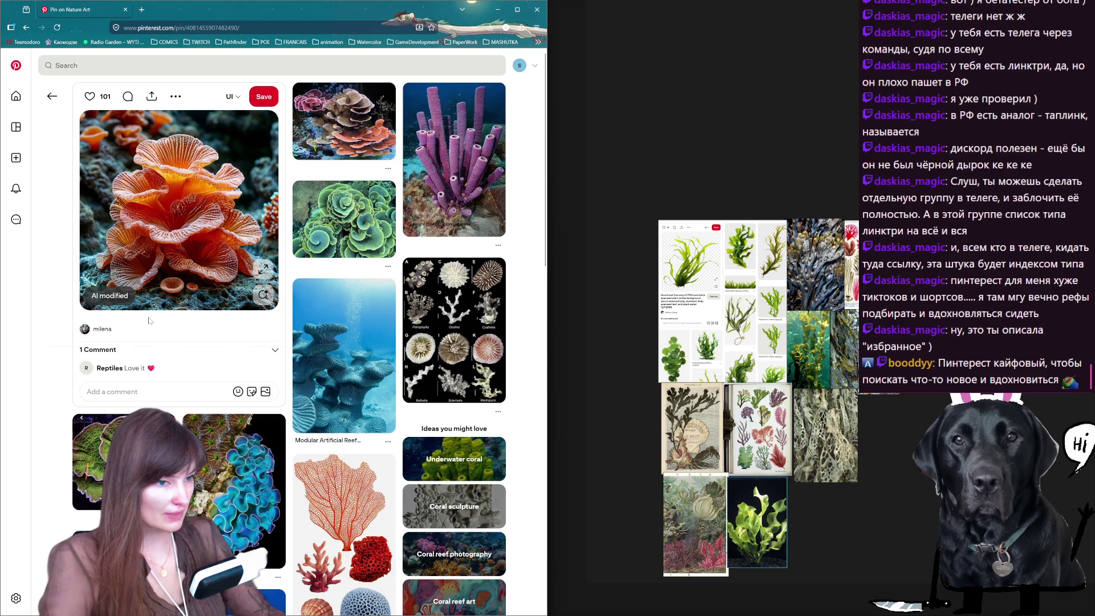
pyautogui.scroll(-5, 141, 332)
pyautogui.scroll(-3, 141, 332)
pyautogui.scroll(-5, 171, 342)
pyautogui.scroll(-4, 179, 347)
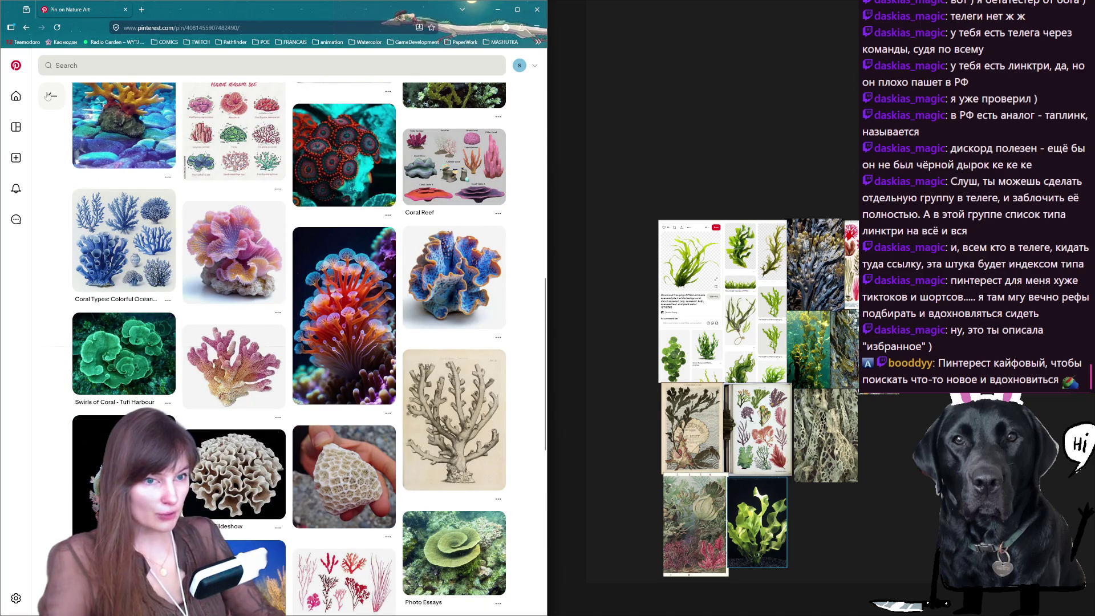
pyautogui.click(27, 27)
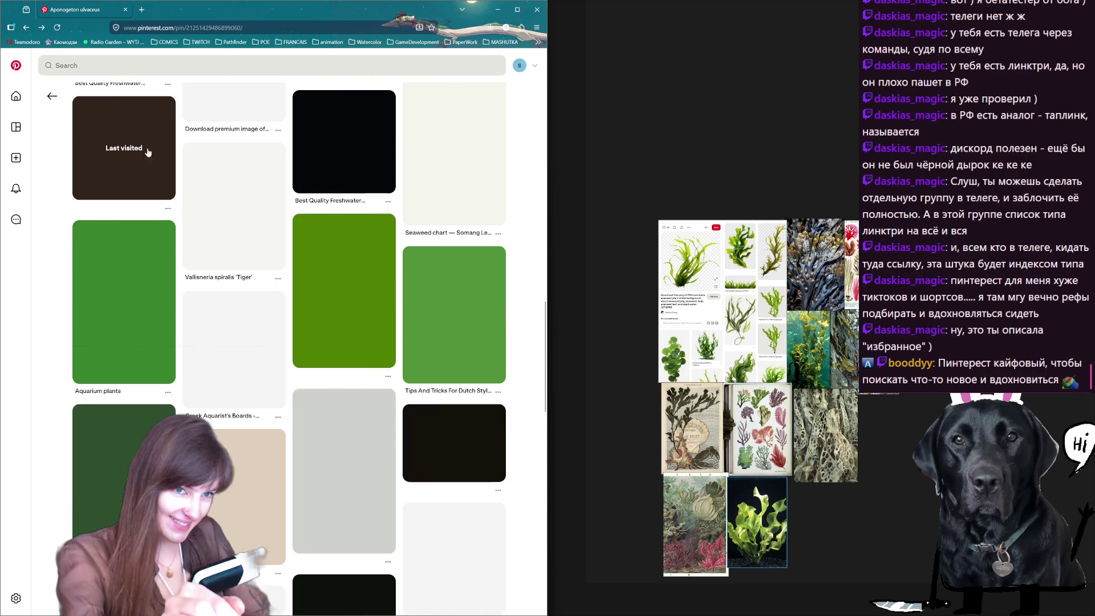
pyautogui.scroll(-3, 350, 256)
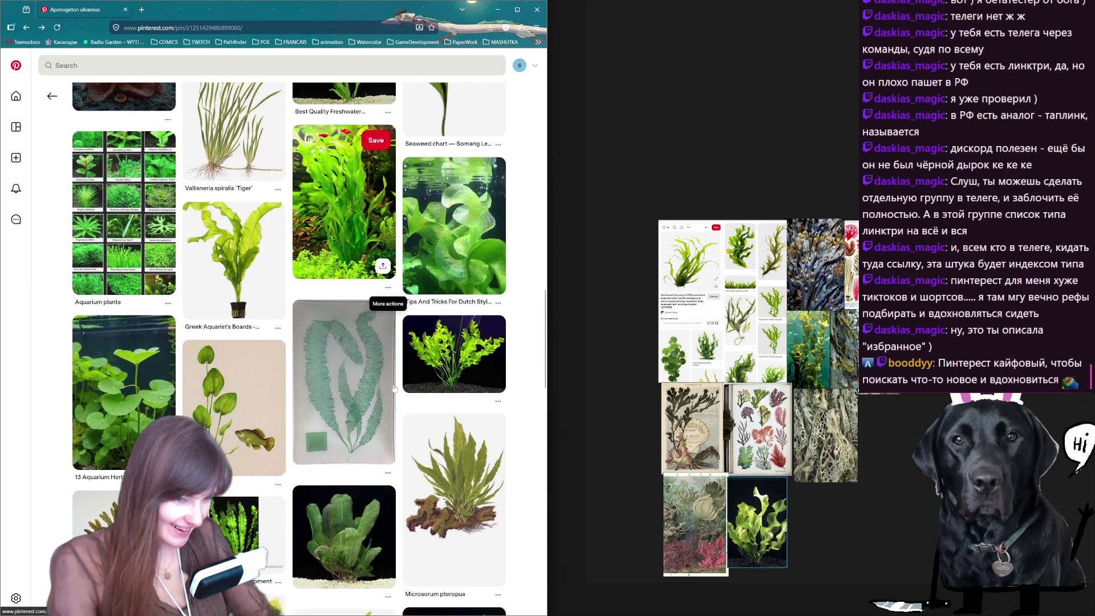
pyautogui.scroll(-3, 350, 342)
pyautogui.scroll(-3, 351, 468)
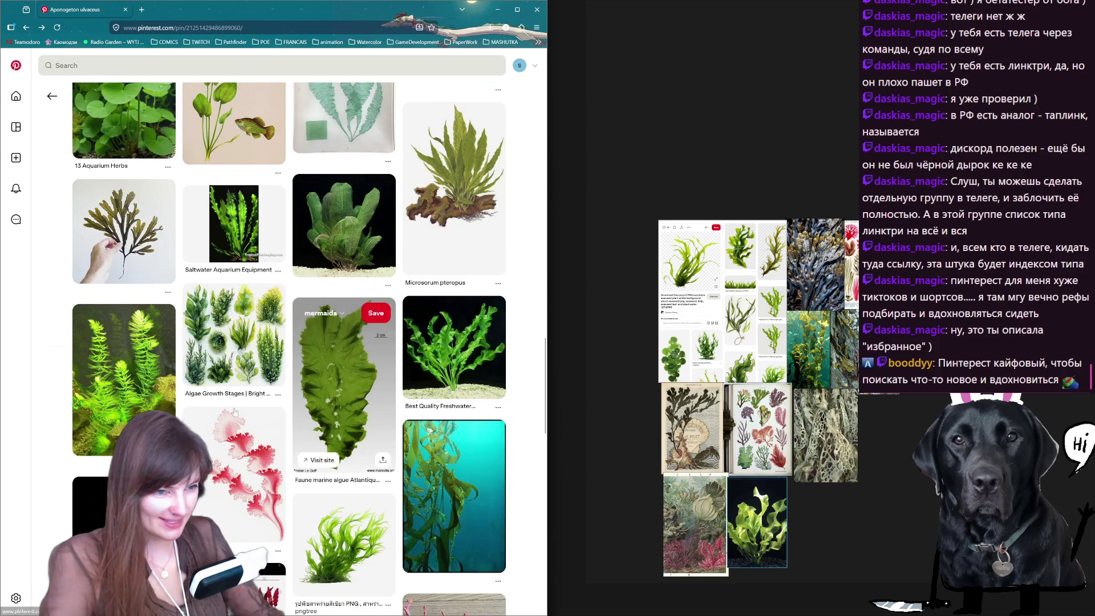
pyautogui.scroll(-3, 358, 342)
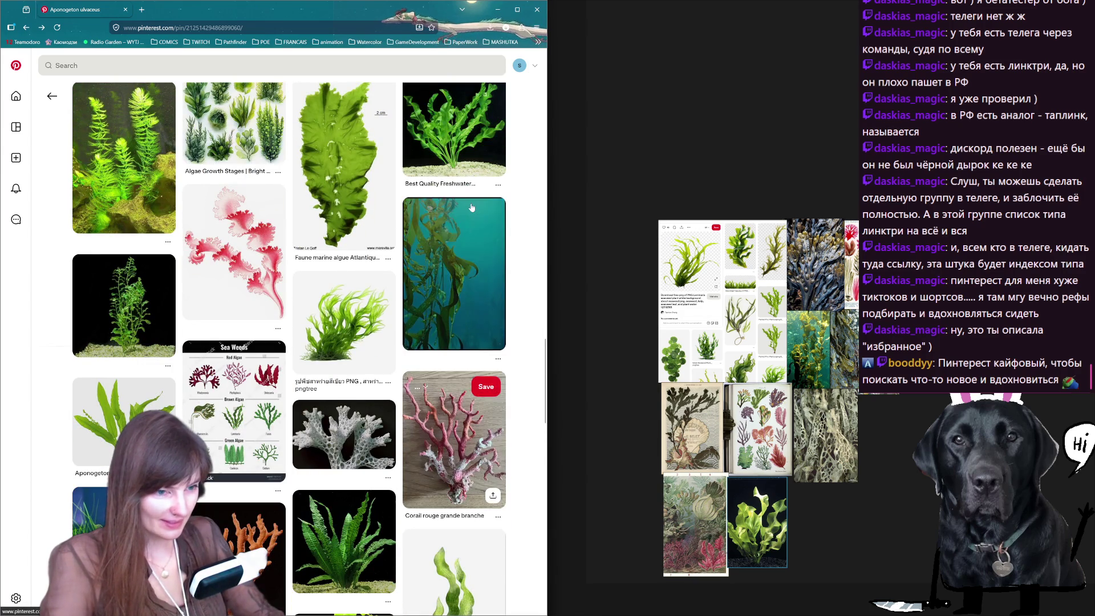
pyautogui.scroll(-3, 471, 209)
pyautogui.scroll(-4, 471, 209)
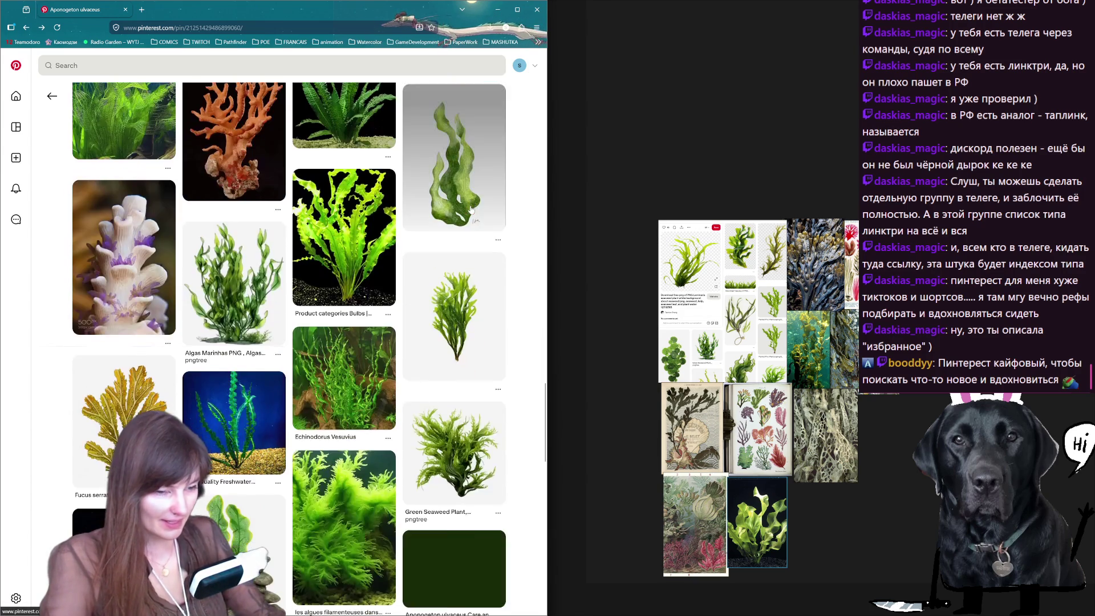
pyautogui.scroll(-4, 471, 208)
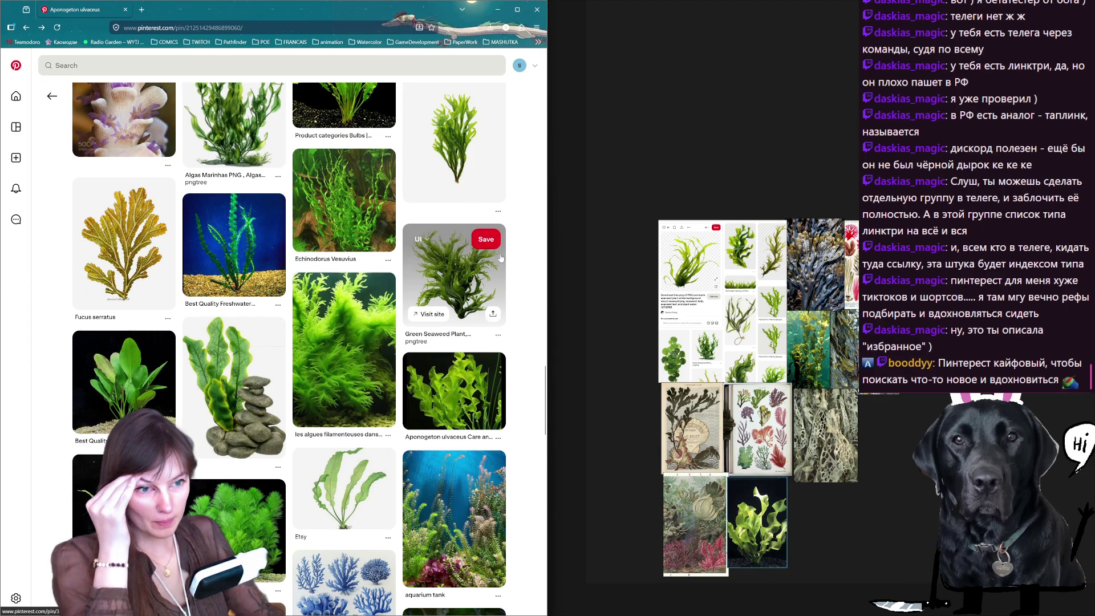
pyautogui.scroll(-3, 502, 259)
pyautogui.scroll(-3, 501, 258)
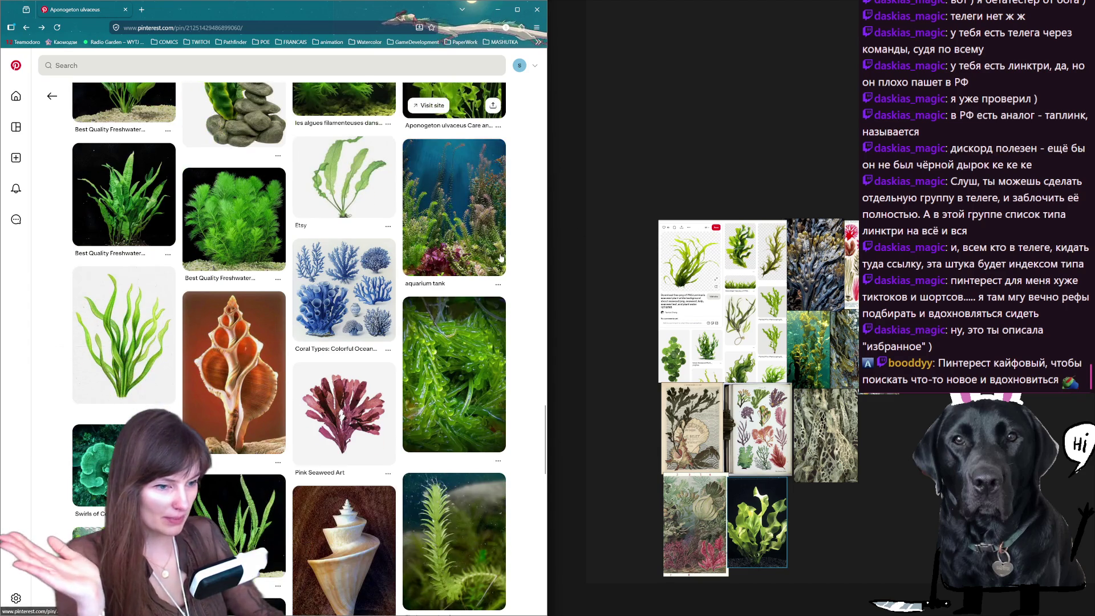
pyautogui.scroll(-3, 494, 261)
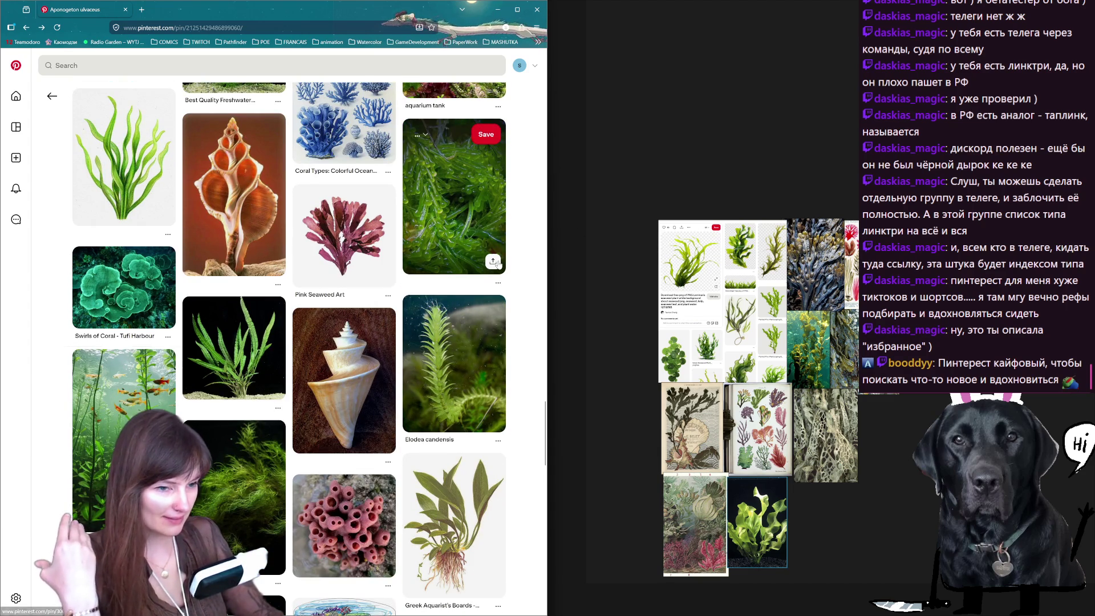
pyautogui.scroll(-3, 493, 260)
pyautogui.scroll(-3, 494, 260)
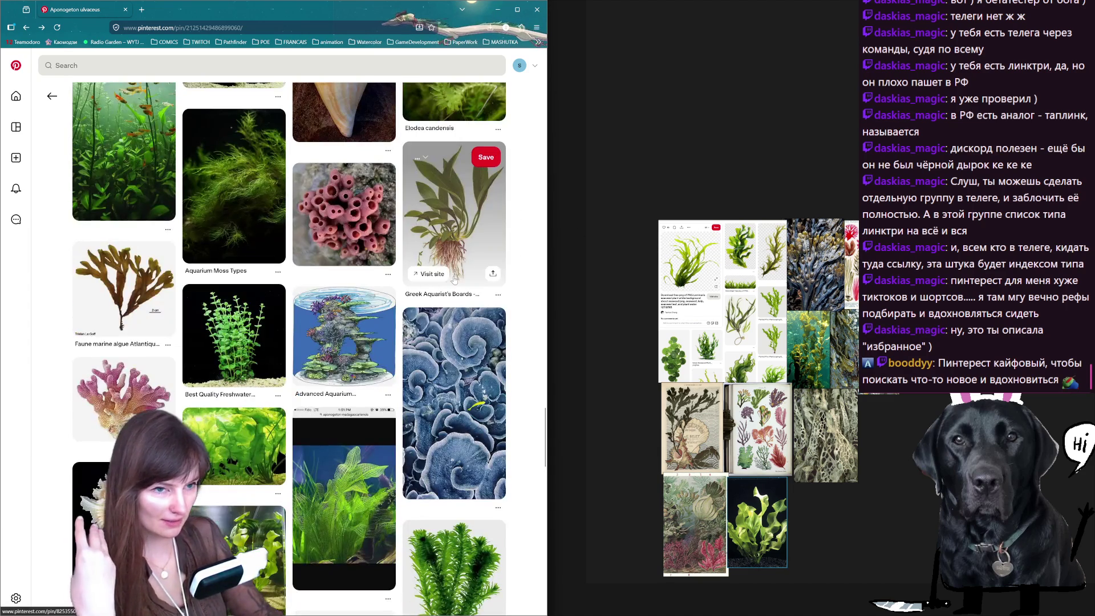
# Add the red Irish Moss seaweed pressing to the board, resized, then view Seaweed and coral results.
pyautogui.click(110, 292)
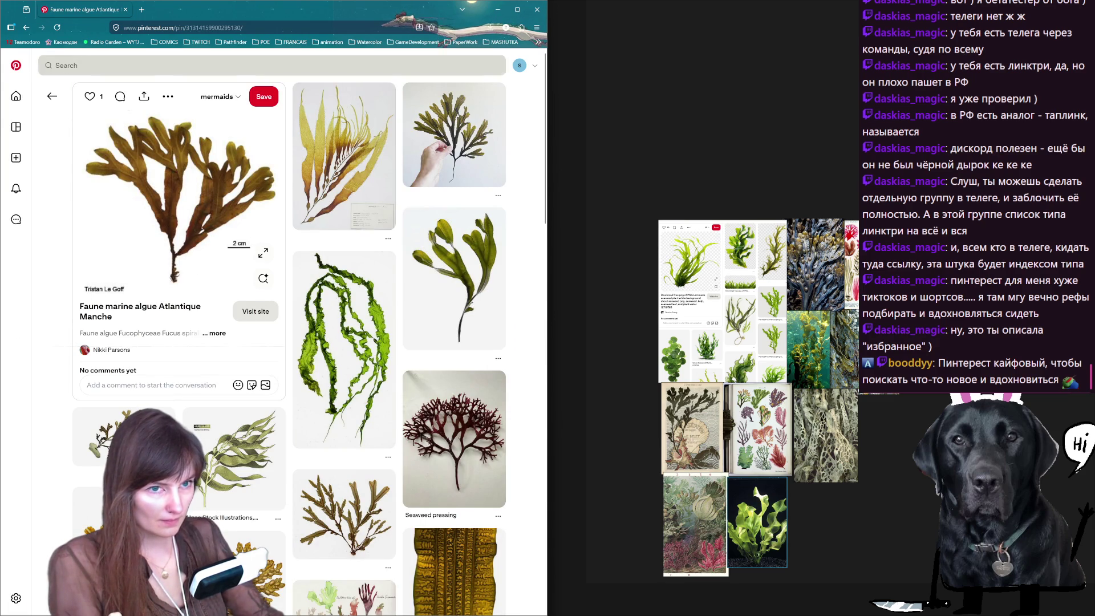
pyautogui.click(478, 435)
pyautogui.rightClick(196, 261)
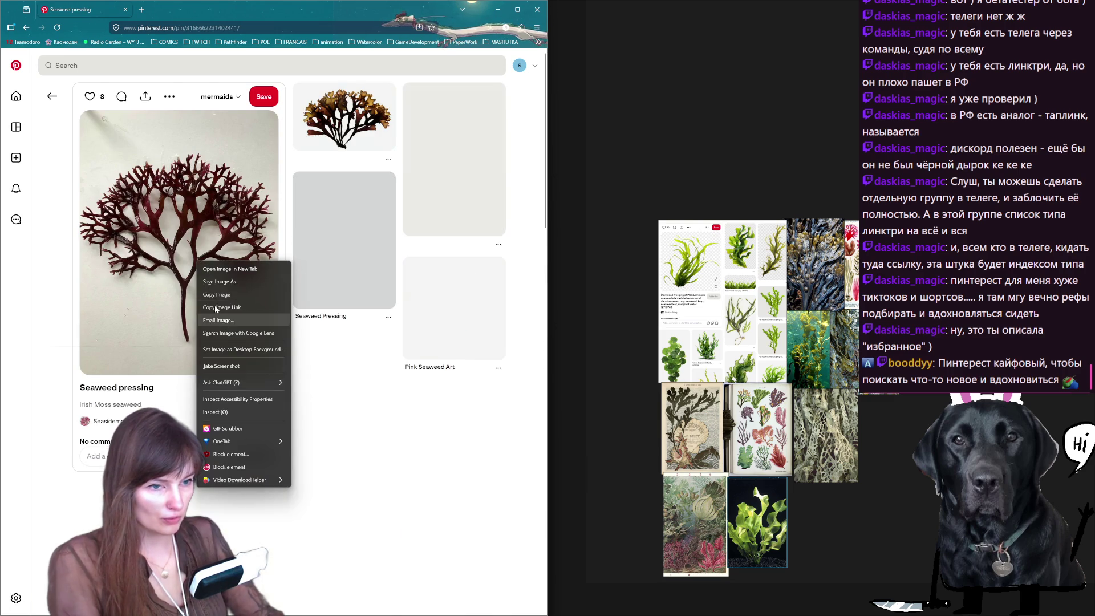
pyautogui.click(211, 295)
pyautogui.hotkey('ctrl', 'v')
pyautogui.moveTo(852, 506); pyautogui.dragTo(902, 437)
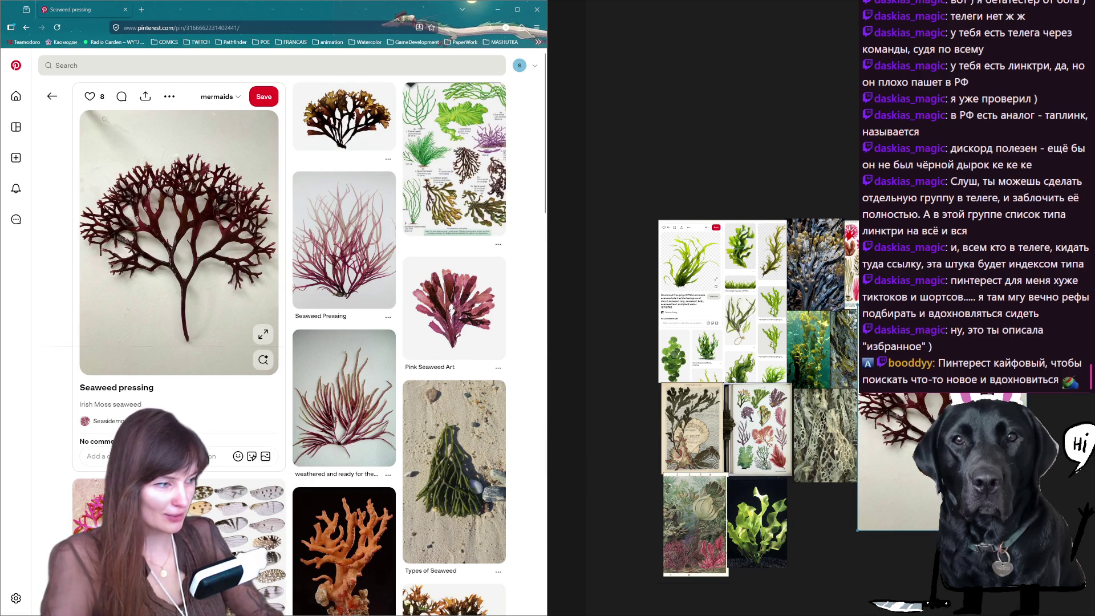
pyautogui.moveTo(859, 526)
pyautogui.mouseDown()
pyautogui.moveTo(890, 450)
pyautogui.moveTo(880, 430)
pyautogui.mouseUp()
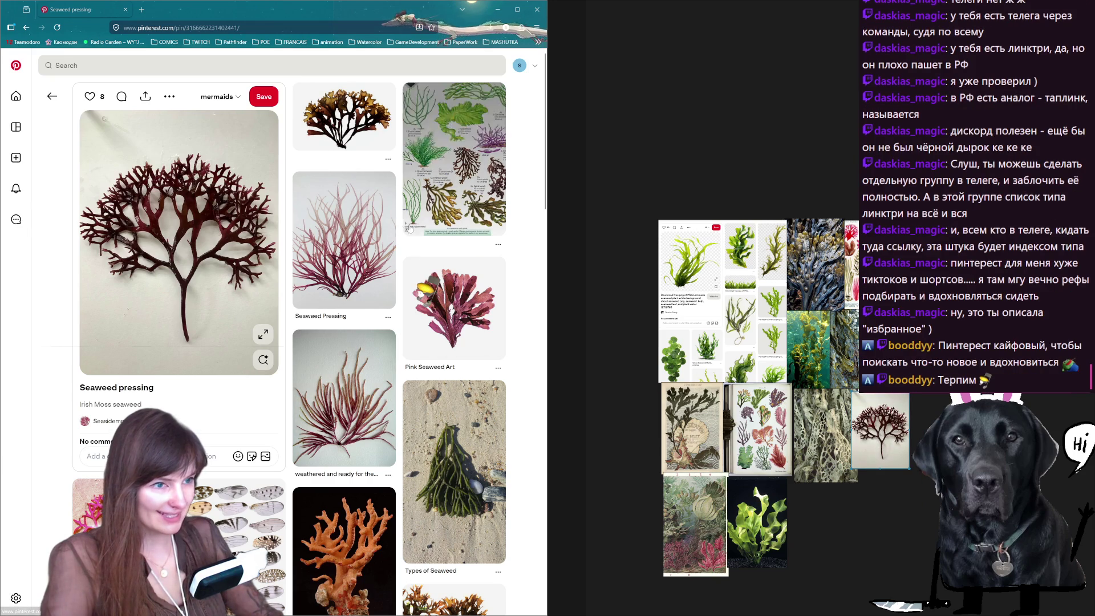
pyautogui.scroll(-3, 435, 167)
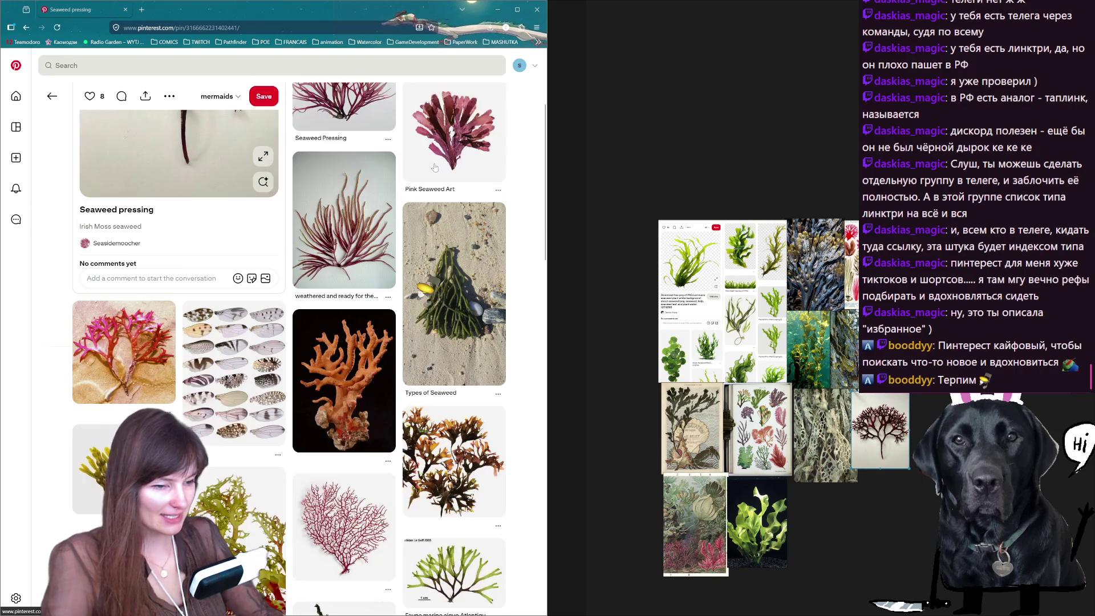
pyautogui.scroll(-3, 435, 167)
pyautogui.scroll(-3, 435, 167)
pyautogui.scroll(-3, 434, 167)
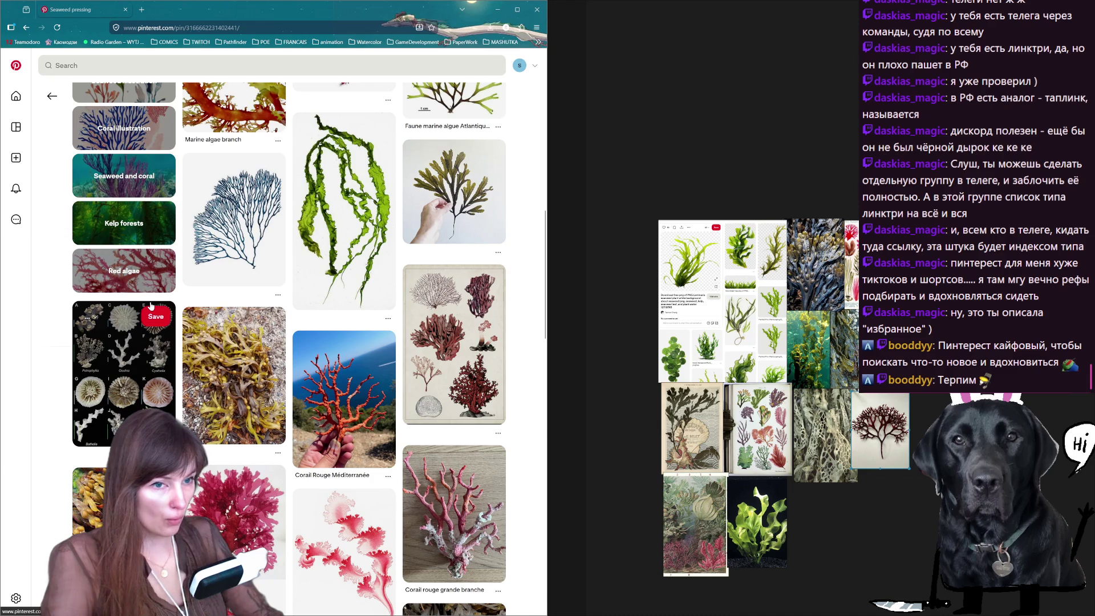
pyautogui.click(124, 175)
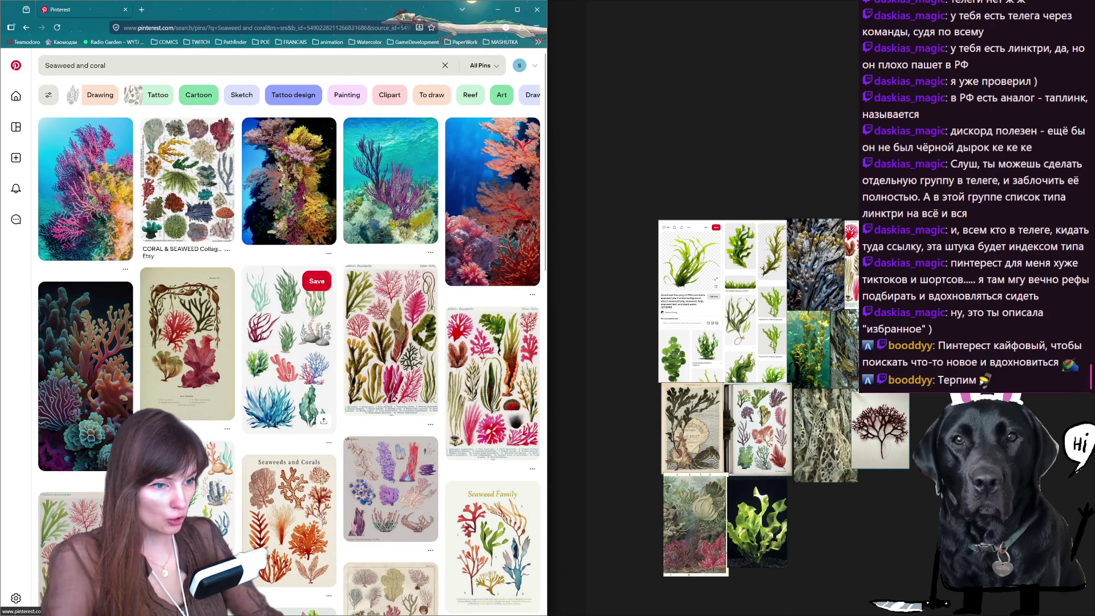
pyautogui.scroll(-1, 328, 252)
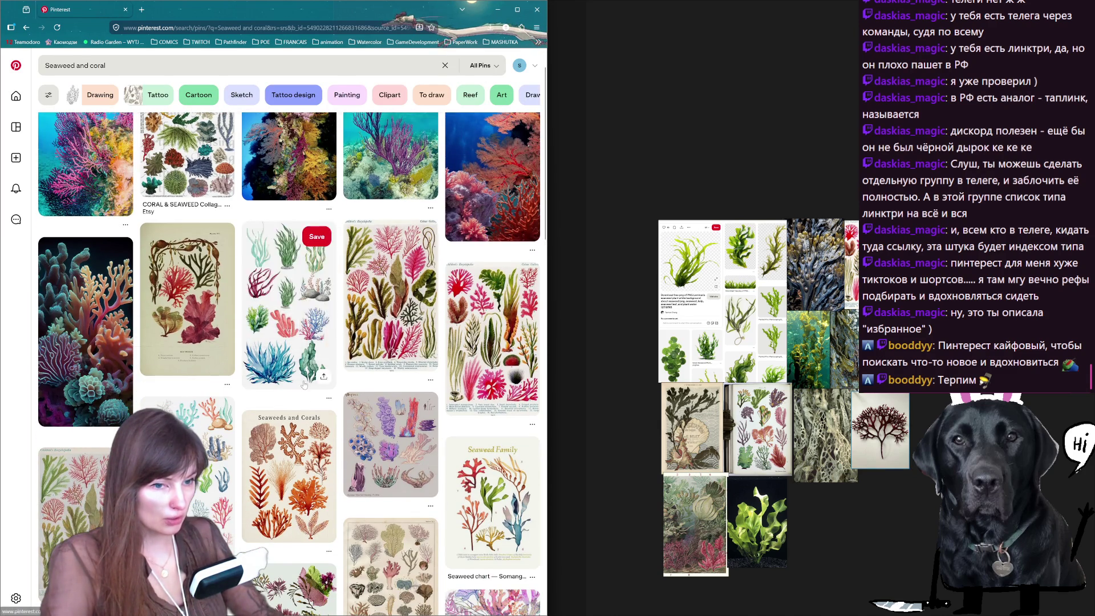
pyautogui.scroll(-2, 330, 253)
pyautogui.scroll(-1, 306, 385)
pyautogui.scroll(-3, 306, 385)
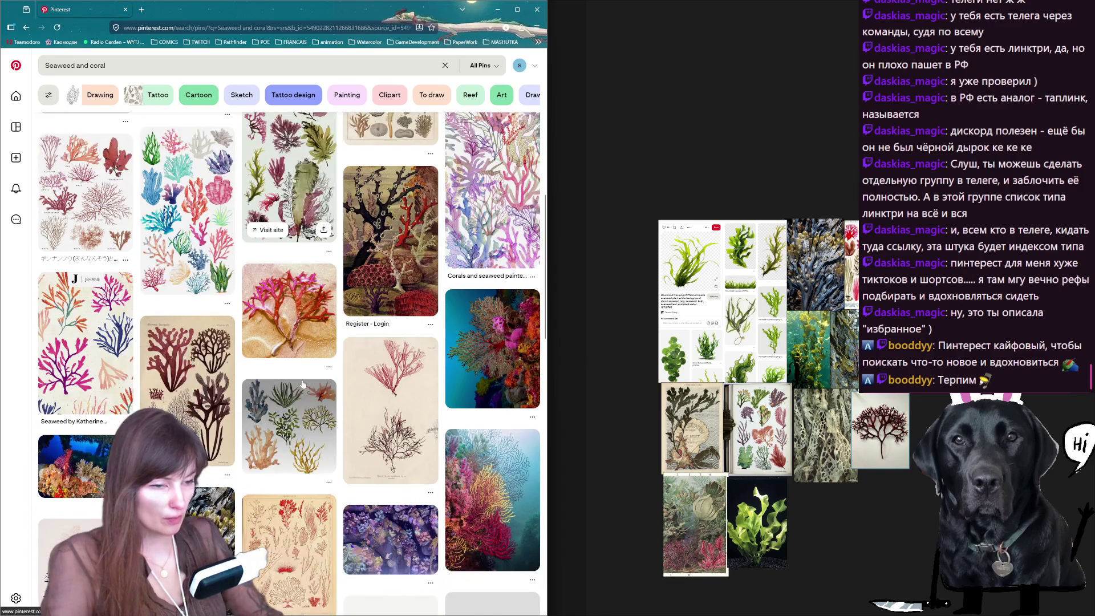
pyautogui.scroll(-3, 307, 385)
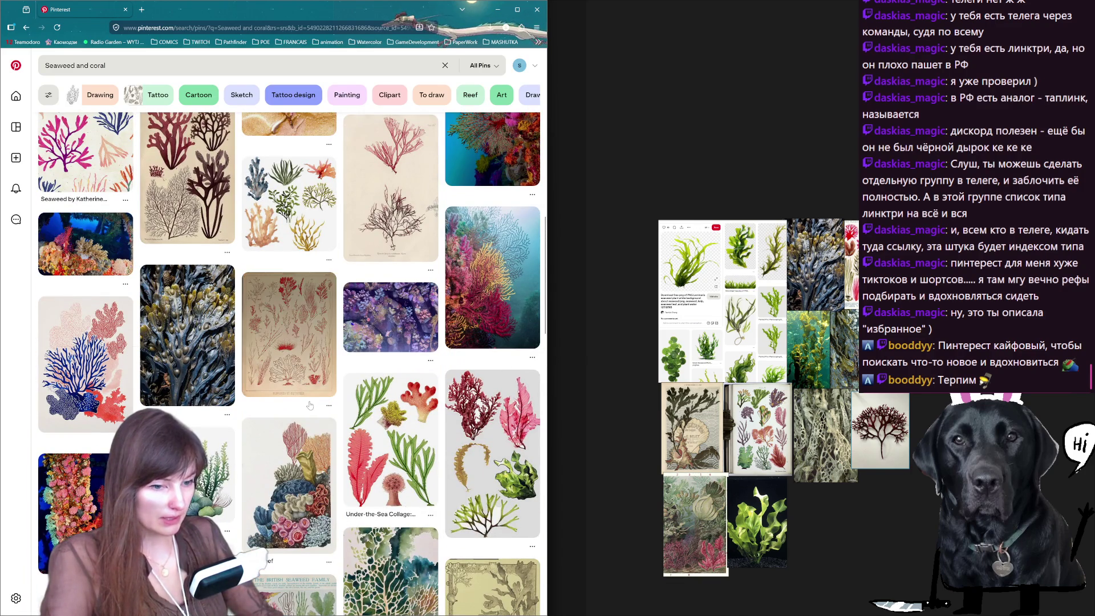
pyautogui.scroll(-3, 311, 407)
pyautogui.scroll(-1, 311, 407)
pyautogui.scroll(-3, 310, 407)
pyautogui.scroll(-2, 310, 407)
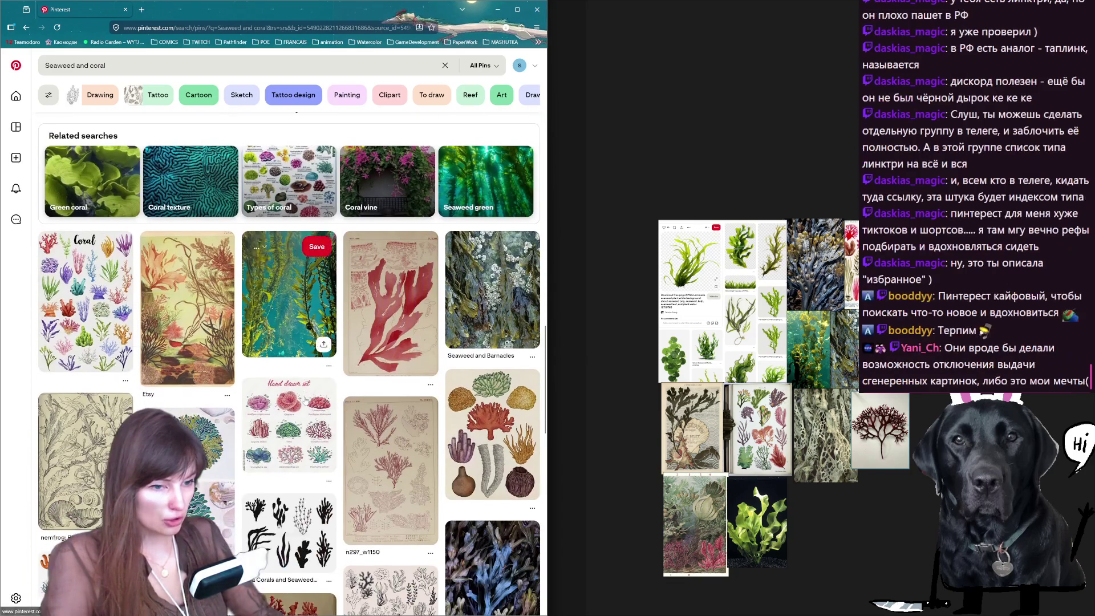
pyautogui.scroll(-3, 308, 393)
pyautogui.scroll(-5, 291, 398)
pyautogui.scroll(-4, 282, 403)
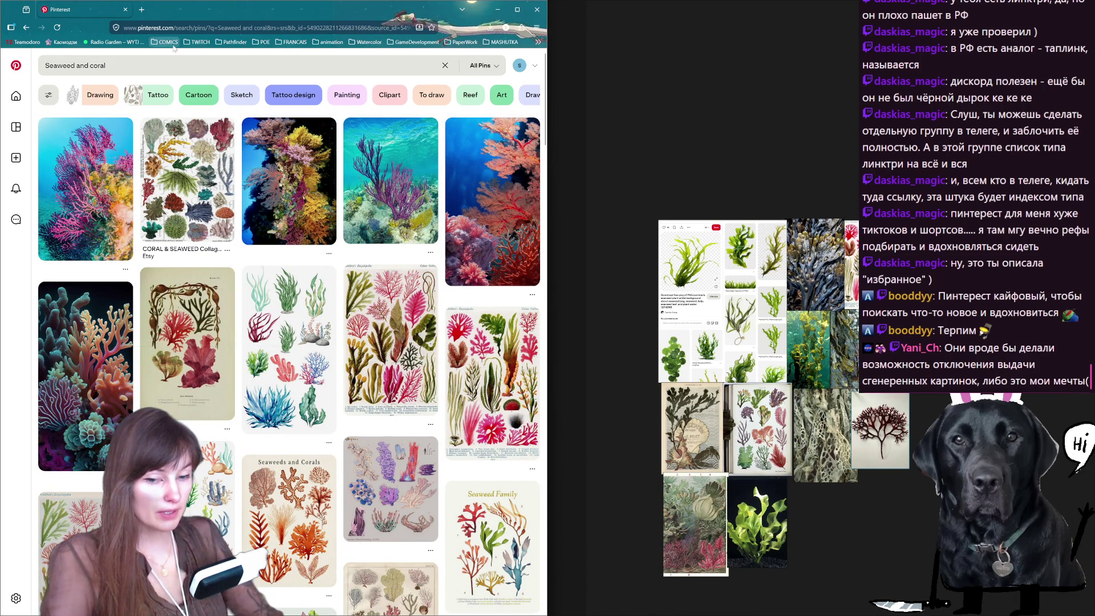
# Clear the Pinterest search box after viewing the 'Seaweed and coral' results.
pyautogui.click(445, 66)
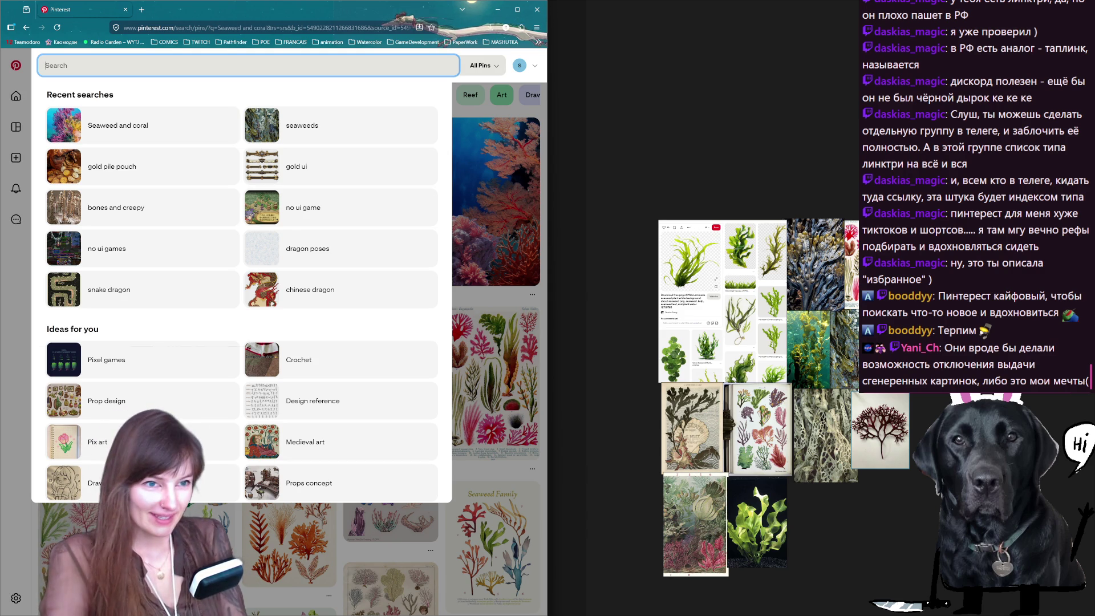
pyautogui.write('cvoi')
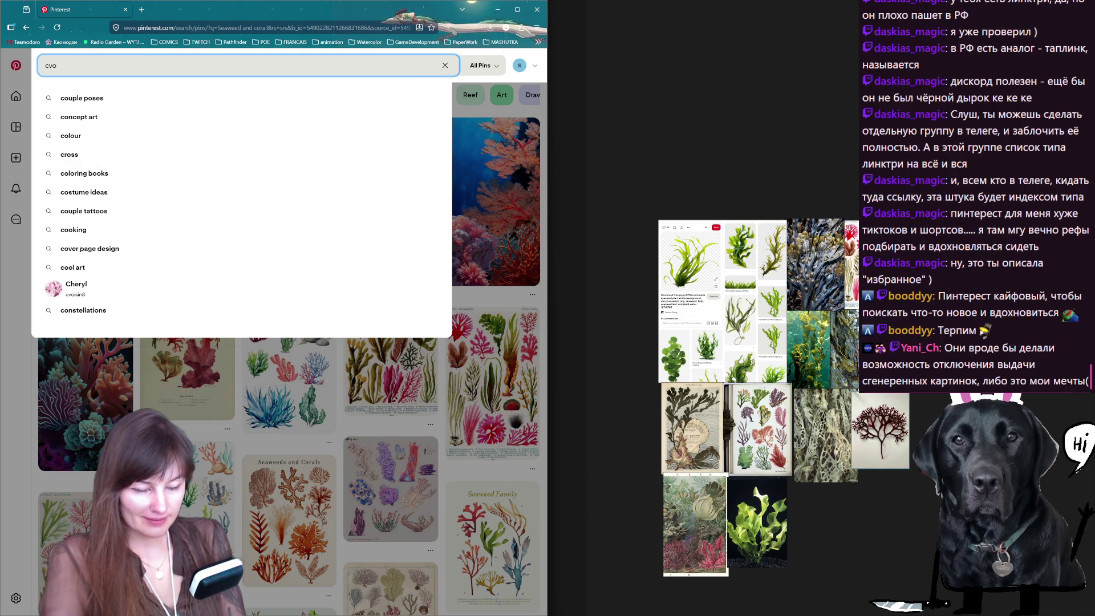
pyautogui.write('ral')
# Search Pinterest for 'coral', copy the yellow Aplysina sponge image onto the reference board and shrink it into place.
pyautogui.press('Return')
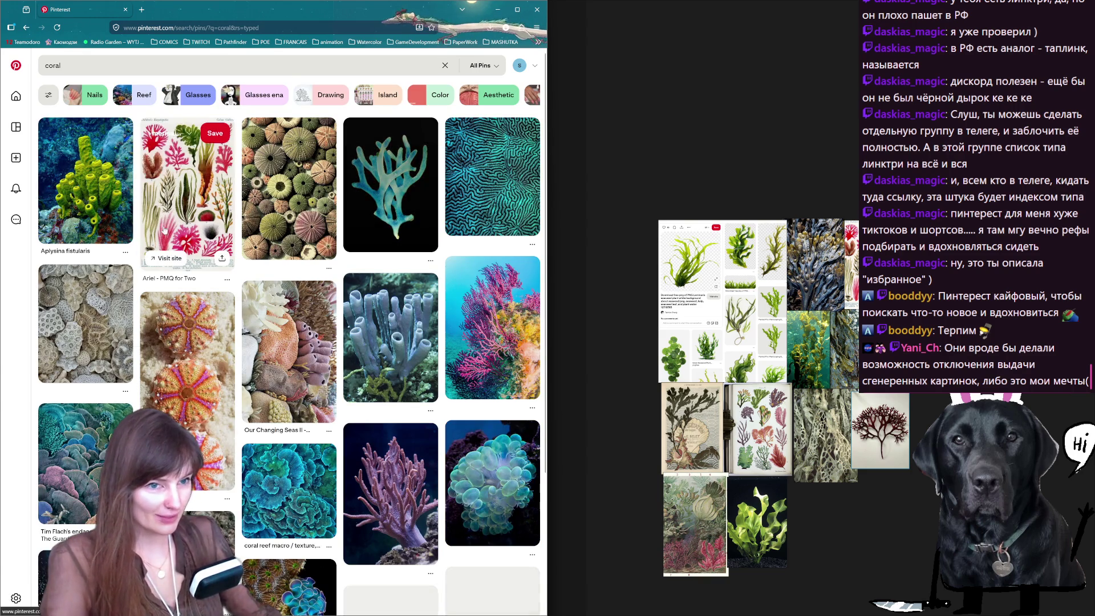
pyautogui.click(80, 193)
pyautogui.rightClick(137, 214)
pyautogui.press('Escape')
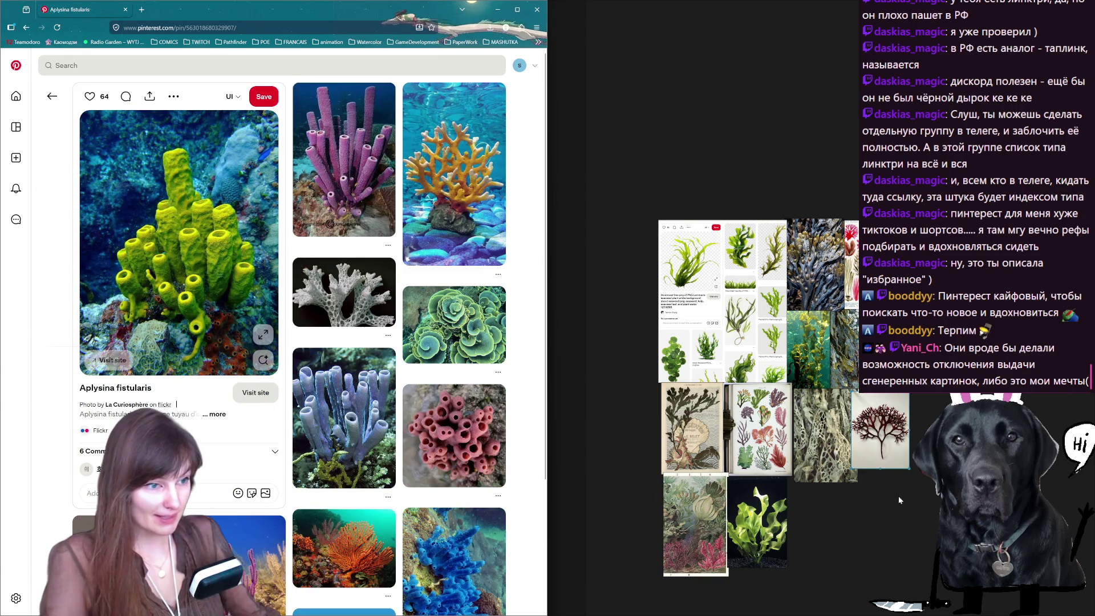
pyautogui.hotkey('ctrl', 'v')
pyautogui.moveTo(881, 539); pyautogui.dragTo(848, 492)
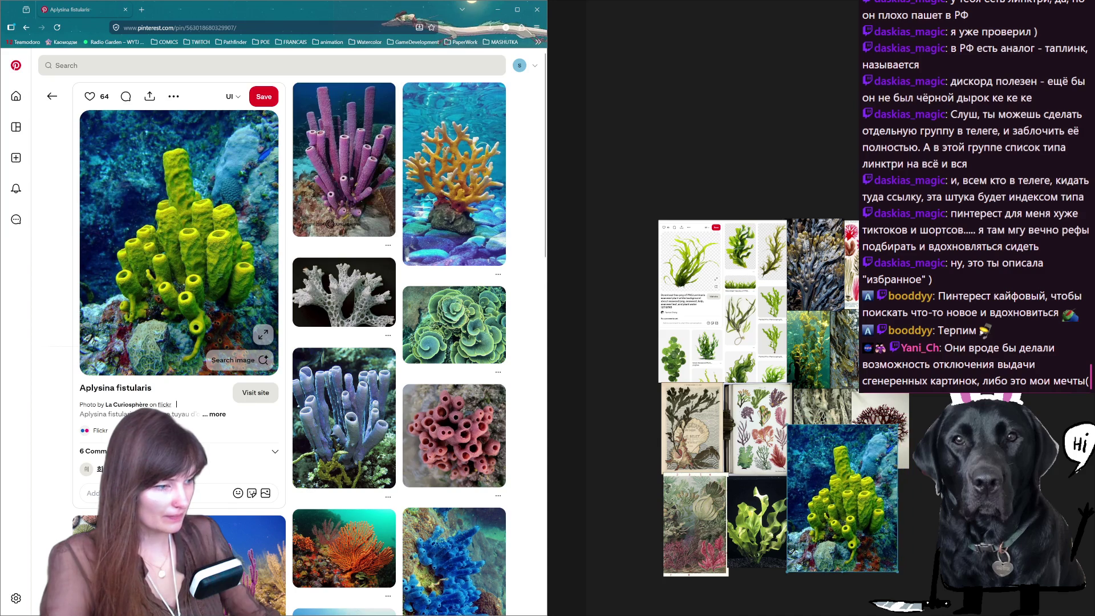
pyautogui.moveTo(899, 425); pyautogui.dragTo(858, 478)
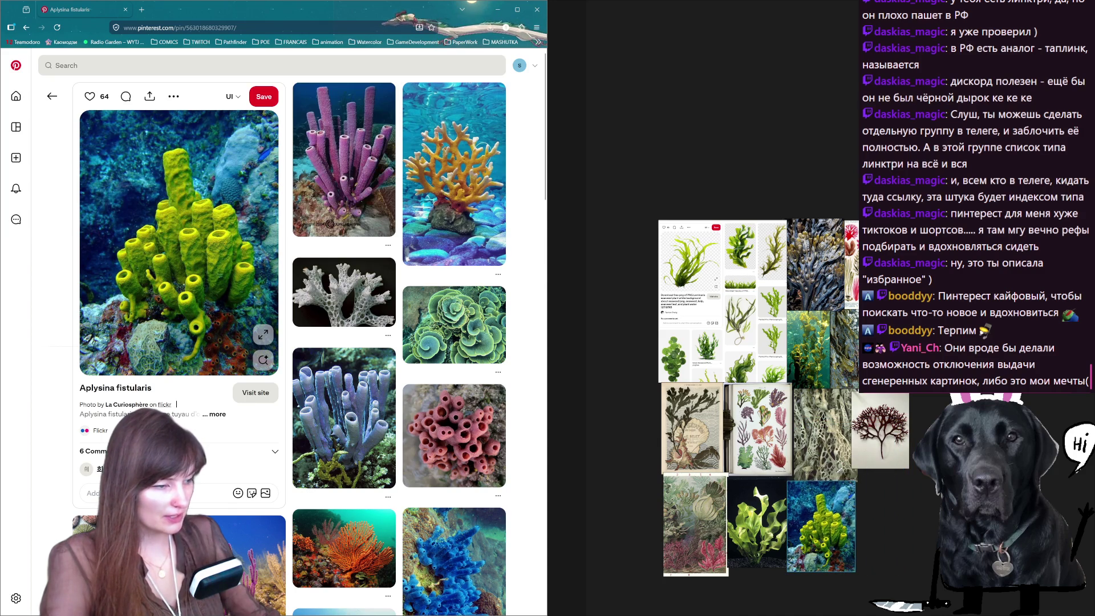
pyautogui.scroll(-5, 411, 343)
pyautogui.scroll(-5, 411, 257)
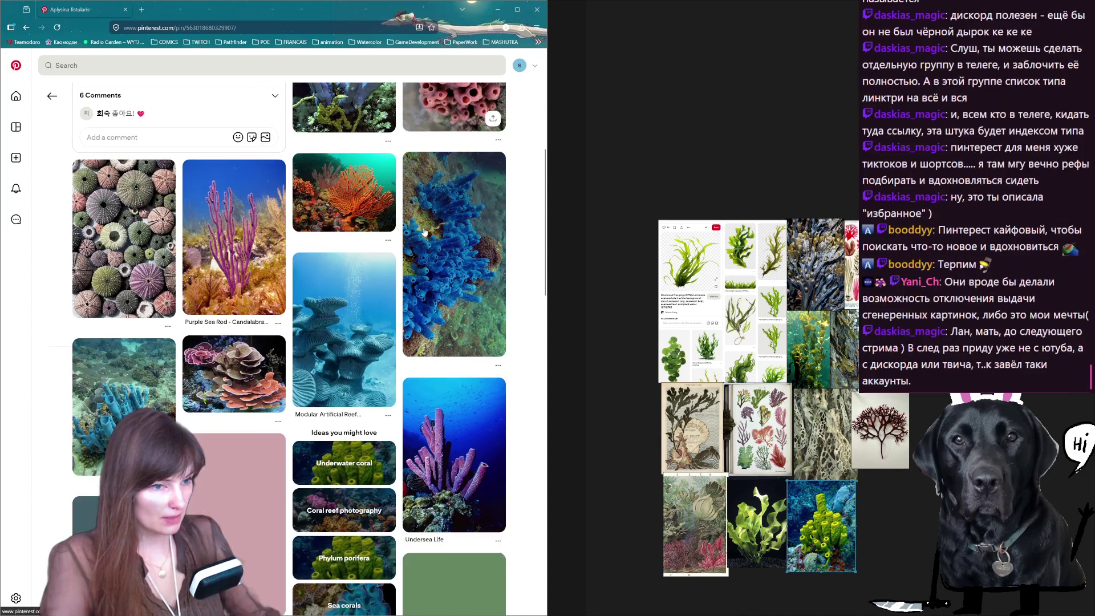
pyautogui.scroll(-3, 417, 237)
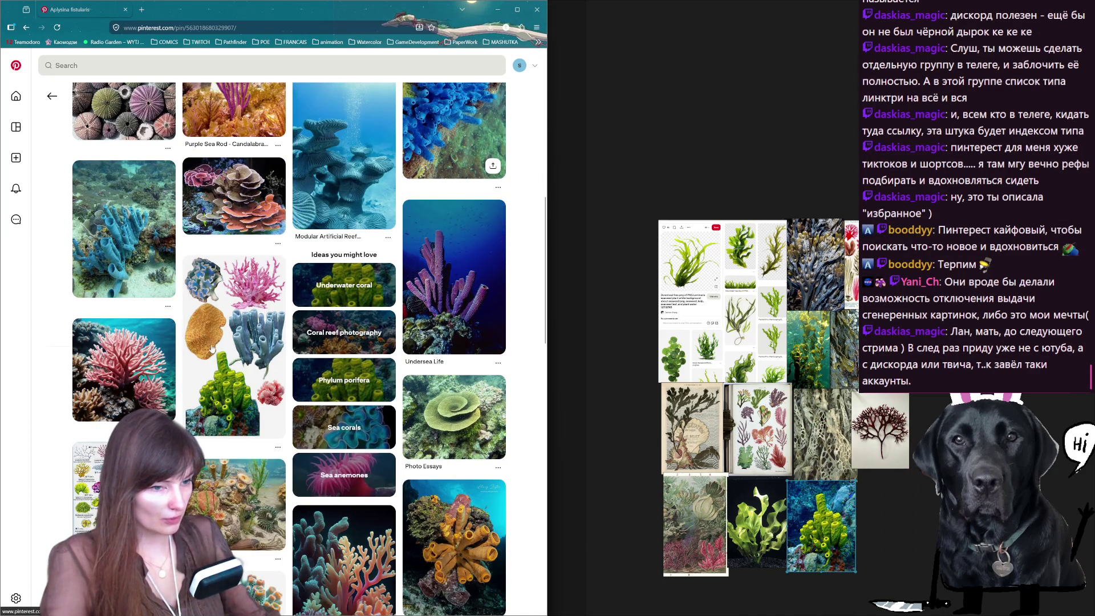
# Browse the illustrated corals and red sea fan pins without copying anything.
pyautogui.click(232, 342)
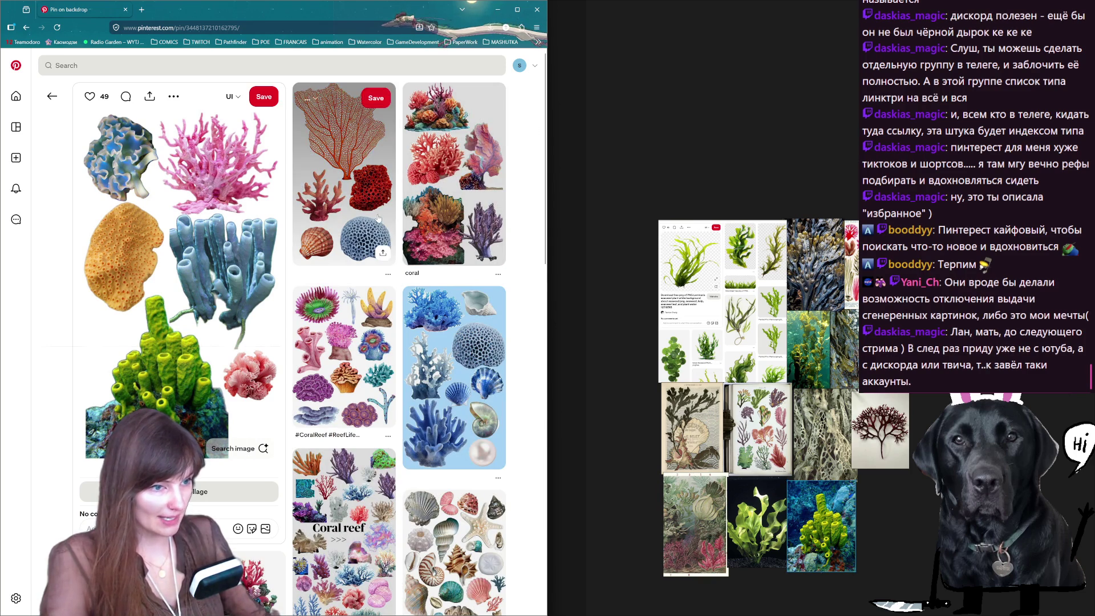
pyautogui.click(342, 162)
pyautogui.rightClick(219, 232)
pyautogui.rightClick(178, 255)
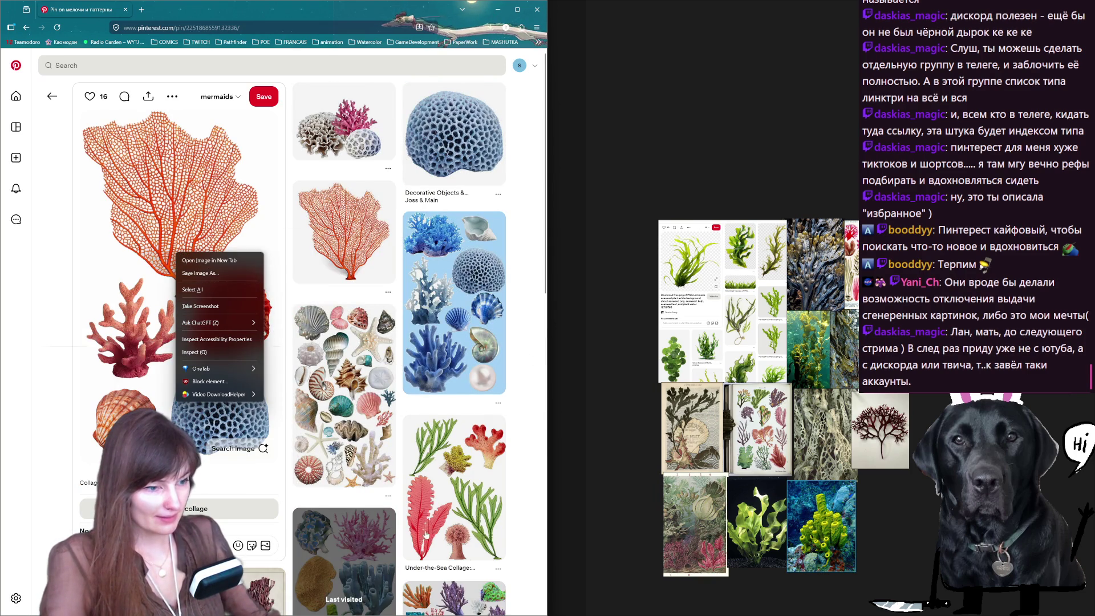
pyautogui.click(518, 359)
pyautogui.scroll(-1, 518, 360)
pyautogui.scroll(-4, 518, 359)
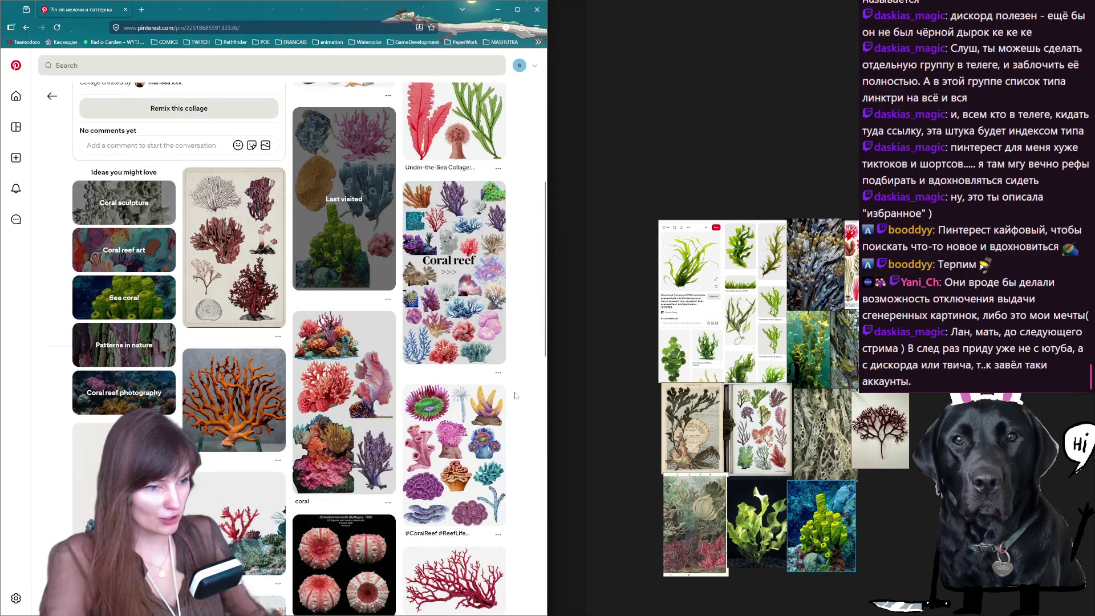
pyautogui.moveTo(455, 454)
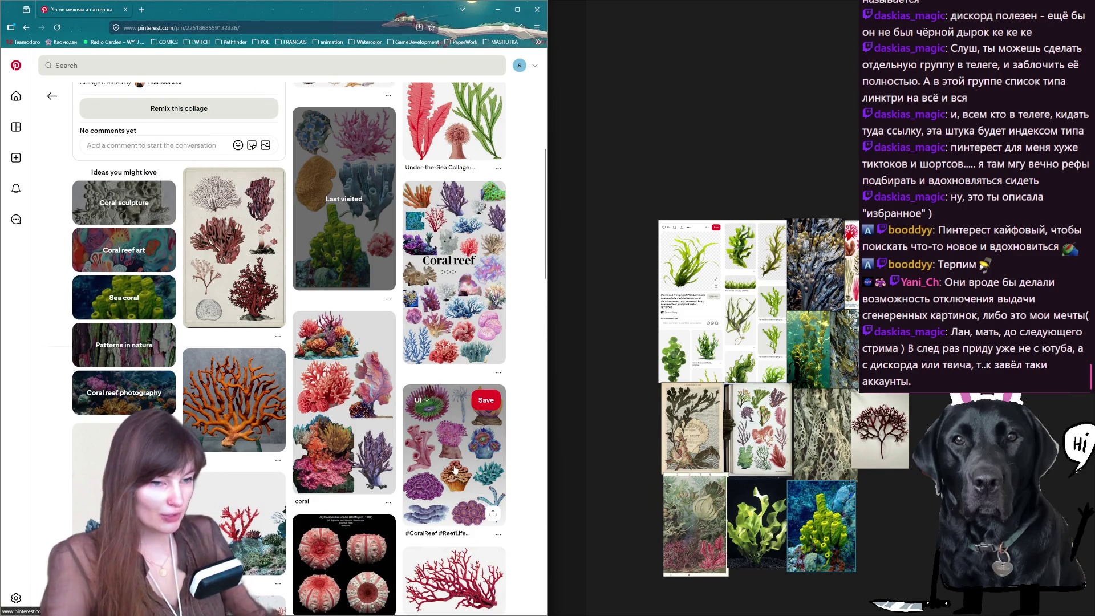
# Copy the illustrated coral collection image onto the reference board's bottom row and shrink it.
pyautogui.click(457, 470)
pyautogui.rightClick(220, 270)
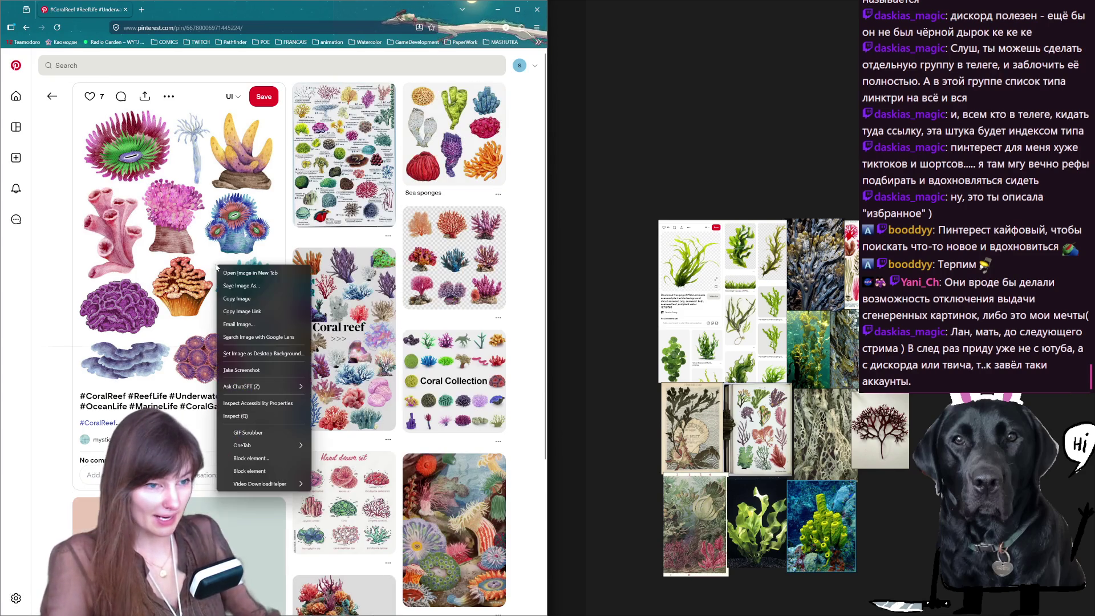
pyautogui.click(238, 299)
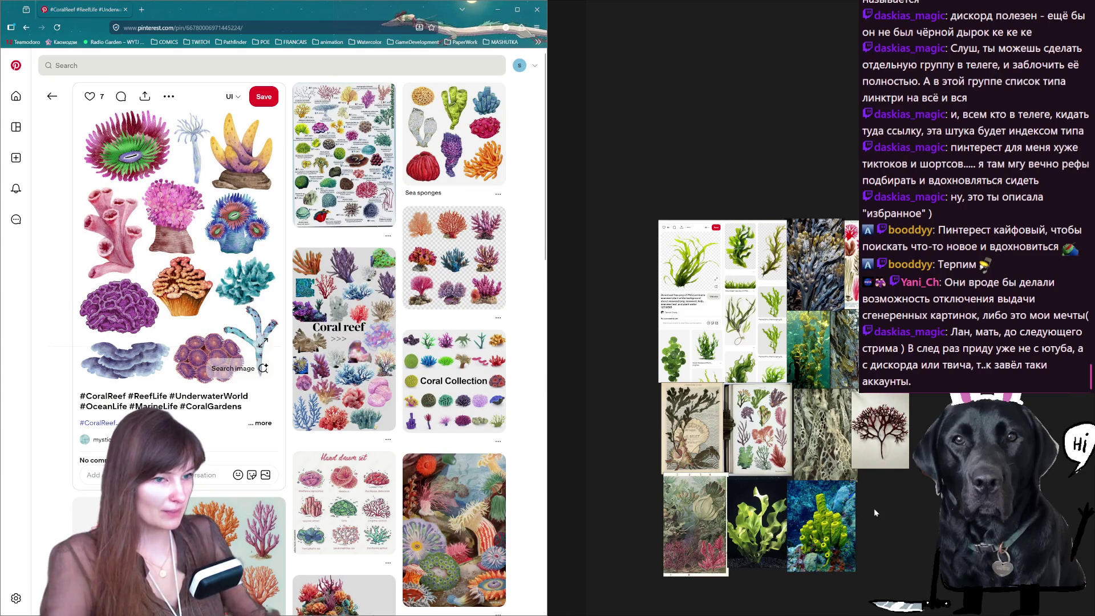
pyautogui.hotkey('ctrl', 'v')
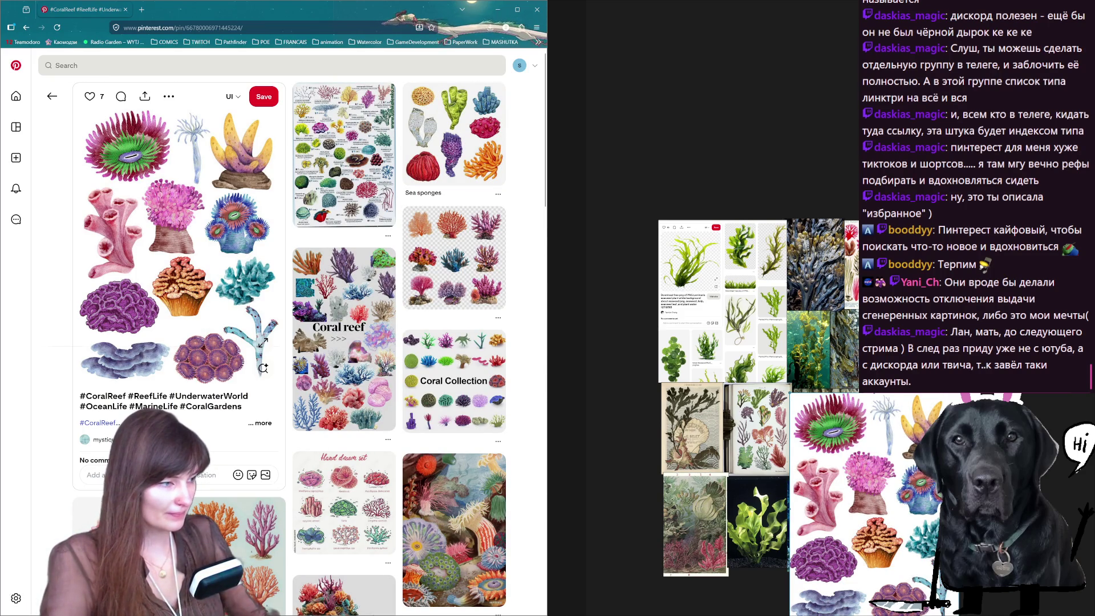
pyautogui.moveTo(959, 599); pyautogui.dragTo(881, 513)
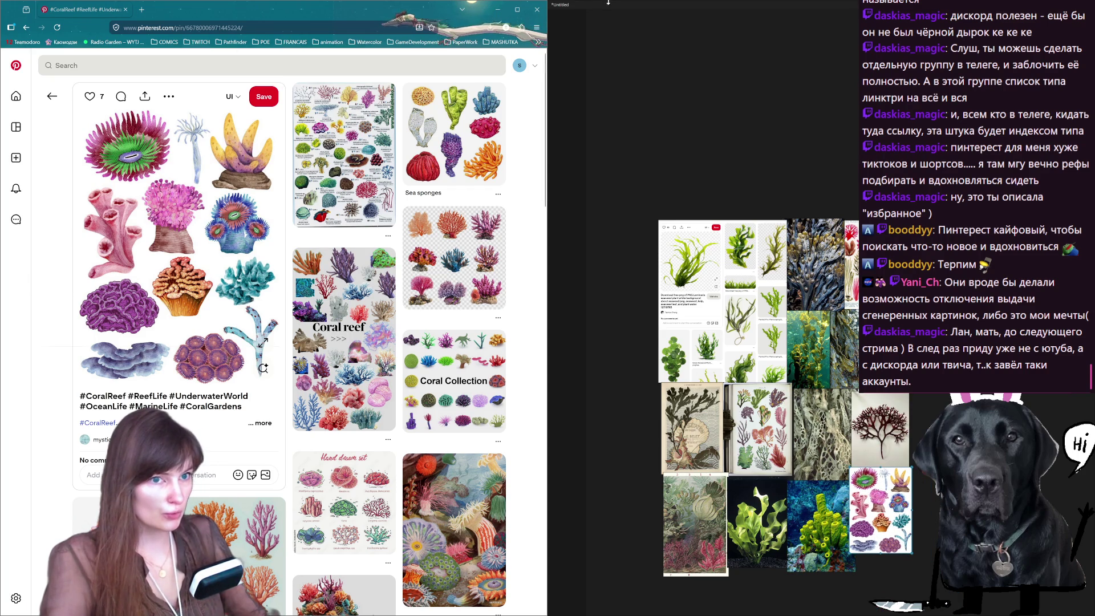
# Close Pinterest, return to Aseprite, narrow the mockup window and set the PureRef board beside it, always on top.
pyautogui.click(536, 12)
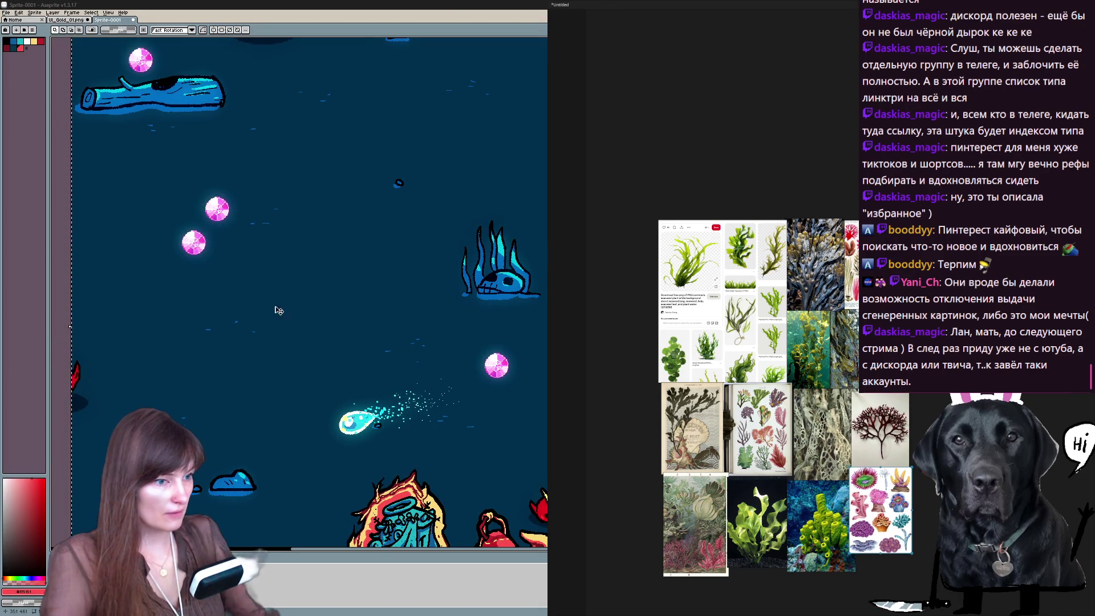
pyautogui.scroll(-2, 271, 257)
pyautogui.scroll(-2, 271, 257)
pyautogui.scroll(-2, 271, 258)
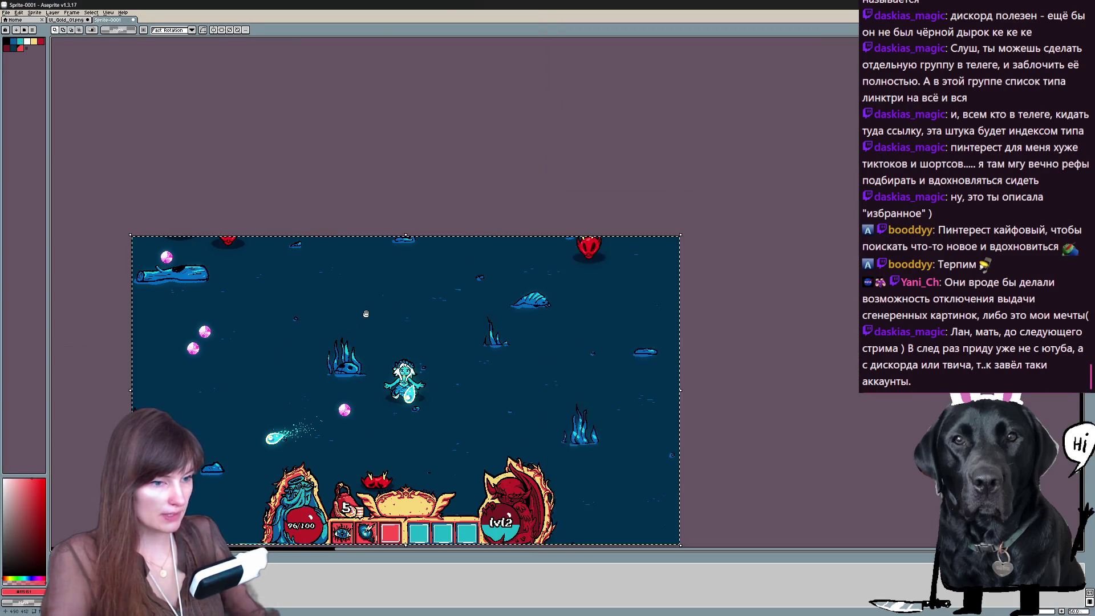
pyautogui.hotkey('alt', 'Tab')
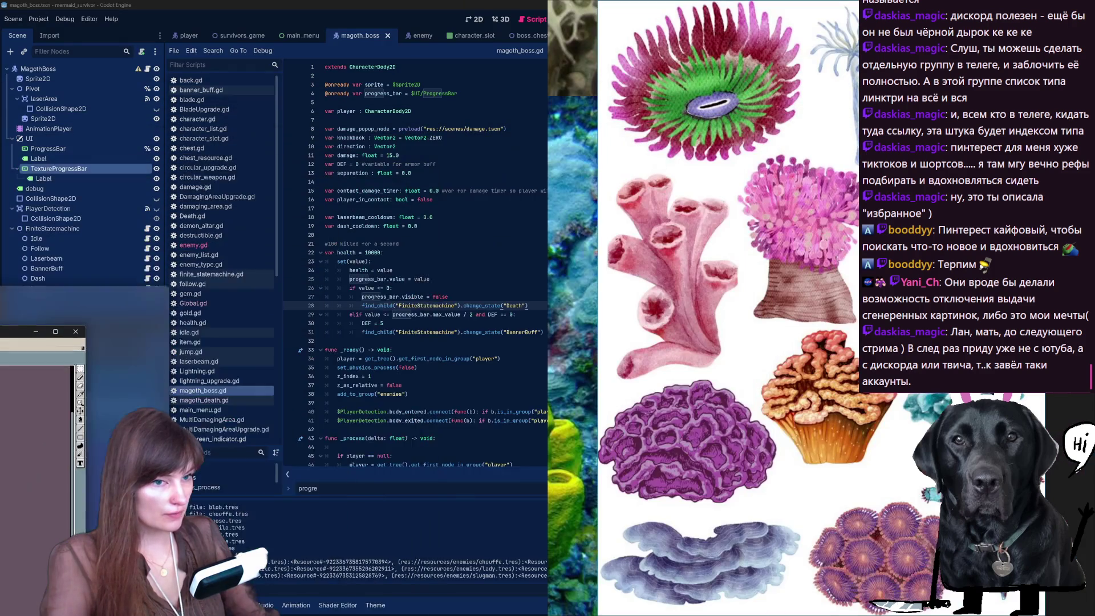
pyautogui.hotkey('alt', 'Tab')
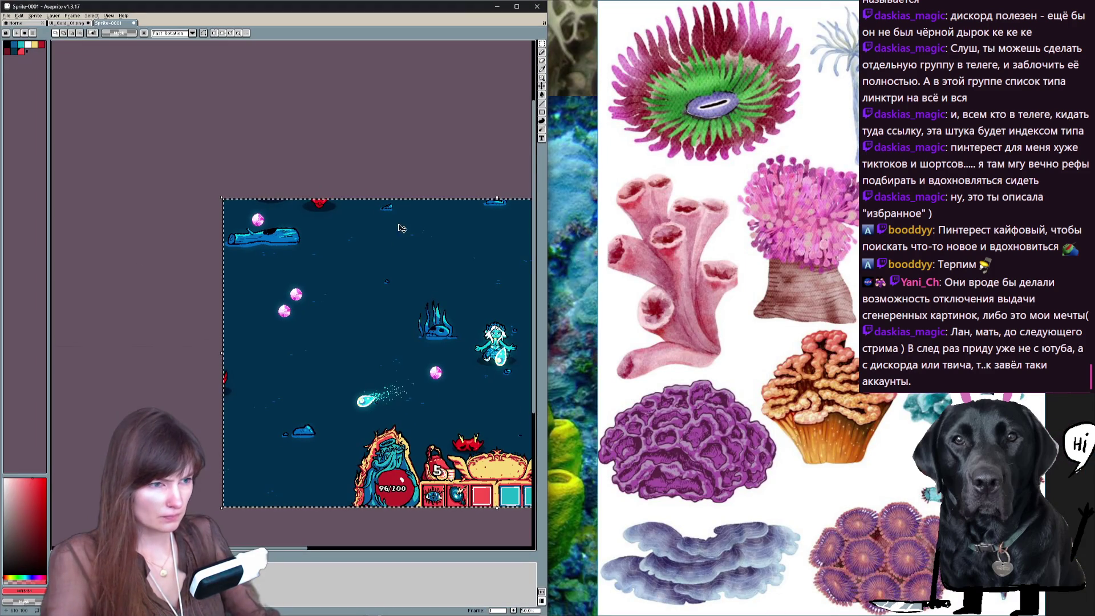
pyautogui.moveTo(547, 173); pyautogui.dragTo(609, 217)
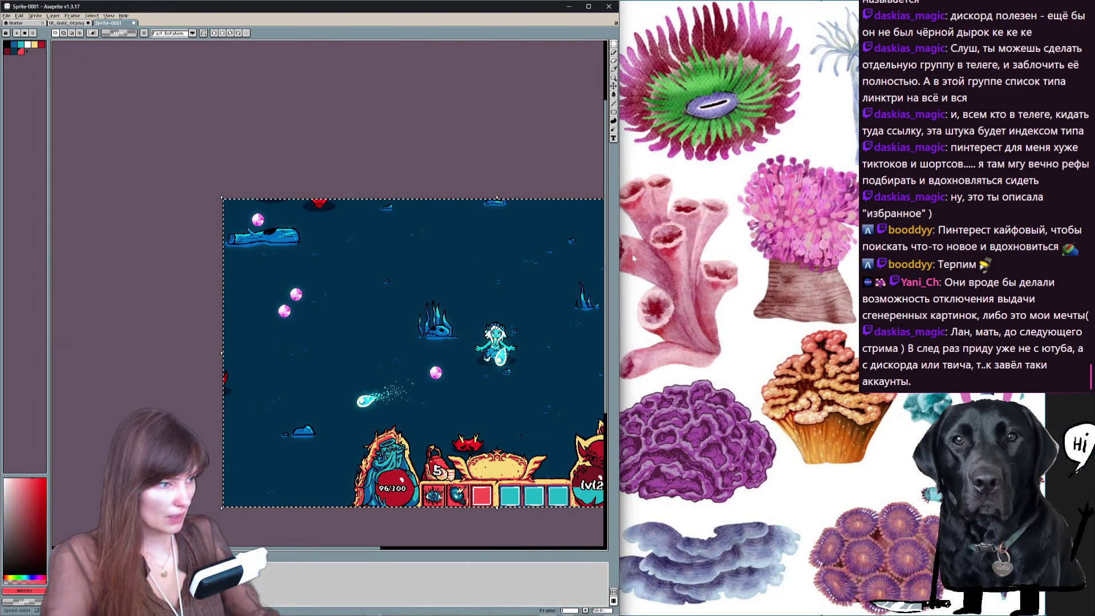
pyautogui.scroll(-5, 689, 268)
pyautogui.scroll(3, 657, 126)
pyautogui.moveTo(833, 212)
pyautogui.mouseDown()
pyautogui.moveTo(599, 248)
pyautogui.moveTo(830, 210)
pyautogui.mouseUp()
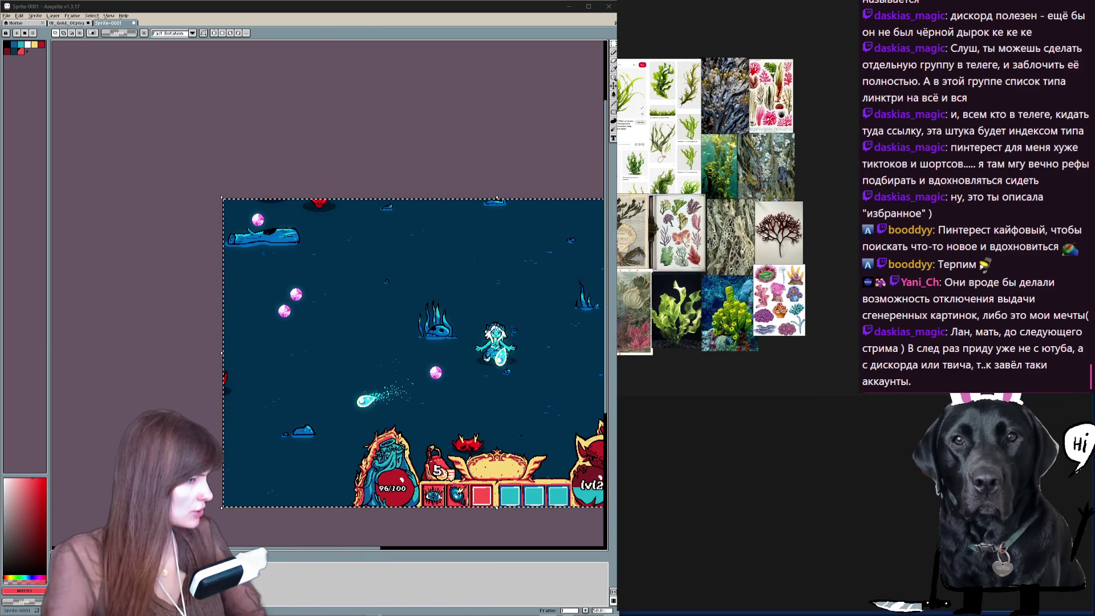
pyautogui.press('super+ctrl+t')
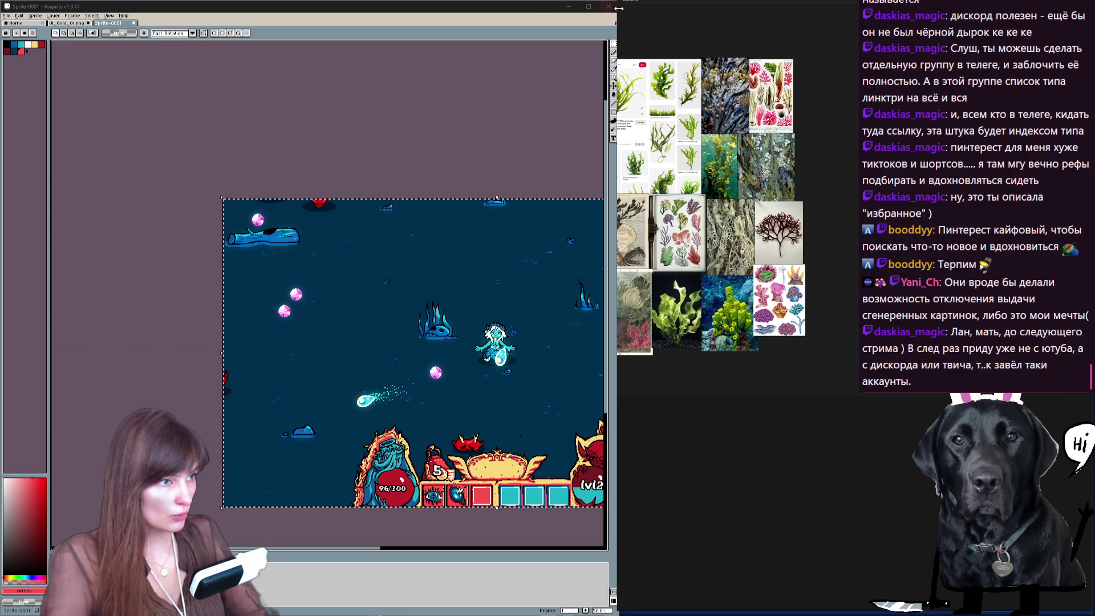
# Resize and reposition the floating PureRef board over the mockup, then tuck it aside to reveal the water.
pyautogui.moveTo(619, 9); pyautogui.dragTo(708, 9)
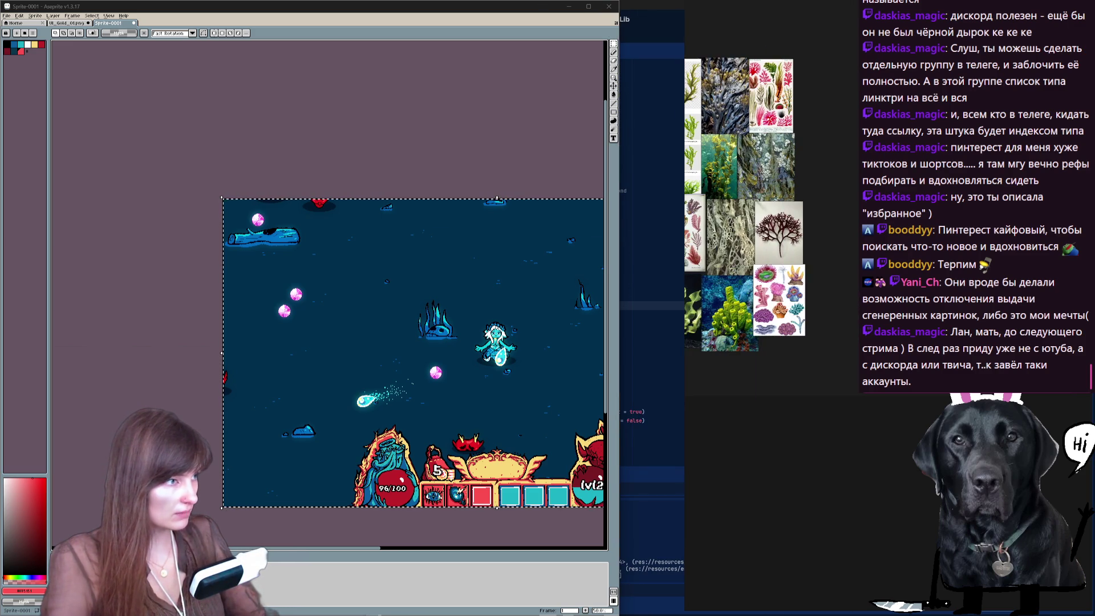
pyautogui.moveTo(967, 128); pyautogui.dragTo(789, 130)
pyautogui.moveTo(780, 63); pyautogui.dragTo(698, 125)
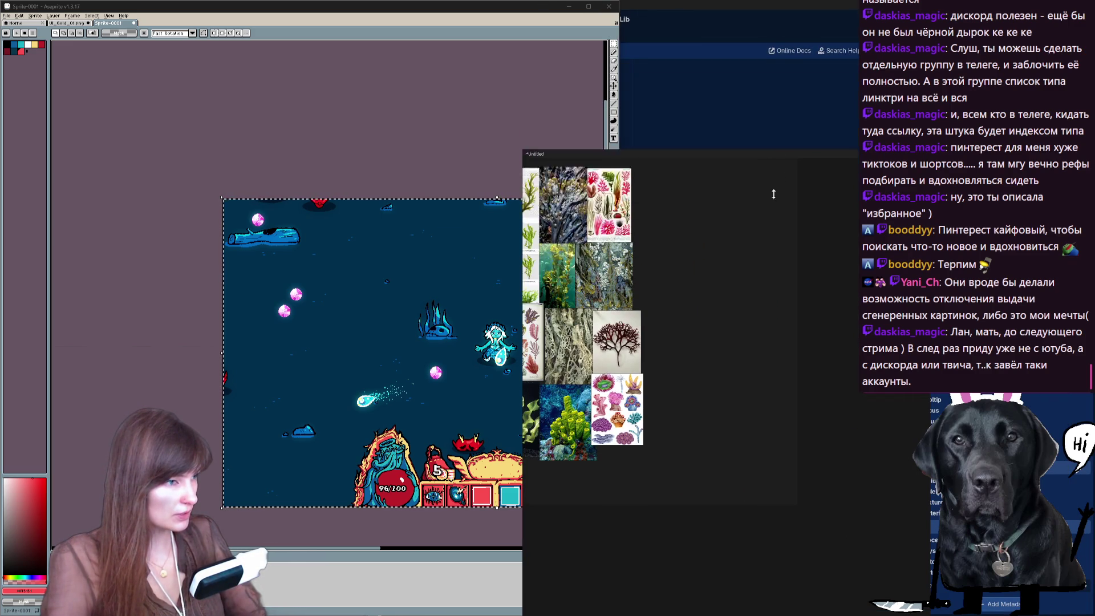
pyautogui.scroll(-3, 591, 219)
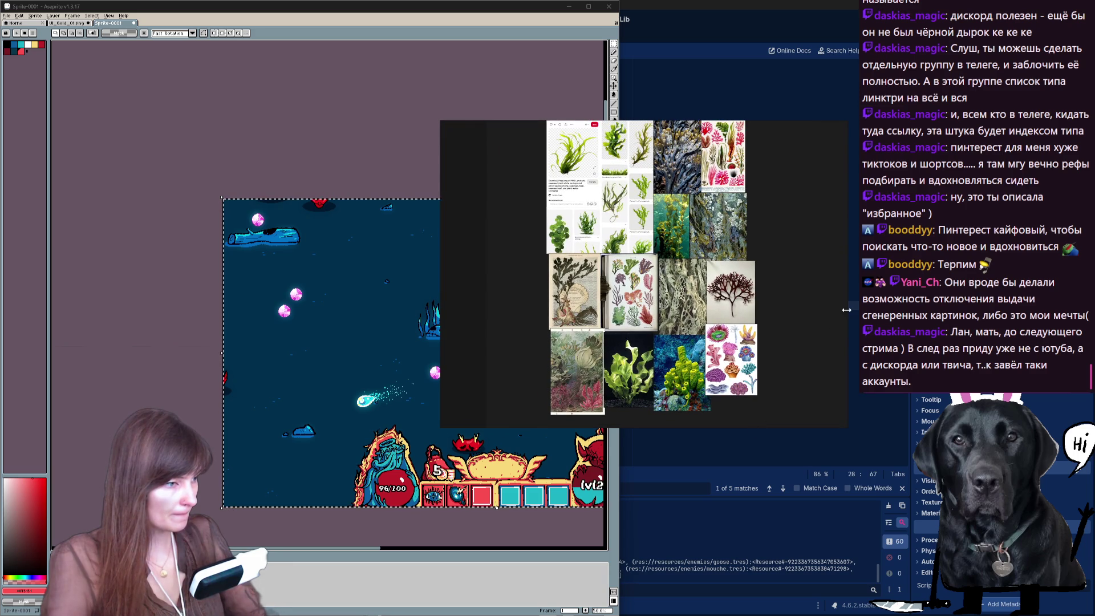
pyautogui.scroll(4, 599, 257)
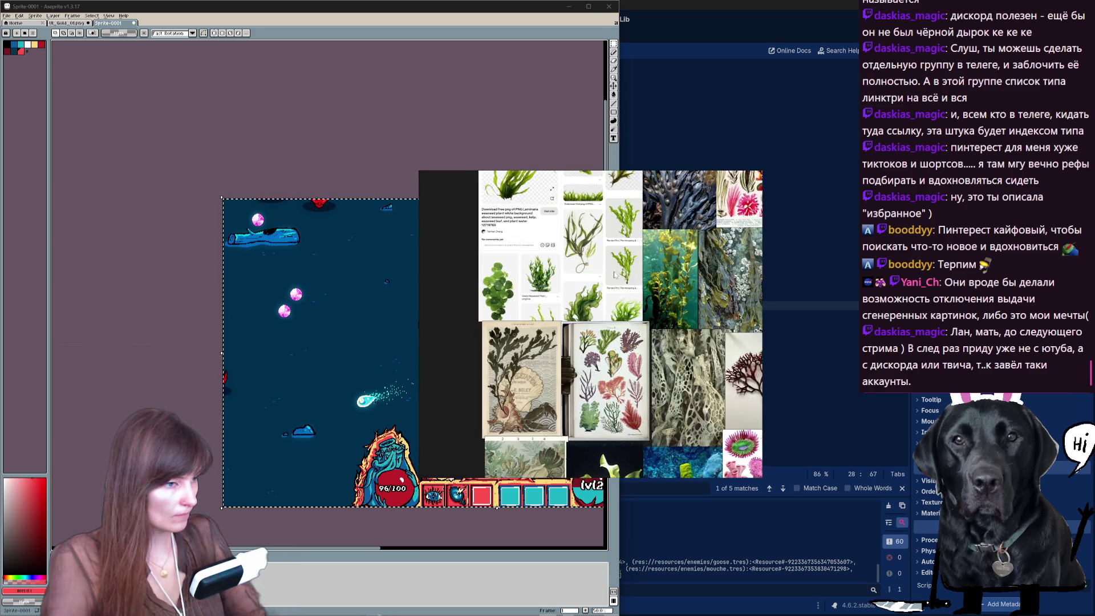
pyautogui.scroll(-4, 600, 273)
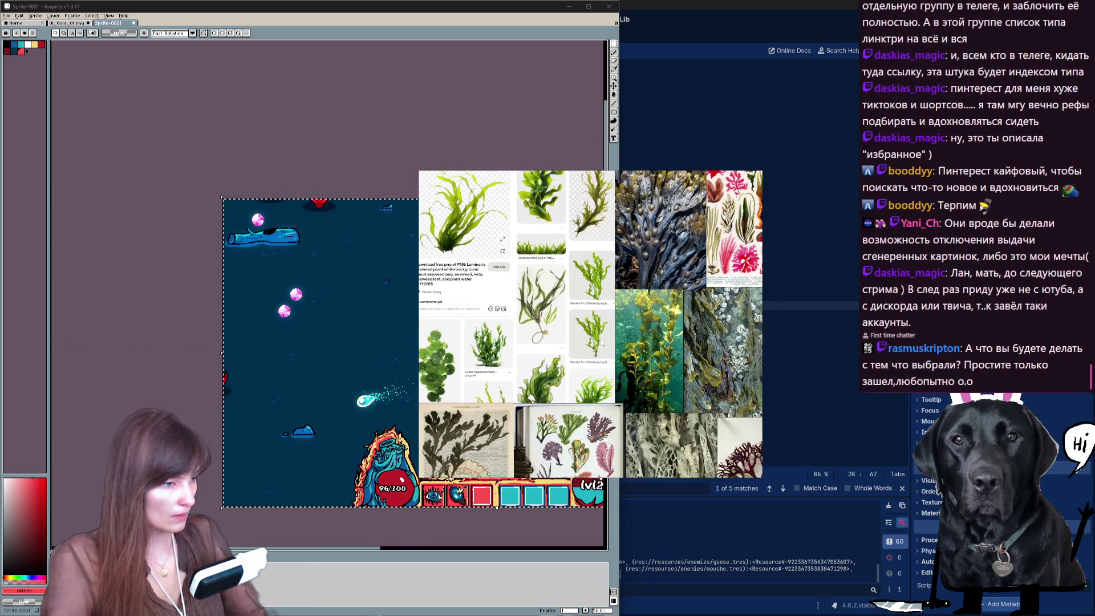
pyautogui.scroll(-3, 616, 273)
pyautogui.moveTo(615, 273)
pyautogui.mouseDown()
pyautogui.moveTo(809, 201)
pyautogui.moveTo(272, 206)
pyautogui.mouseUp()
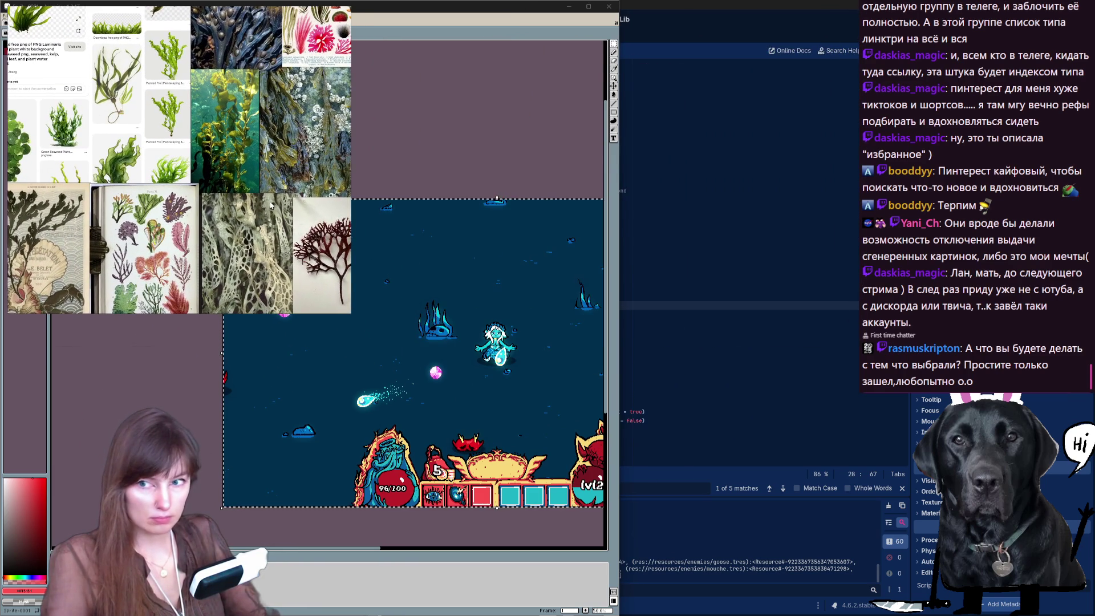
pyautogui.press('Tab')
pyautogui.scroll(4, 609, 341)
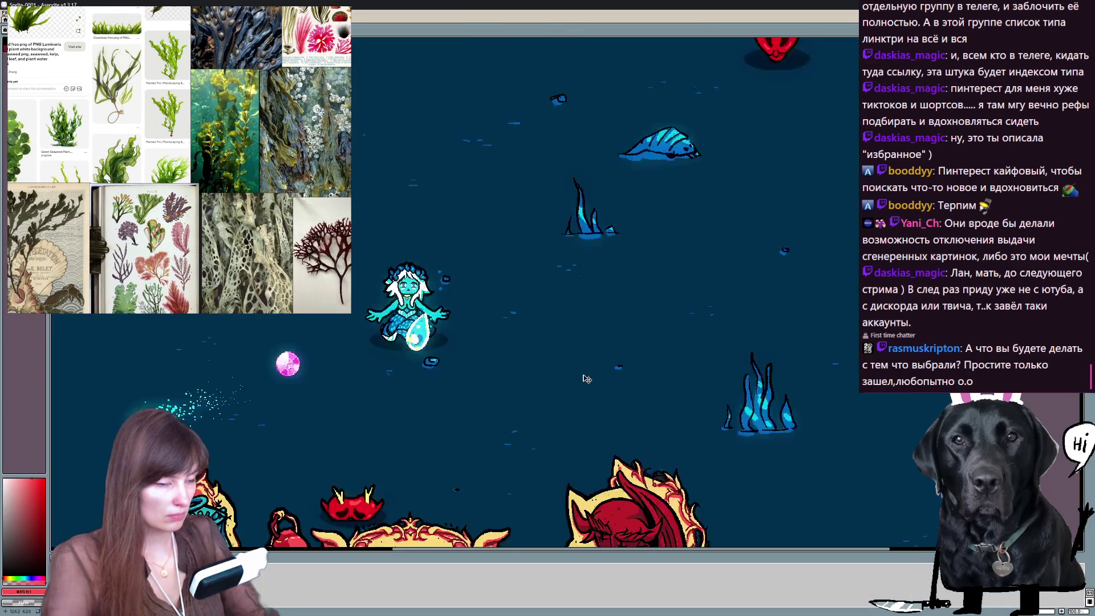
pyautogui.scroll(-4, 609, 341)
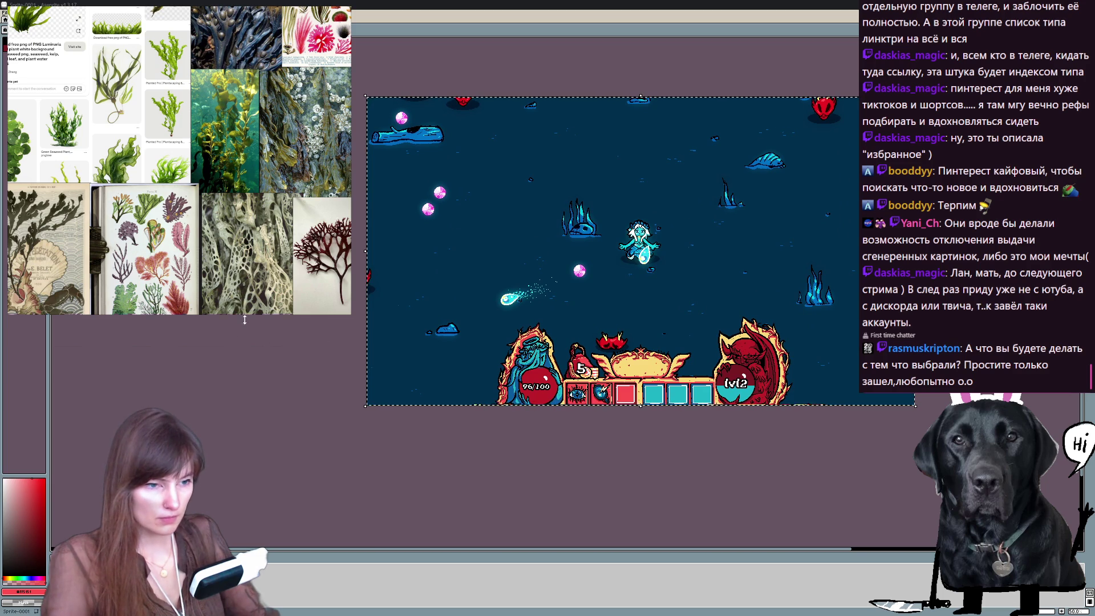
# Enlarge and shift the reference board, maximize Aseprite and pan the view onto the seabed.
pyautogui.moveTo(351, 313); pyautogui.dragTo(342, 454)
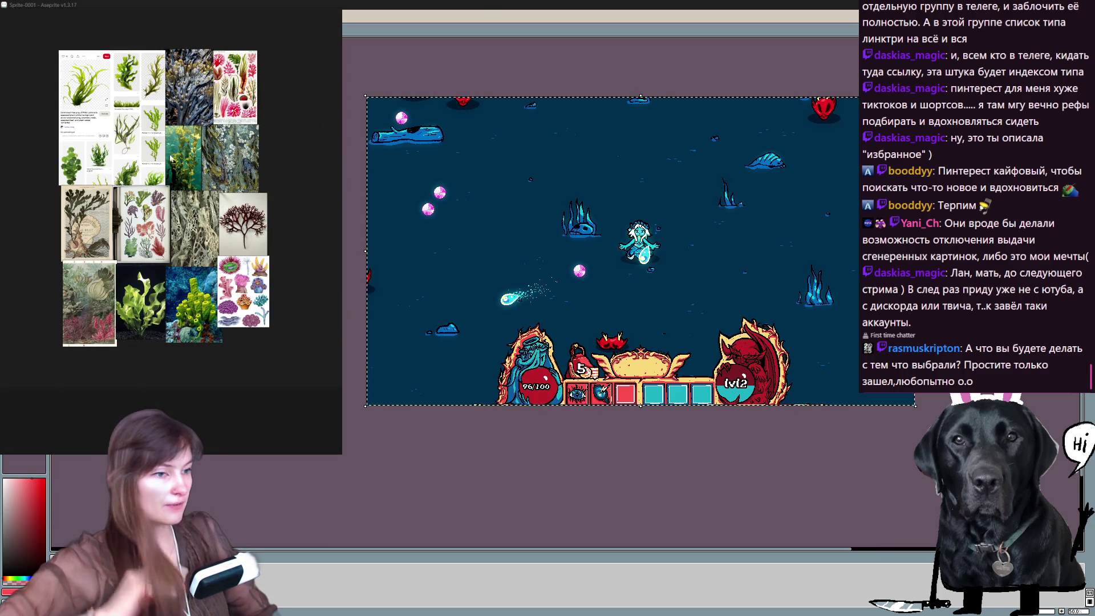
pyautogui.scroll(3, 709, 244)
pyautogui.scroll(-2, 709, 244)
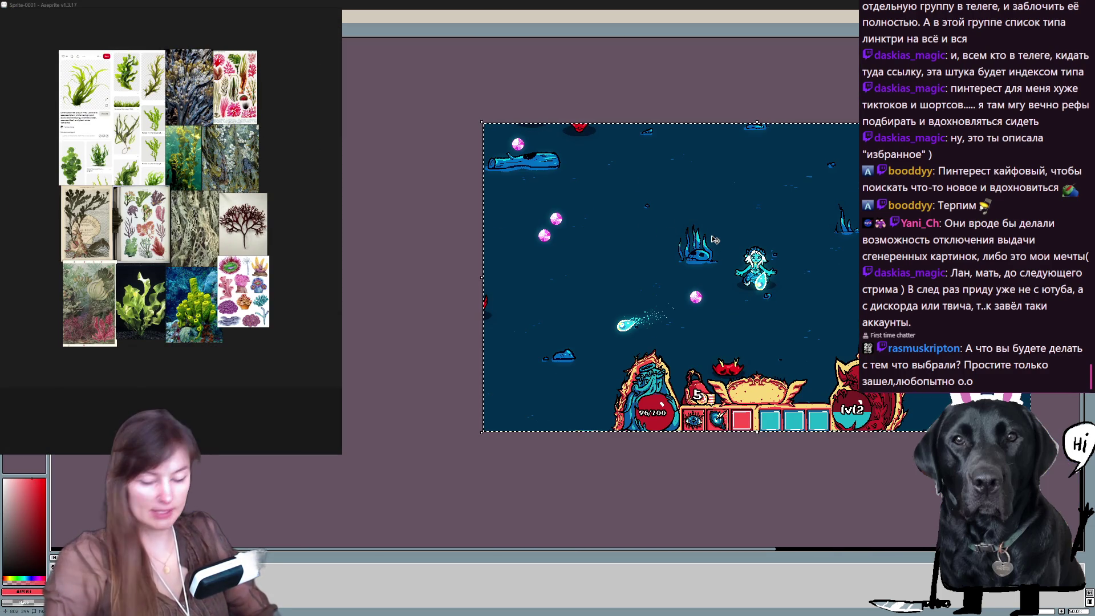
pyautogui.scroll(2, 709, 244)
pyautogui.scroll(-3, 634, 200)
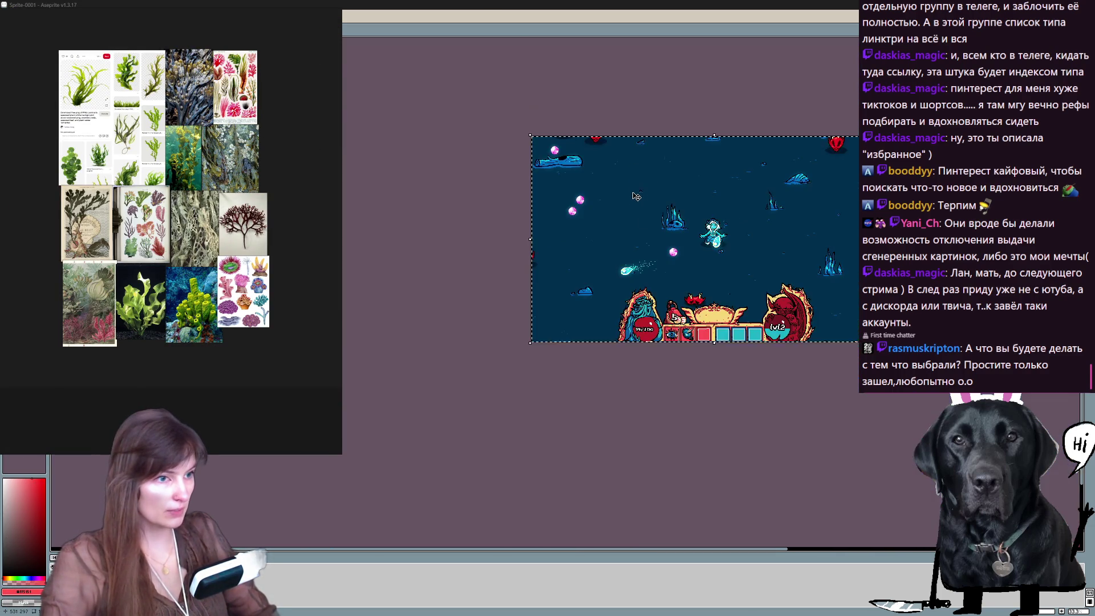
pyautogui.scroll(3, 652, 183)
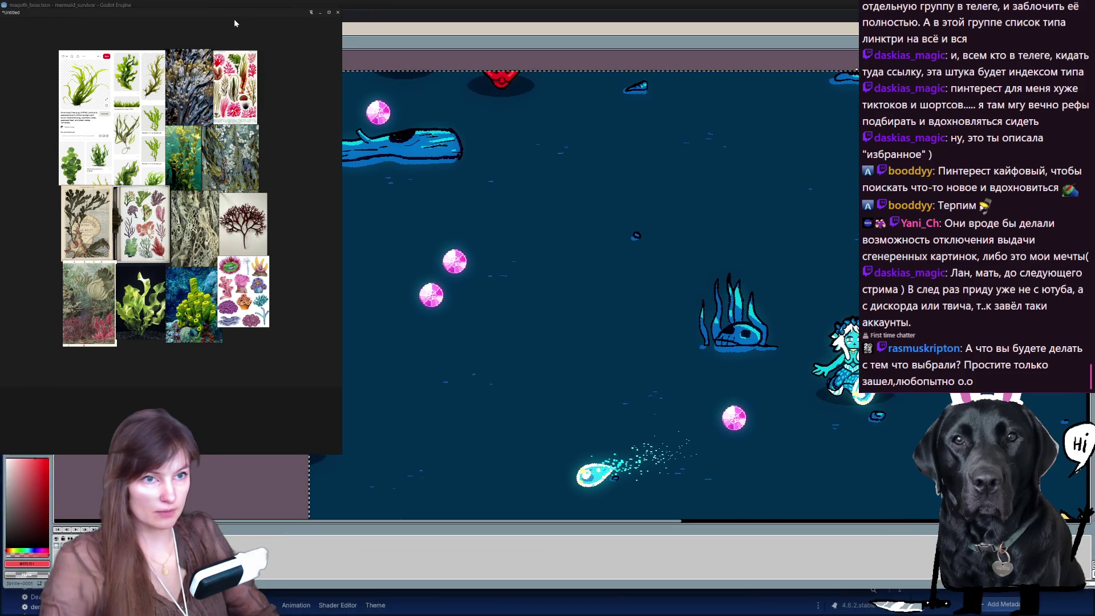
pyautogui.moveTo(230, 9)
pyautogui.mouseDown()
pyautogui.moveTo(277, 79)
pyautogui.moveTo(244, 65)
pyautogui.mouseUp()
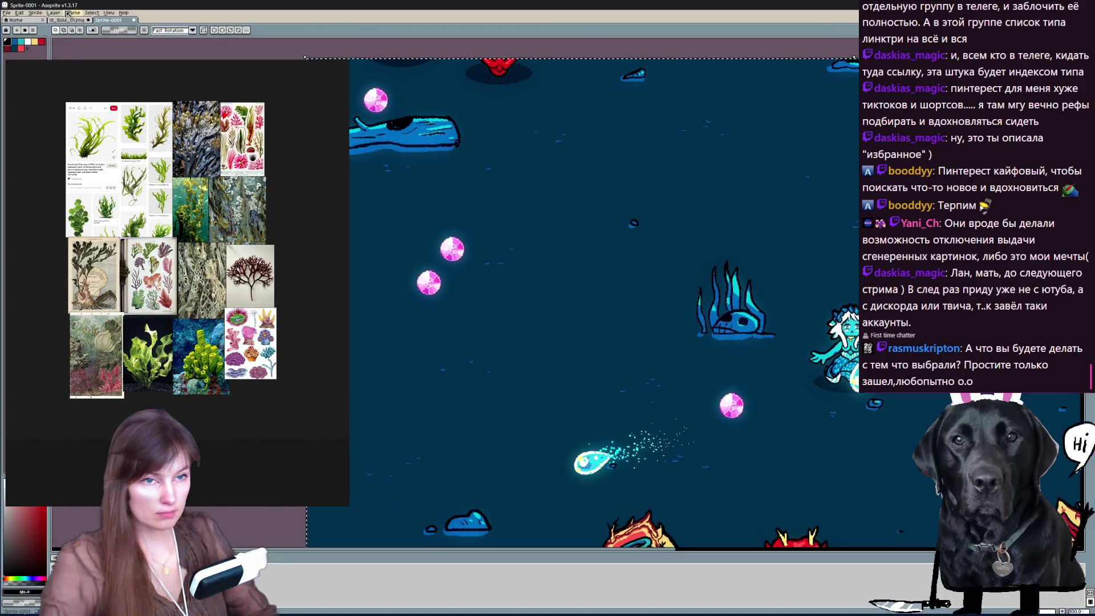
pyautogui.press('F11')
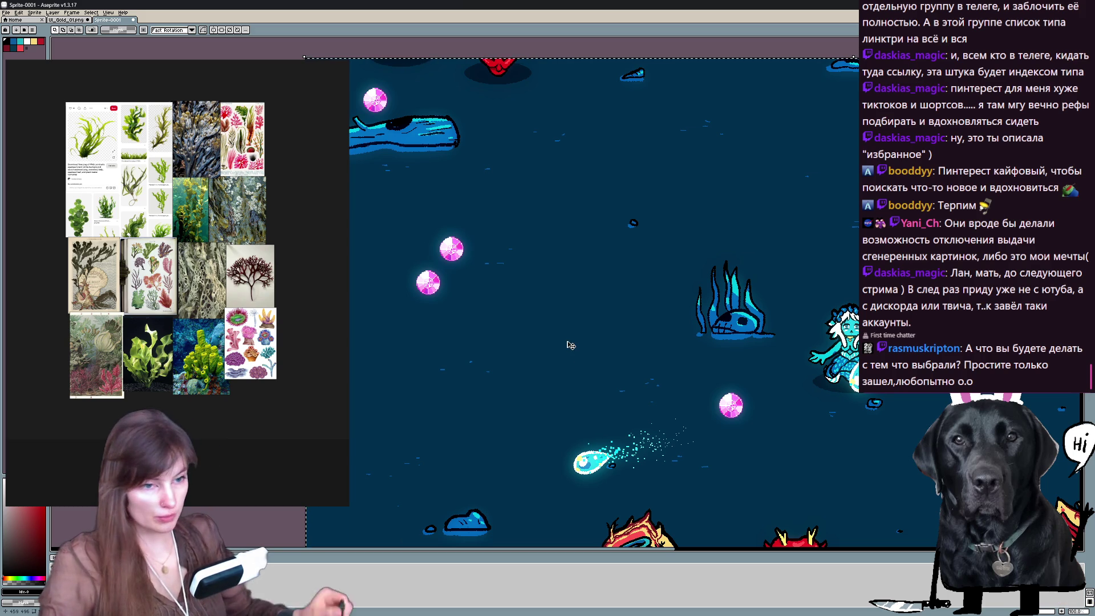
pyautogui.press('h')
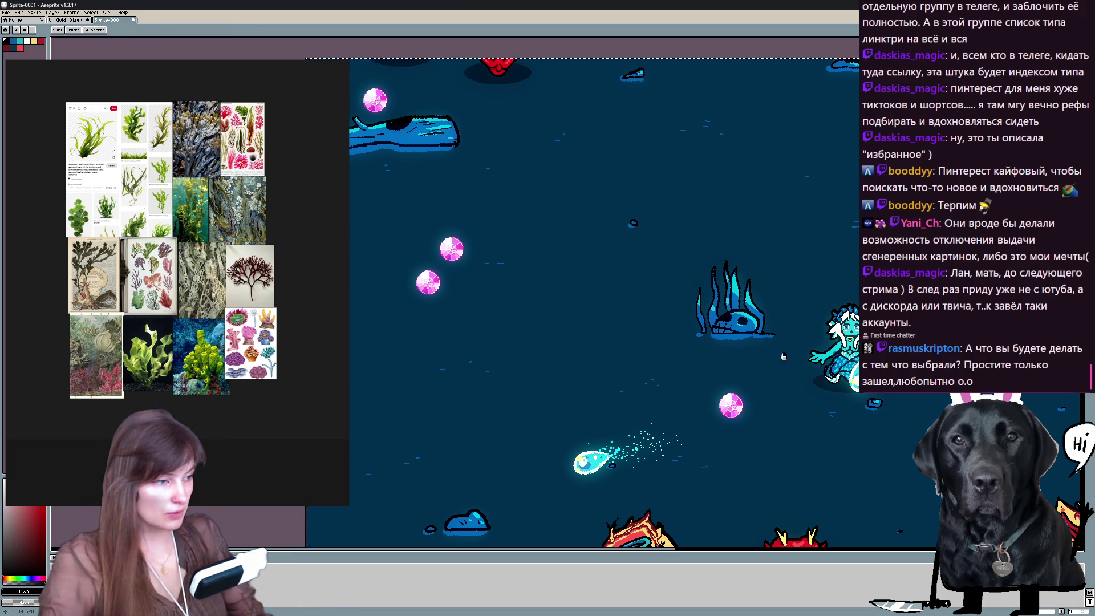
pyautogui.moveTo(782, 365); pyautogui.dragTo(720, 316)
pyautogui.scroll(-3, 719, 315)
pyautogui.scroll(3, 719, 315)
pyautogui.scroll(-1, 720, 316)
# With the Pencil, adjust its options and draw a first thin black stroke left of the seaweed clump.
pyautogui.press('b')
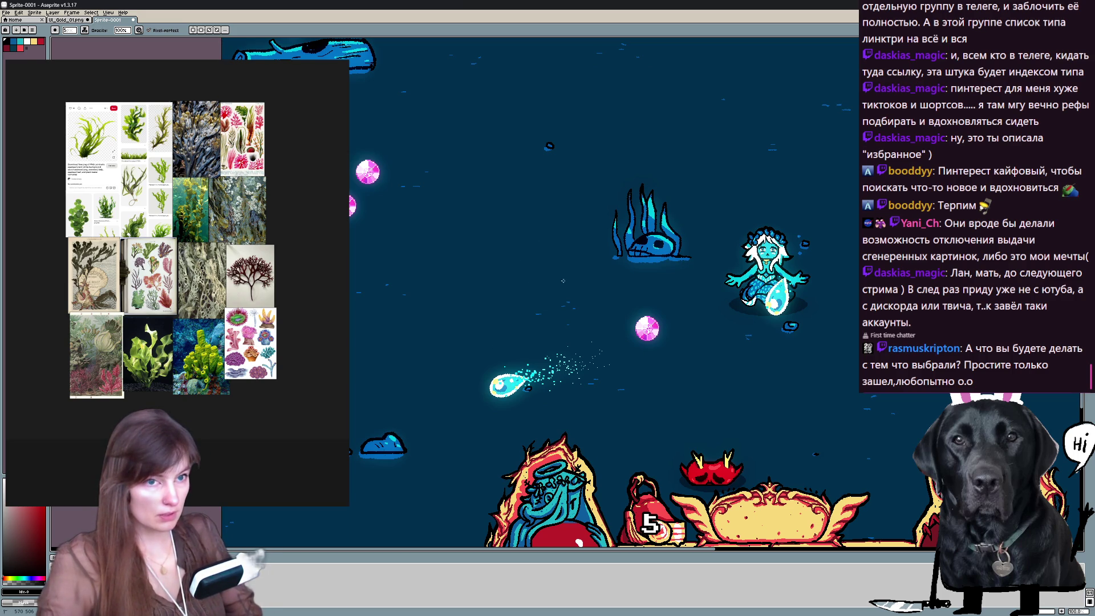
pyautogui.click(89, 30)
pyautogui.click(111, 41)
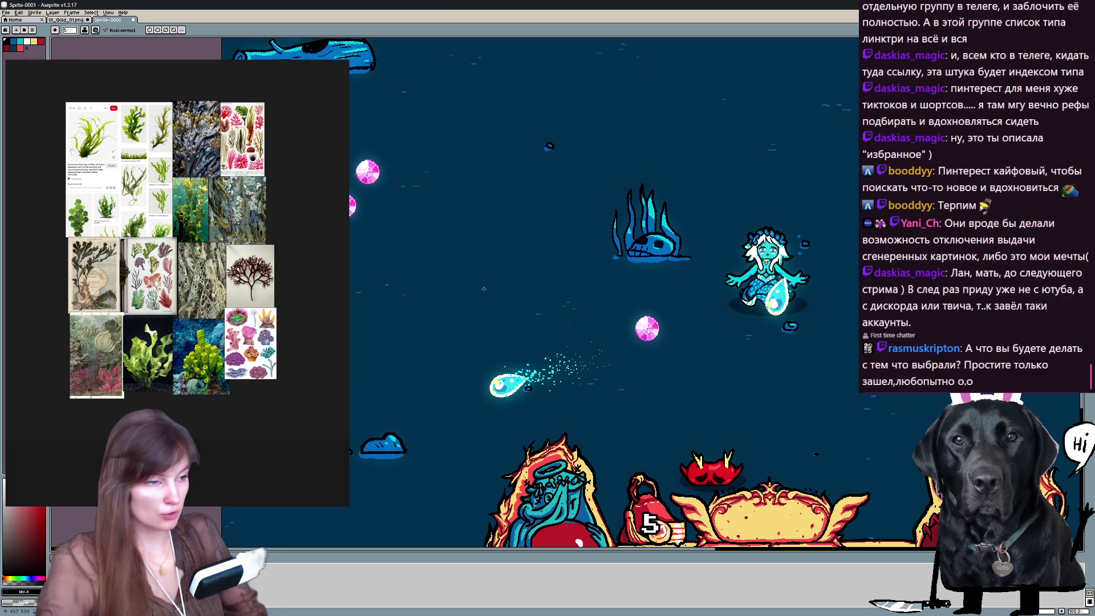
pyautogui.hotkey('ctrl', 'z')
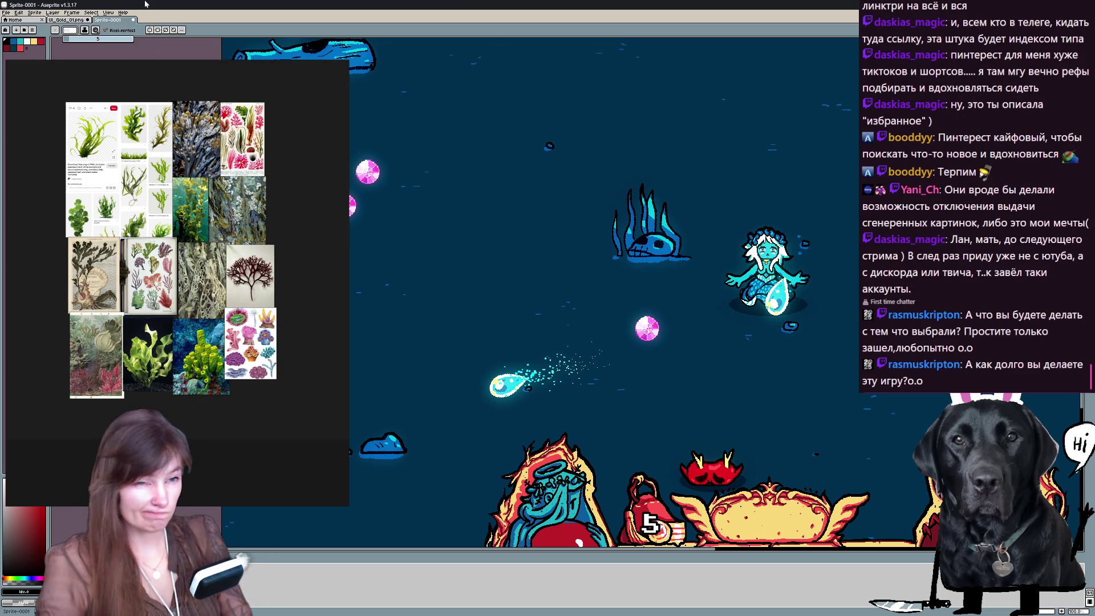
pyautogui.moveTo(496, 181); pyautogui.dragTo(521, 246)
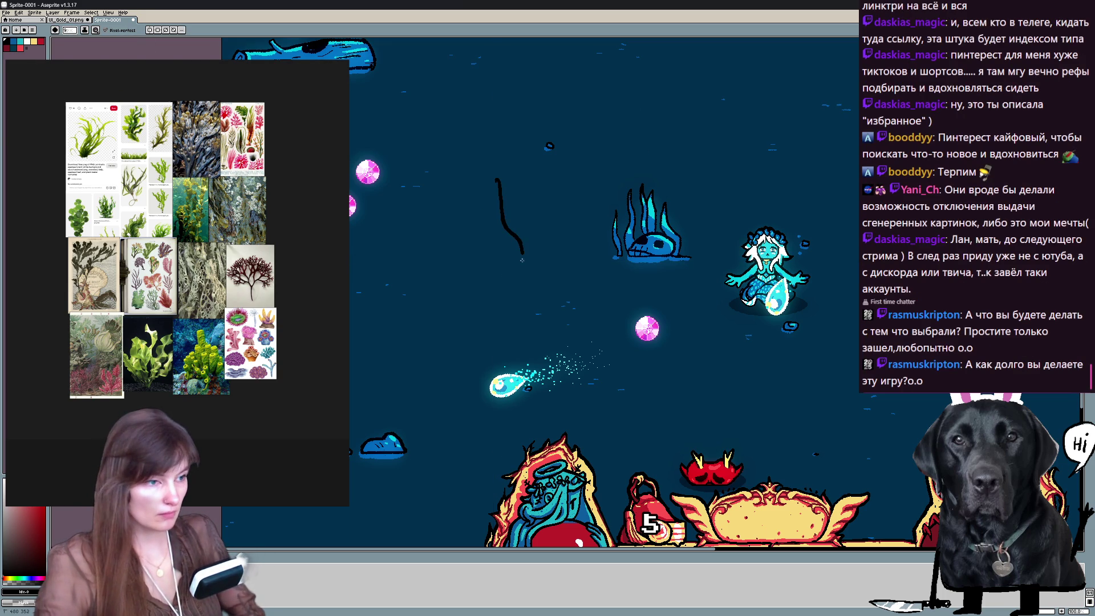
# Undo test strokes and sketch the branching black seaweed outline in the open water left of the clump.
pyautogui.hotkey('ctrl', 'z')
pyautogui.scroll(1, 603, 200)
pyautogui.scroll(1, 602, 201)
pyautogui.hscroll(-2, 602, 200)
pyautogui.moveTo(557, 229); pyautogui.dragTo(563, 286)
pyautogui.hotkey('ctrl', 'z')
pyautogui.hscroll(2, 630, 314)
pyautogui.moveTo(706, 332)
pyautogui.mouseDown()
pyautogui.moveTo(751, 277)
pyautogui.moveTo(747, 291)
pyautogui.mouseUp()
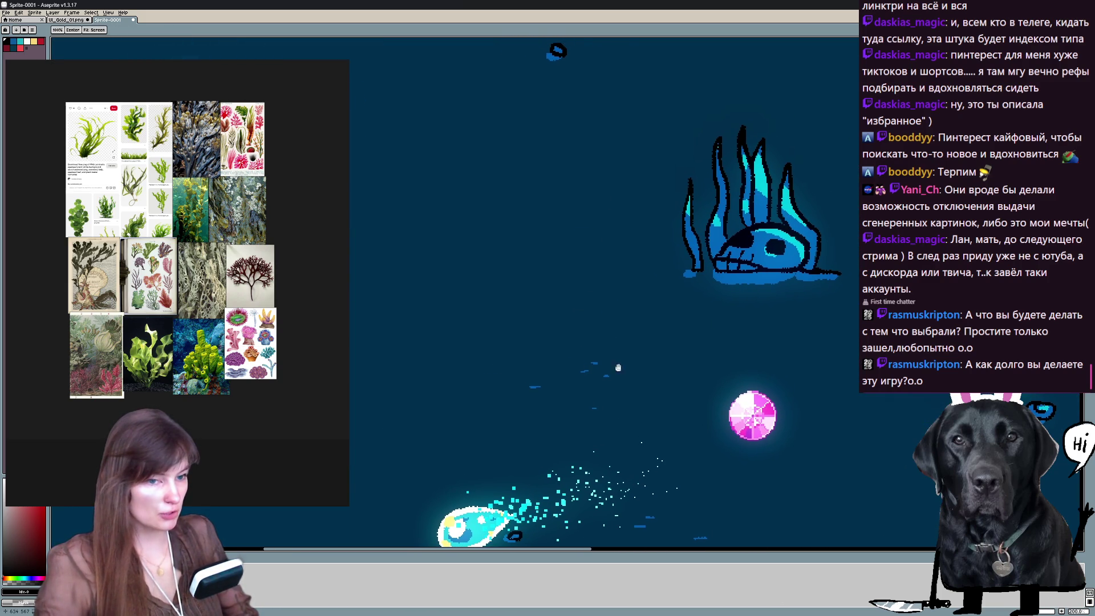
pyautogui.scroll(2, 171, 257)
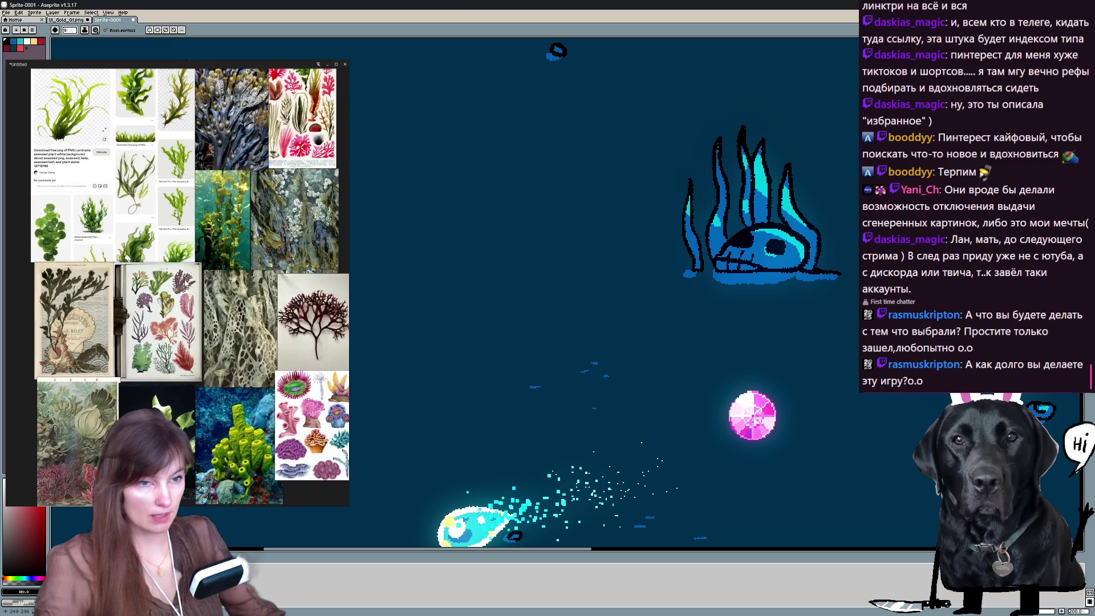
pyautogui.scroll(1, 172, 256)
pyautogui.scroll(1, 172, 256)
pyautogui.scroll(1, 171, 256)
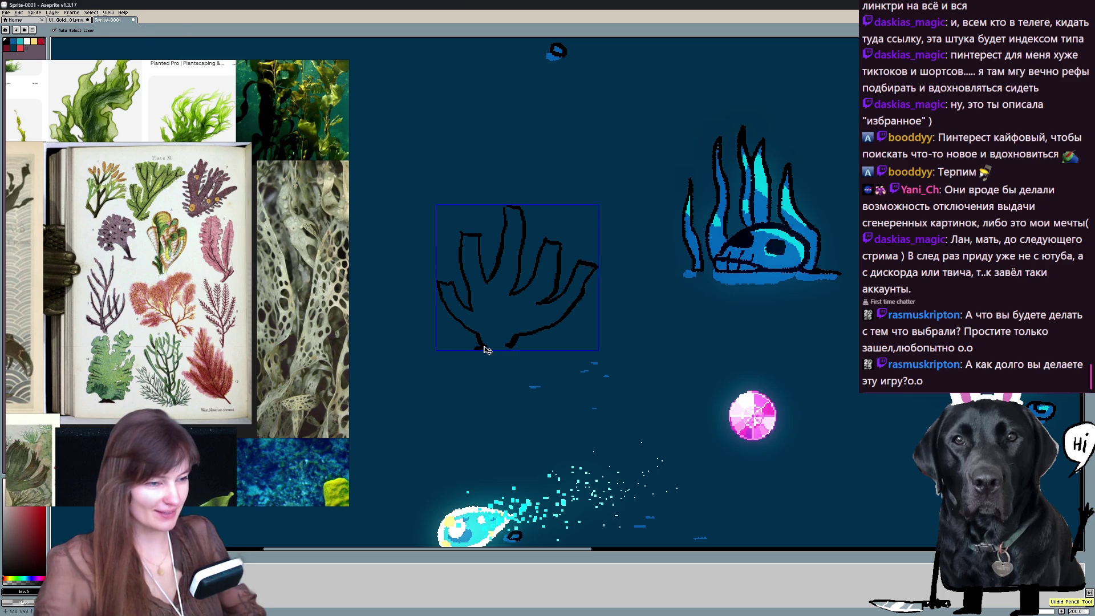
pyautogui.hotkey('ctrl', 'z')
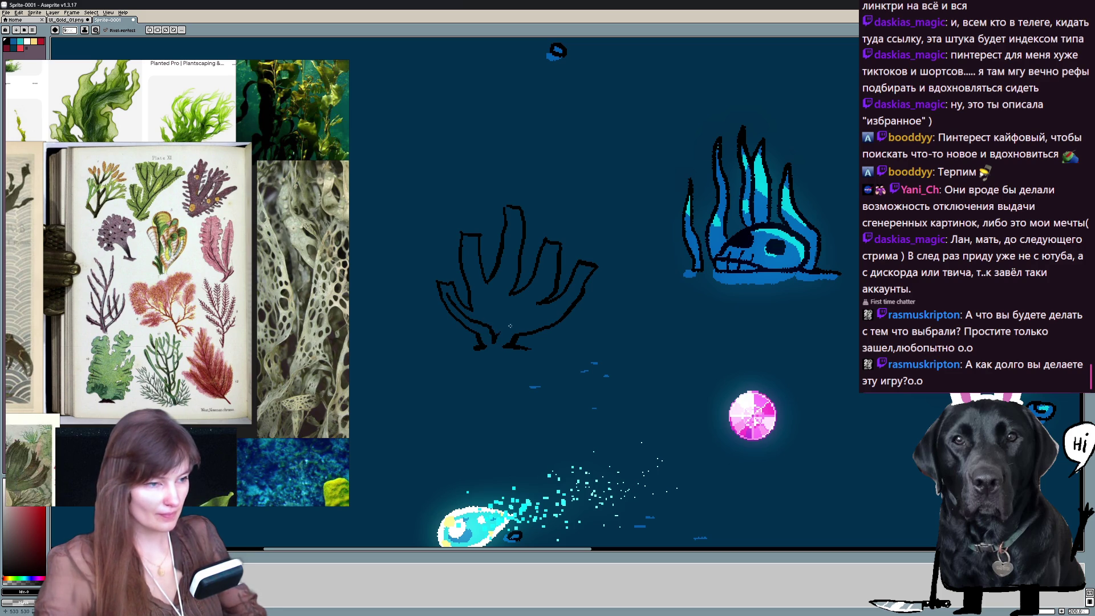
pyautogui.scroll(1, 547, 299)
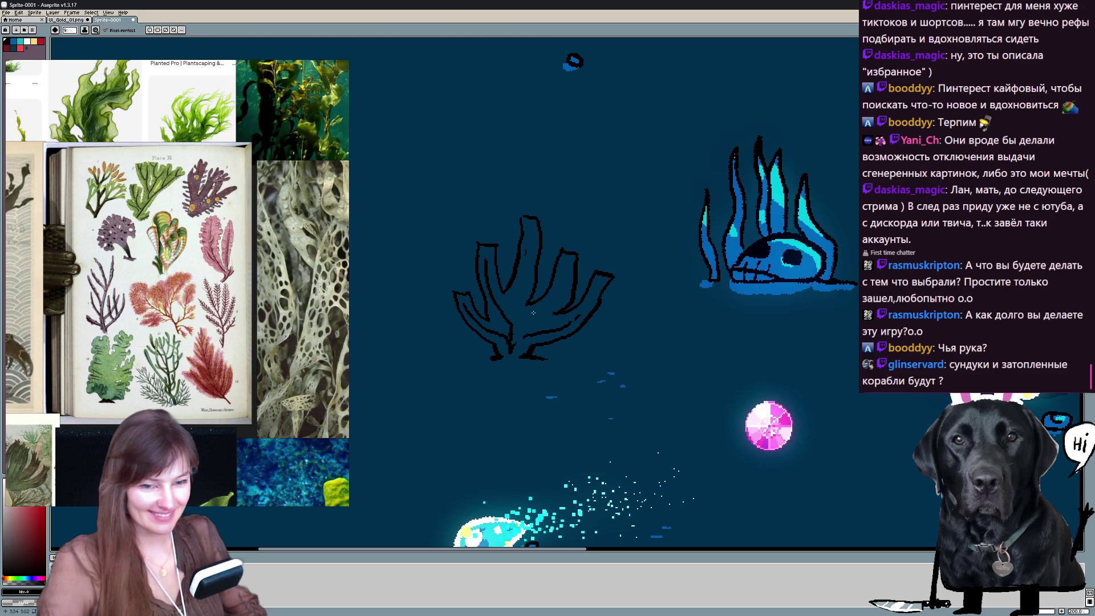
# Undo stray strokes and alternate Pencil and Eraser to give the seaweed hollow double-lined fronds.
pyautogui.middleClick(567, 289)
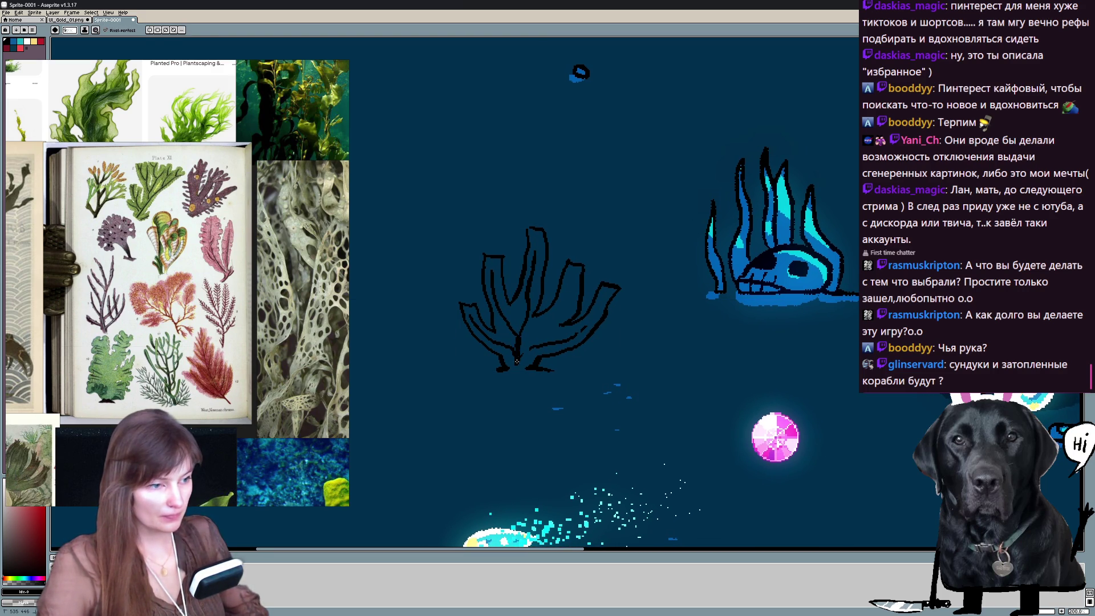
pyautogui.hotkey('ctrl', 'z')
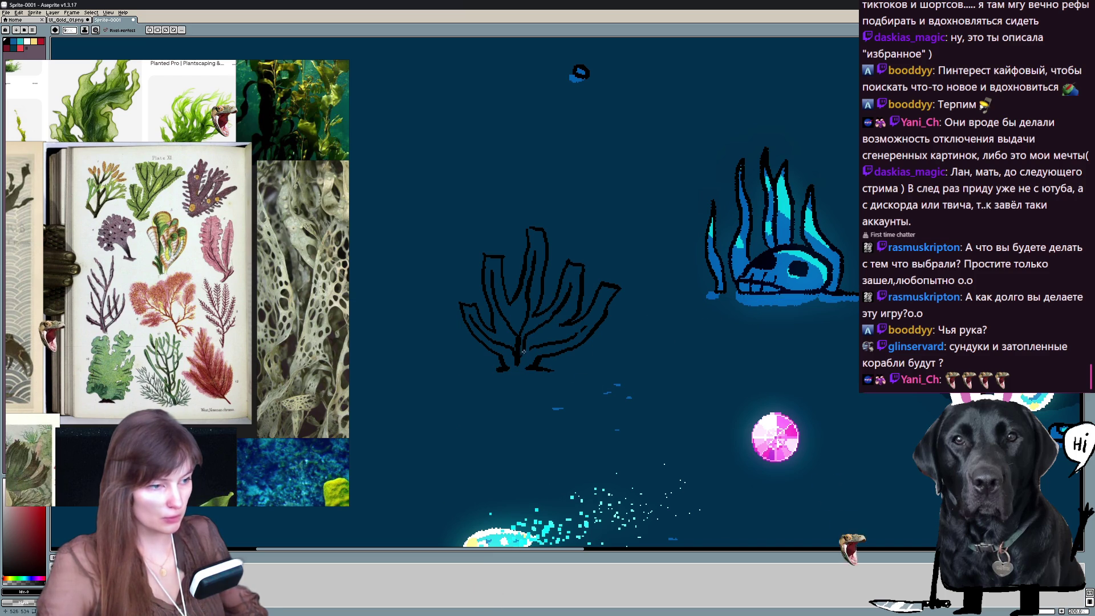
pyautogui.press('e')
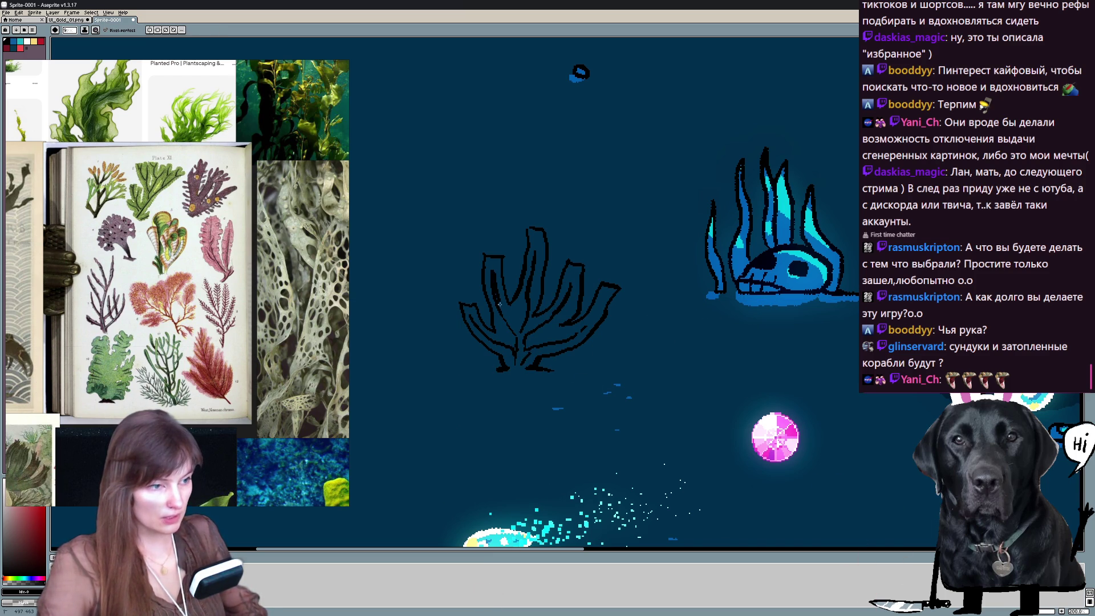
pyautogui.hotkey('ctrl', 'z')
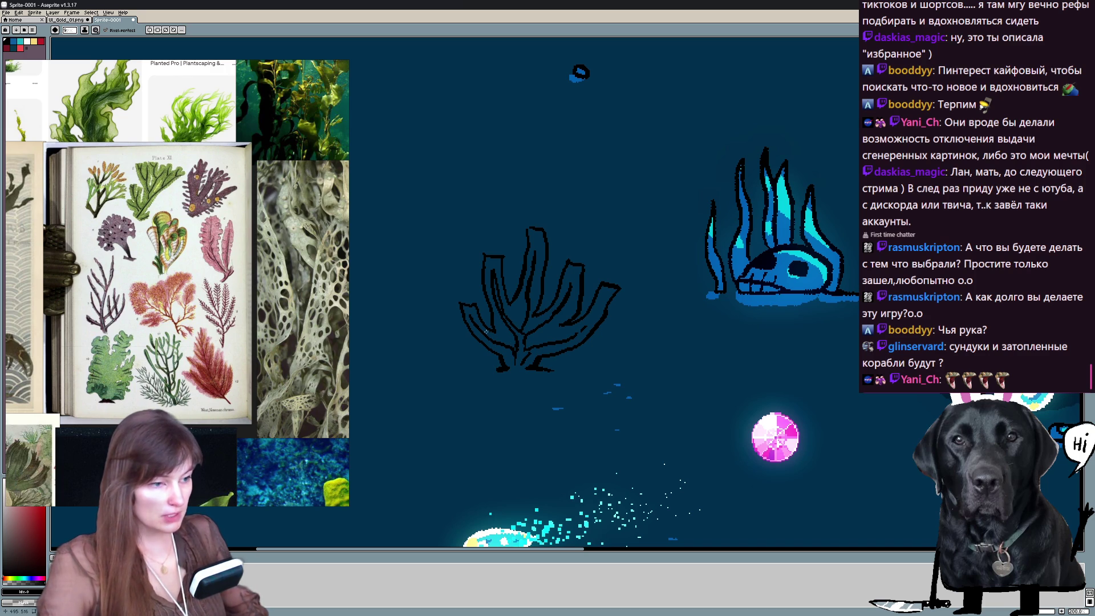
pyautogui.press('e')
pyautogui.press('b')
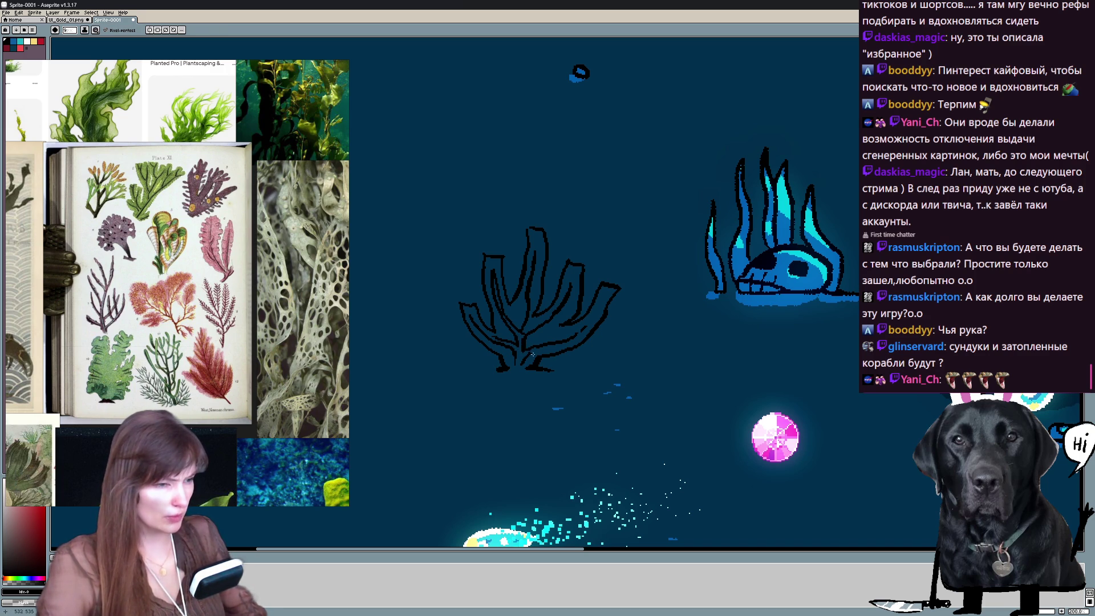
pyautogui.press('e')
pyautogui.press('b')
# Pan around the finished sketch to check it, then leave Aseprite for the Godot editor.
pyautogui.hotkey('ctrl', 'a')
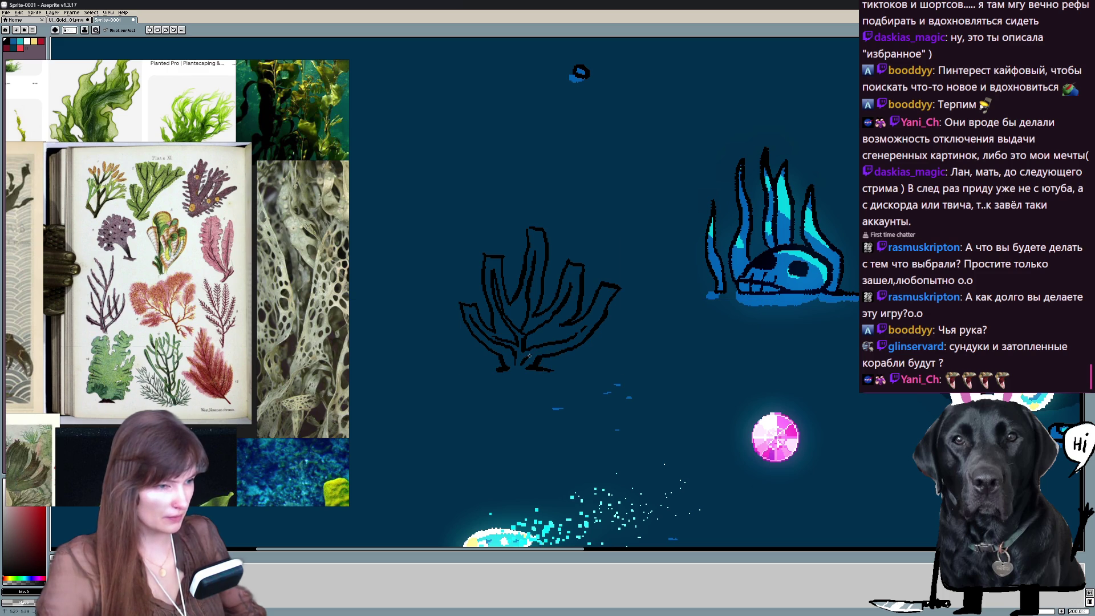
pyautogui.moveTo(530, 329); pyautogui.dragTo(518, 334)
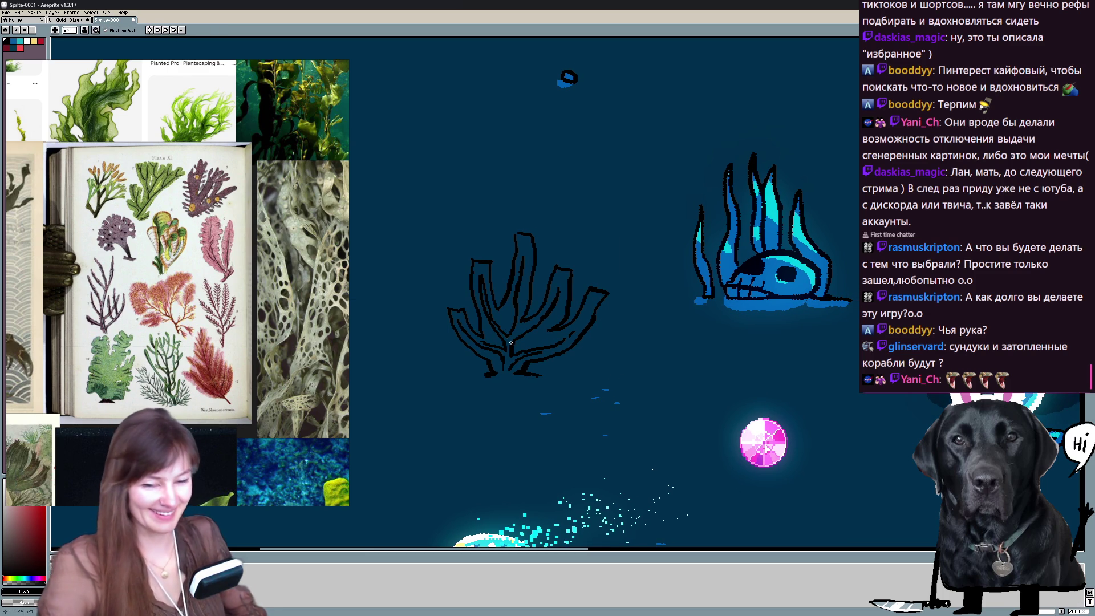
pyautogui.moveTo(530, 324); pyautogui.dragTo(537, 310)
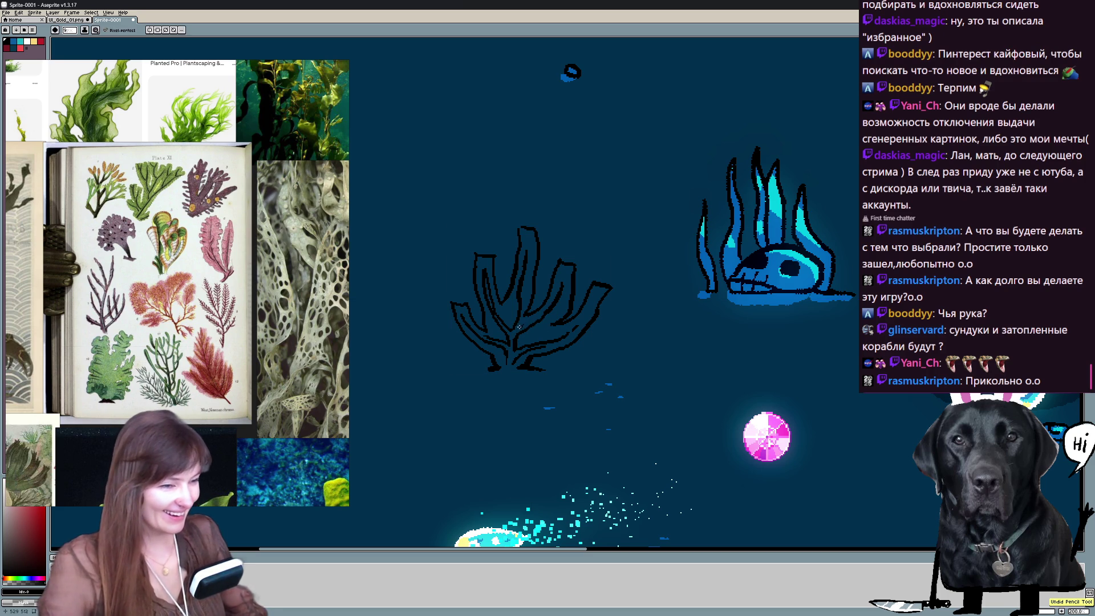
pyautogui.moveTo(555, 306)
pyautogui.mouseDown()
pyautogui.moveTo(590, 269)
pyautogui.moveTo(595, 306)
pyautogui.mouseUp()
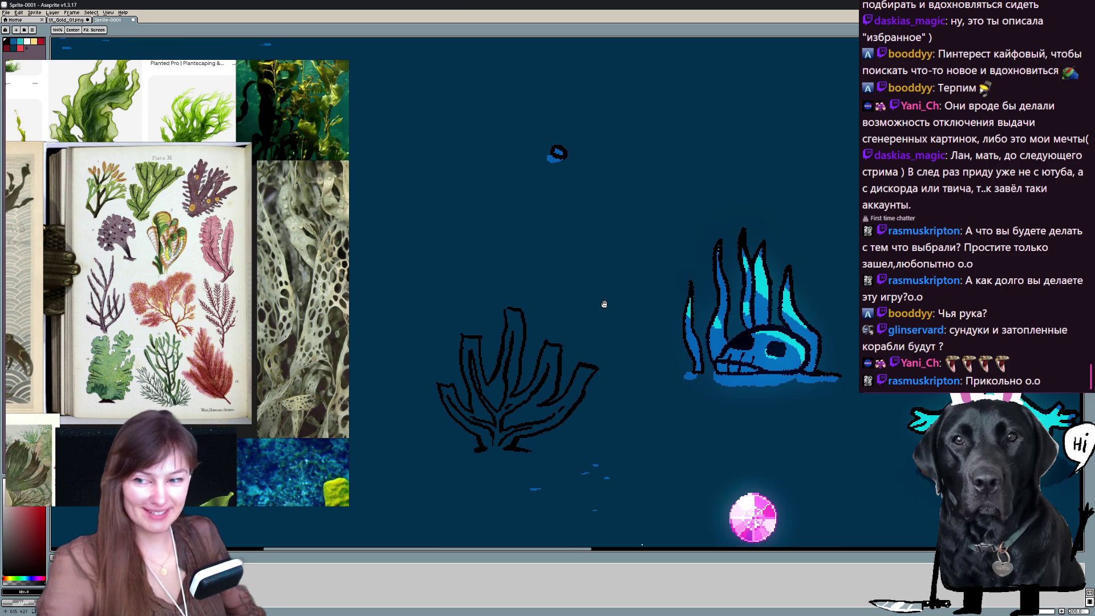
pyautogui.press('b')
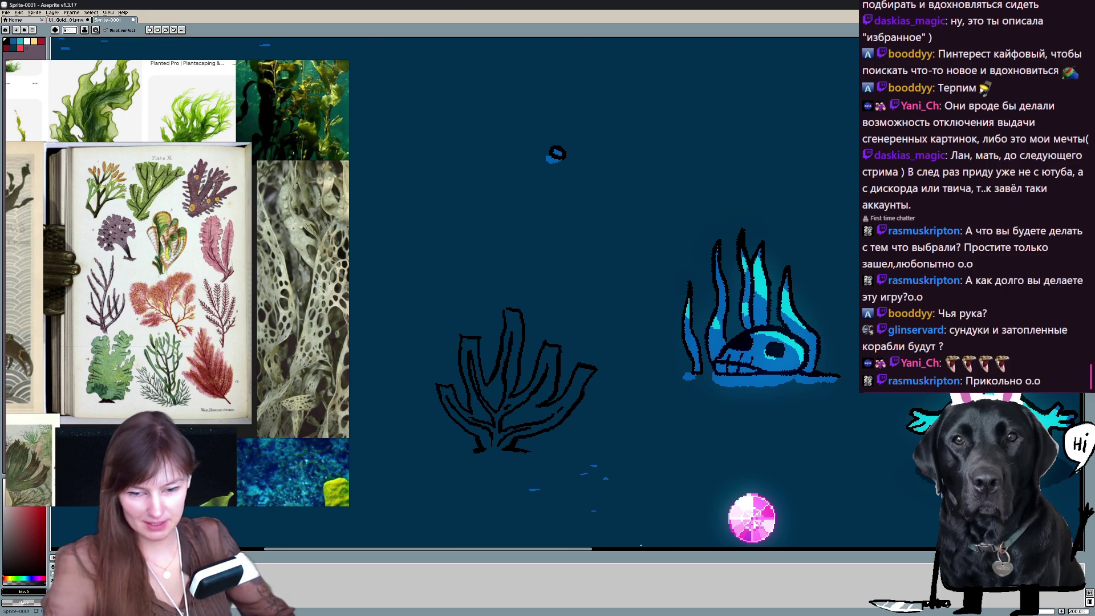
pyautogui.hotkey('alt', 'Tab')
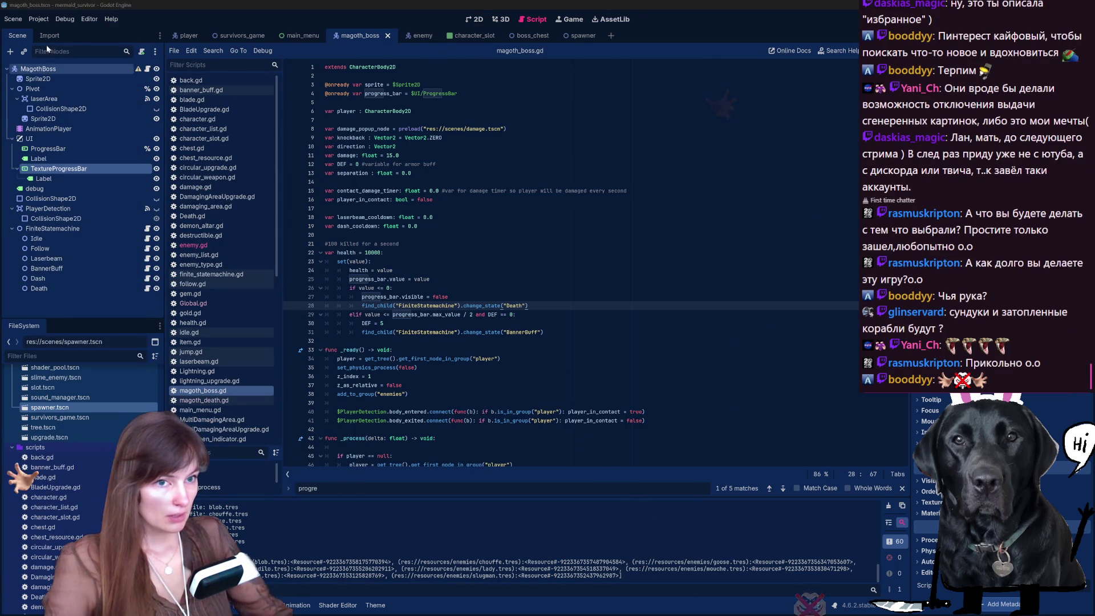
pyautogui.write('che')
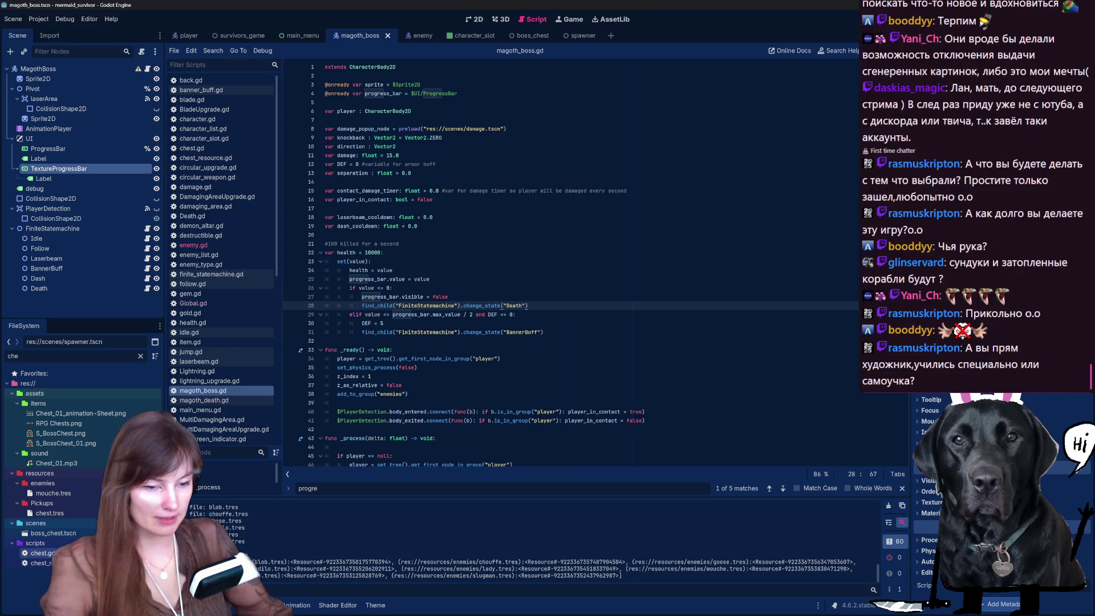
# Open chest.gd from the filtered FileSystem, then open the scenes/boss_chest.tscn scene.
pyautogui.click(45, 554)
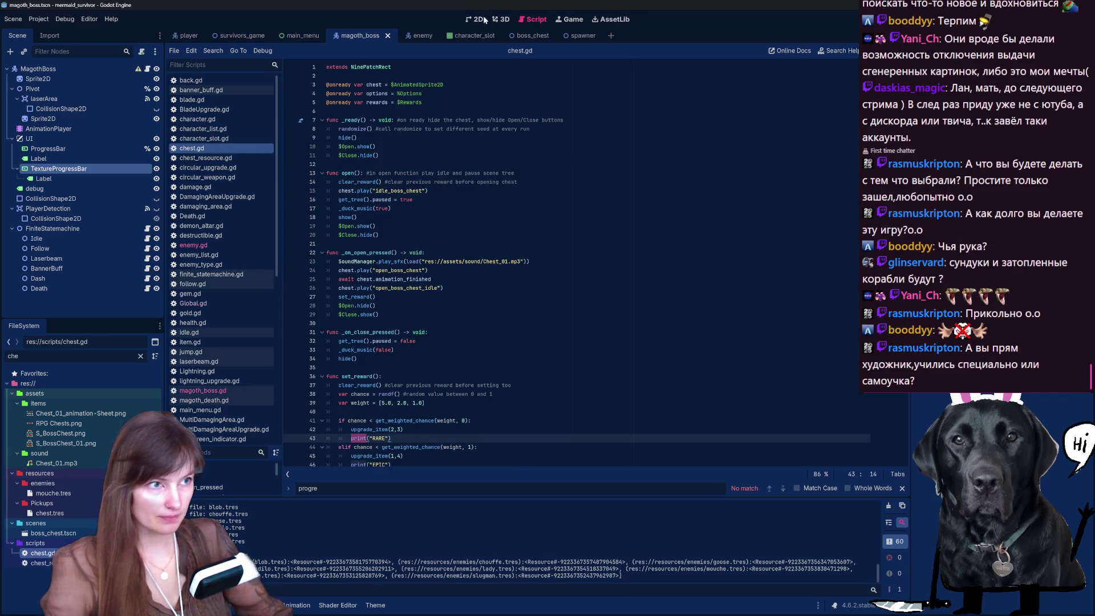
pyautogui.click(476, 20)
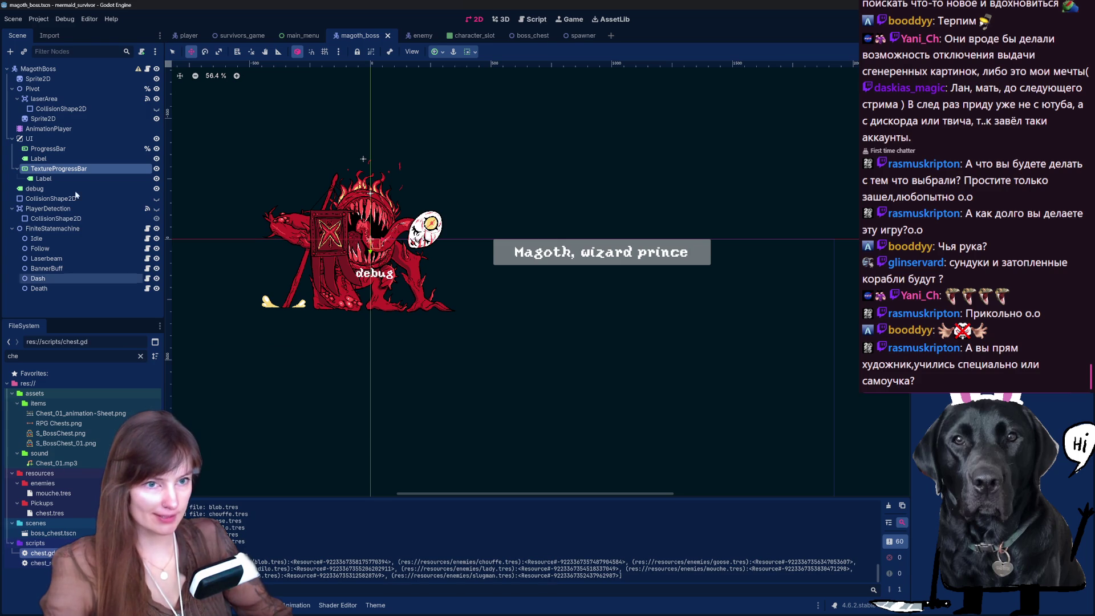
pyautogui.doubleClick(39, 554)
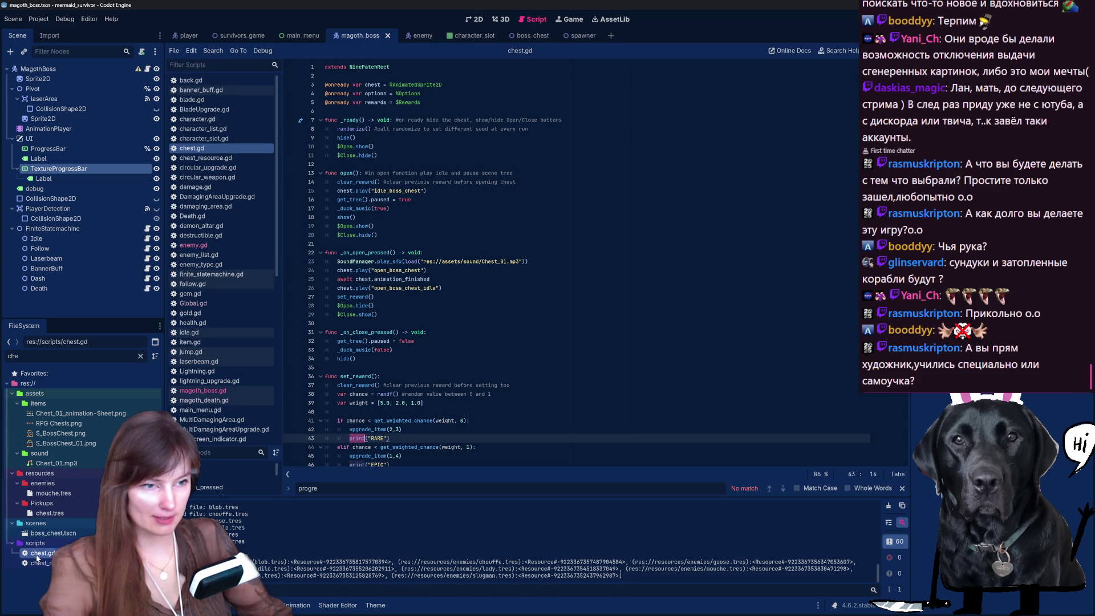
pyautogui.doubleClick(53, 532)
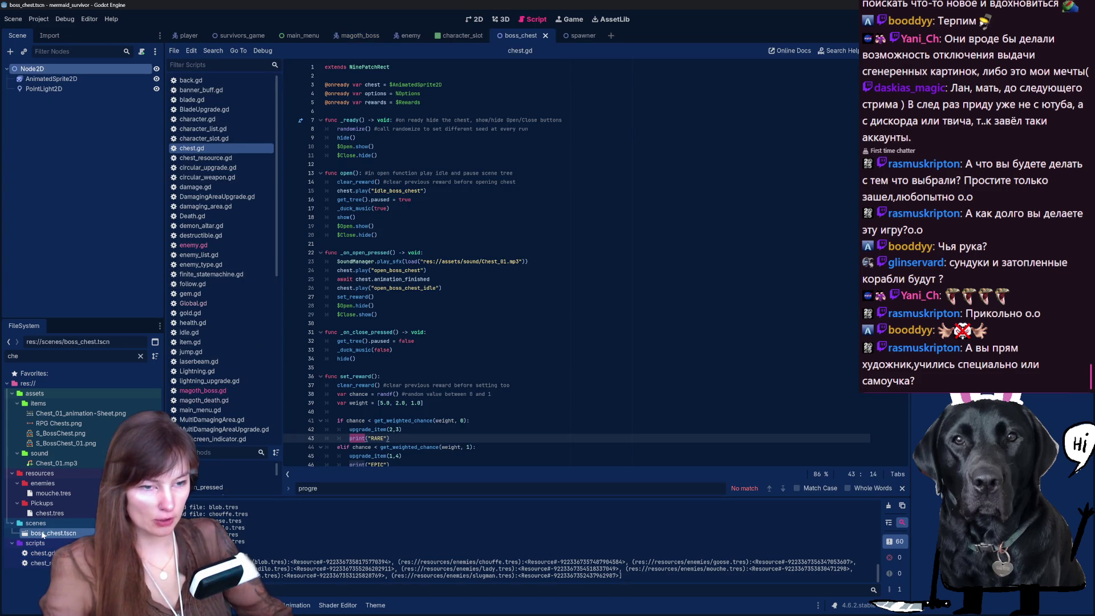
# Select the AnimatedSprite2D, pick its animation with autoplay on, and show the boss chest sprite in 2D view.
pyautogui.click(52, 79)
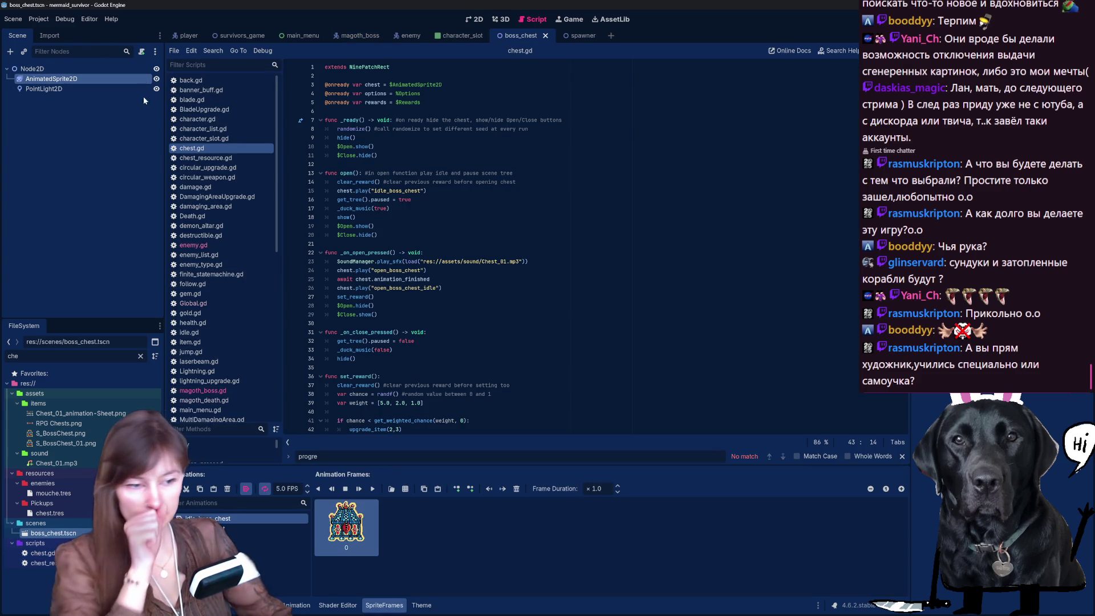
pyautogui.click(249, 529)
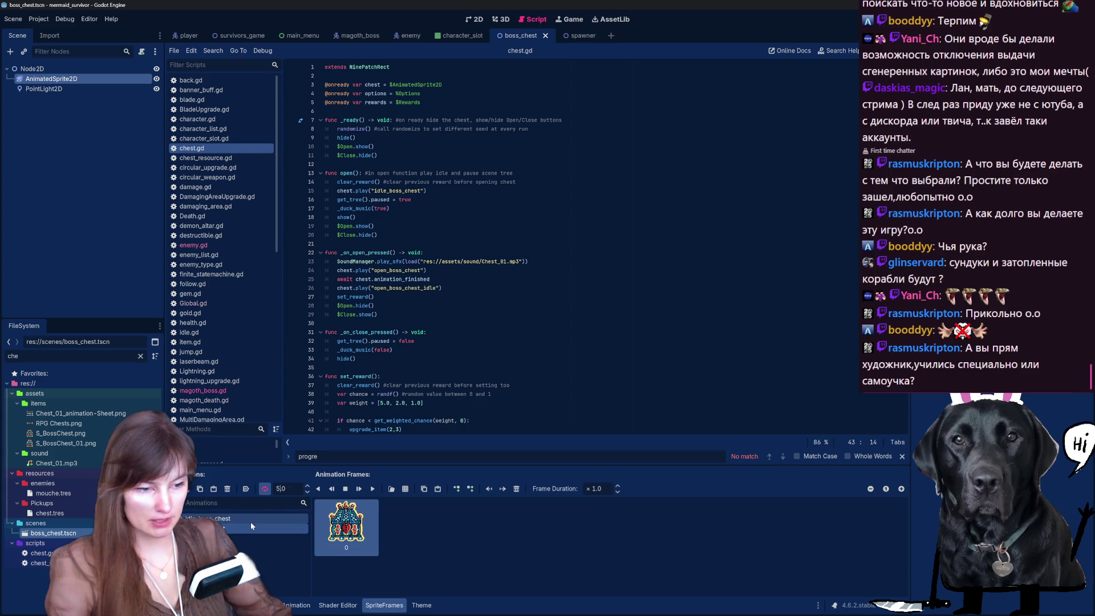
pyautogui.click(246, 489)
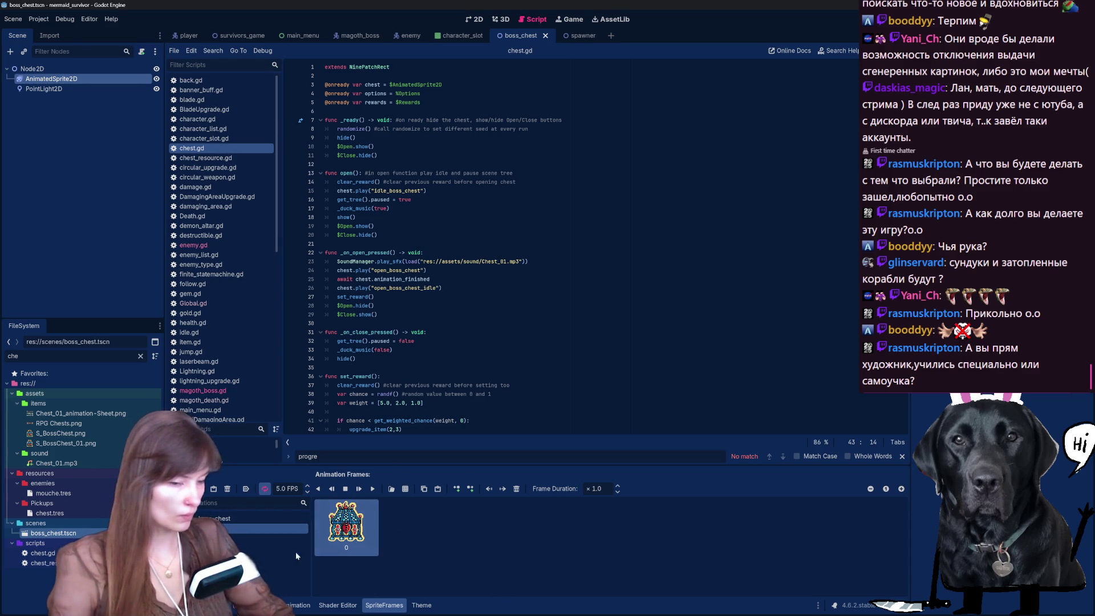
pyautogui.click(338, 605)
pyautogui.click(384, 605)
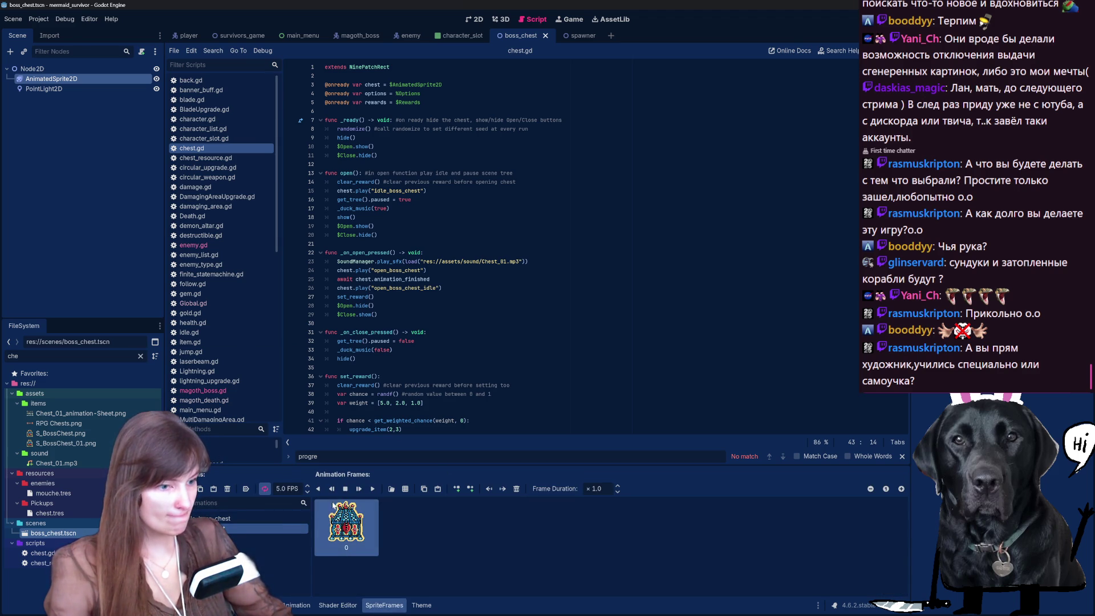
pyautogui.click(479, 19)
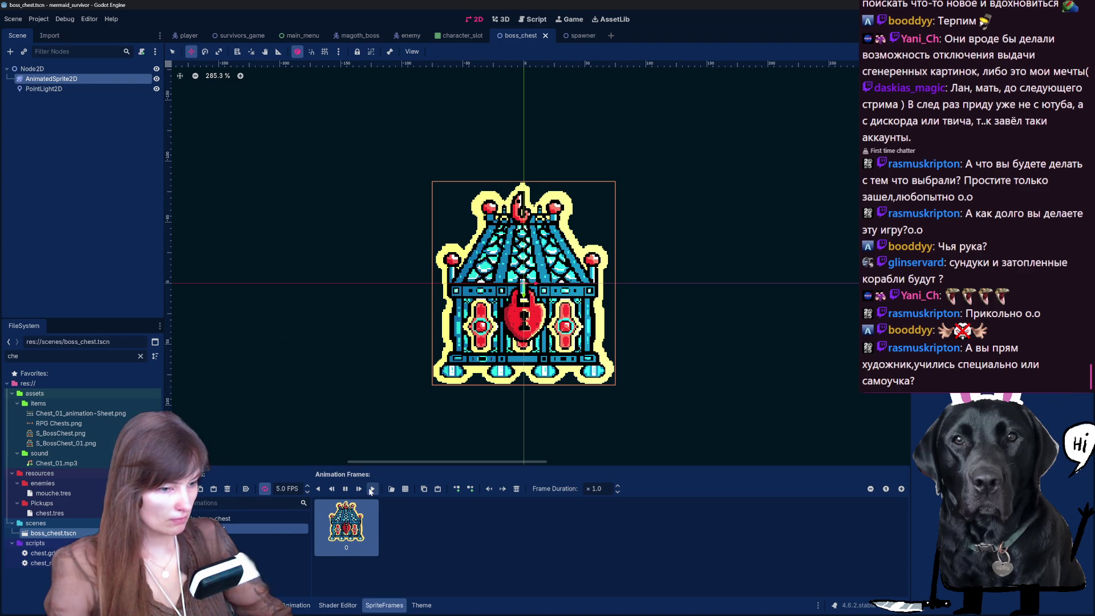
# Select the boss_chest animation and start Add Frames from Sprite Sheet, bringing up the file picker.
pyautogui.click(246, 488)
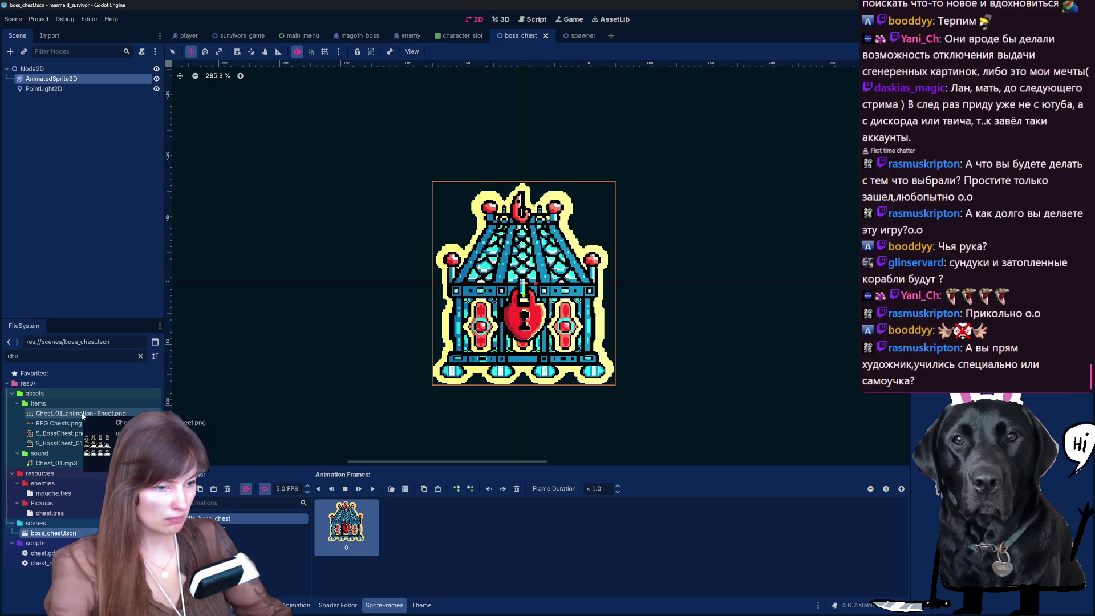
pyautogui.click(228, 531)
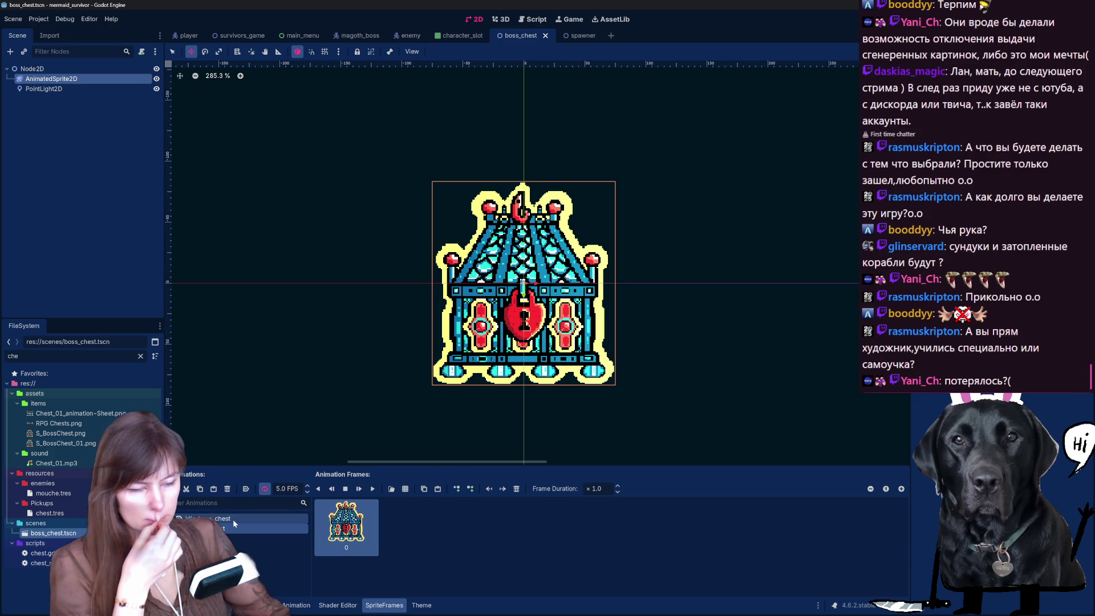
pyautogui.click(405, 489)
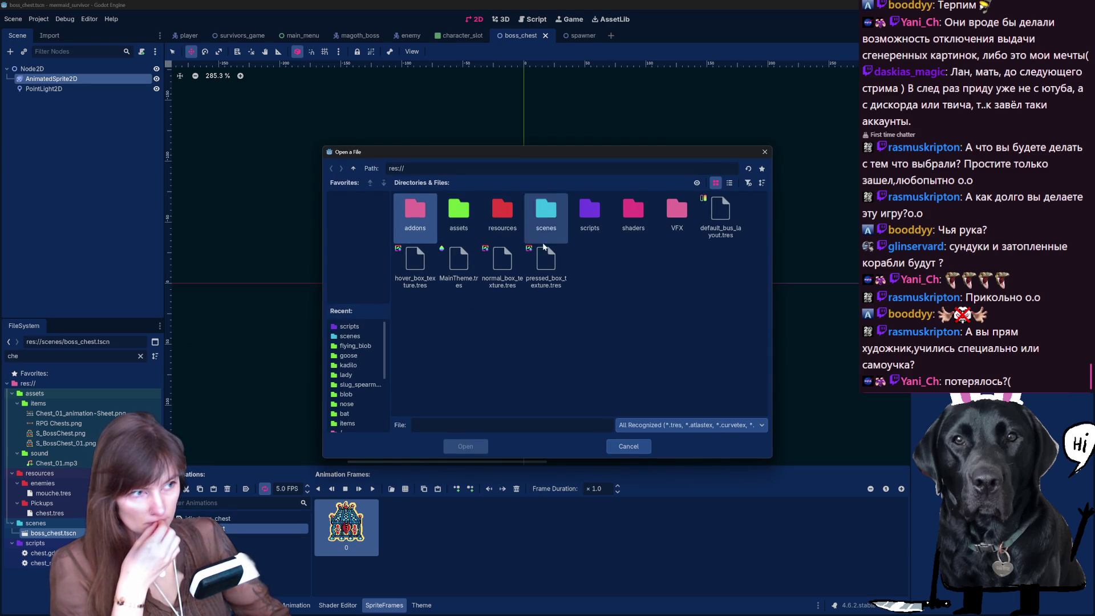
# Locate Chest_01_animation-Sheet.png under res://assets/items and load it for frame selection.
pyautogui.doubleClick(459, 214)
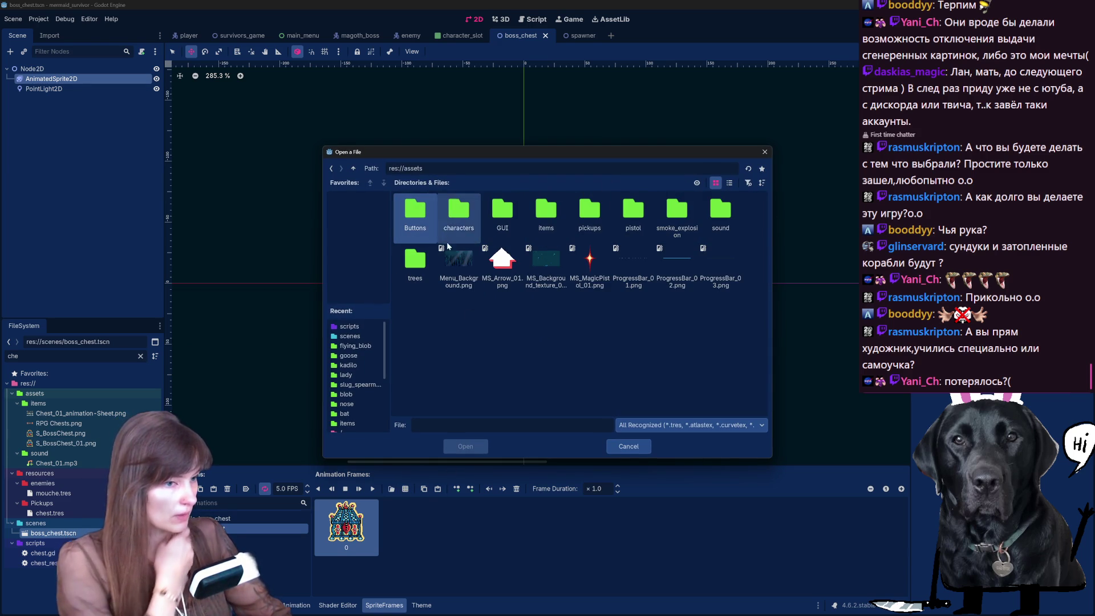
pyautogui.doubleClick(458, 214)
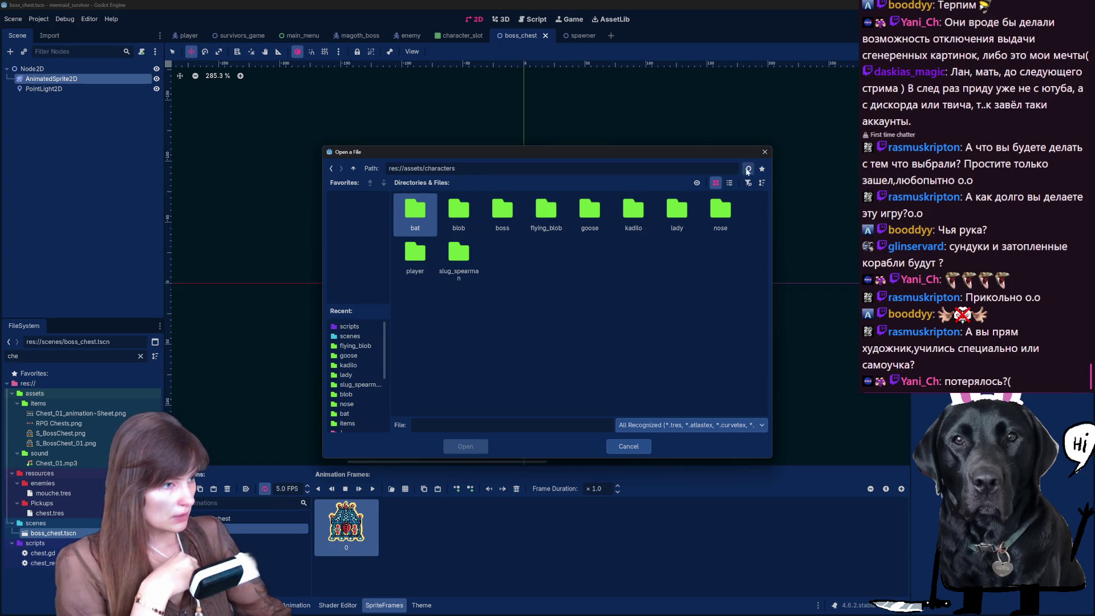
pyautogui.press('BackSpace')
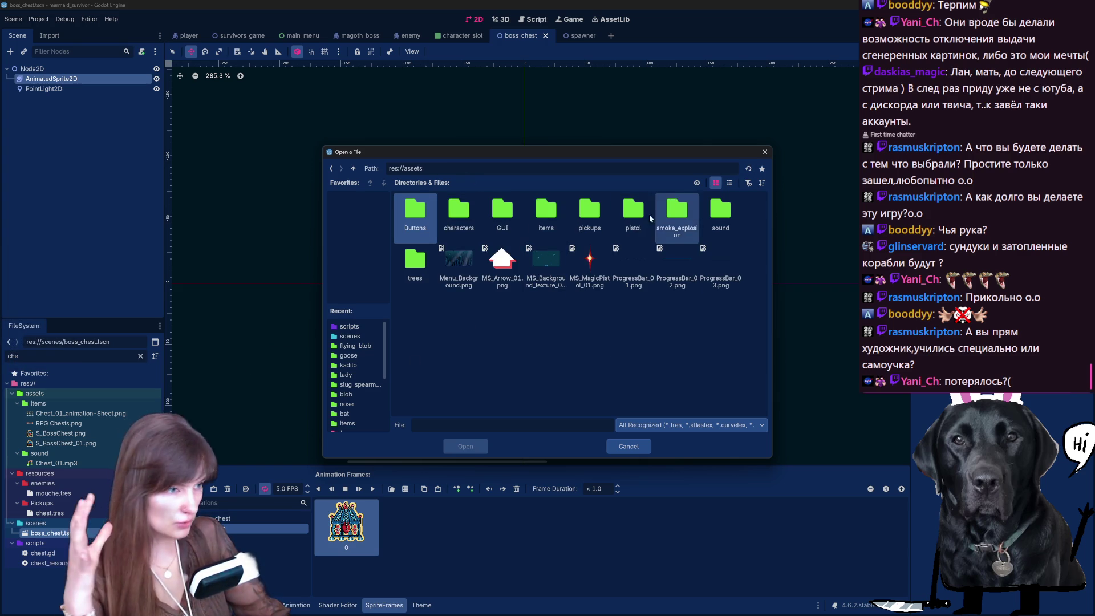
pyautogui.doubleClick(548, 221)
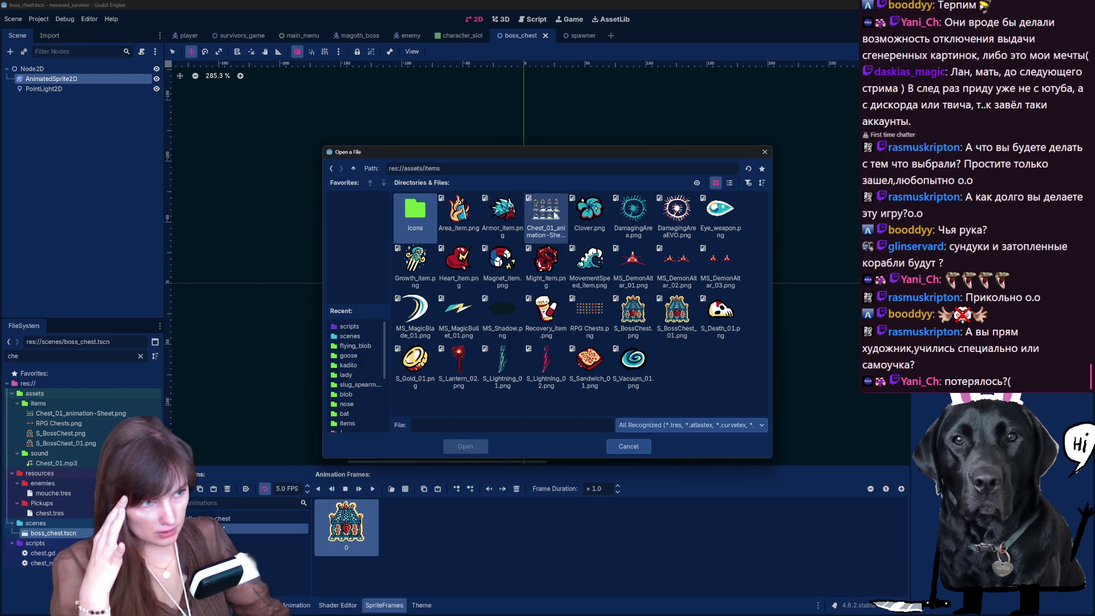
pyautogui.doubleClick(548, 257)
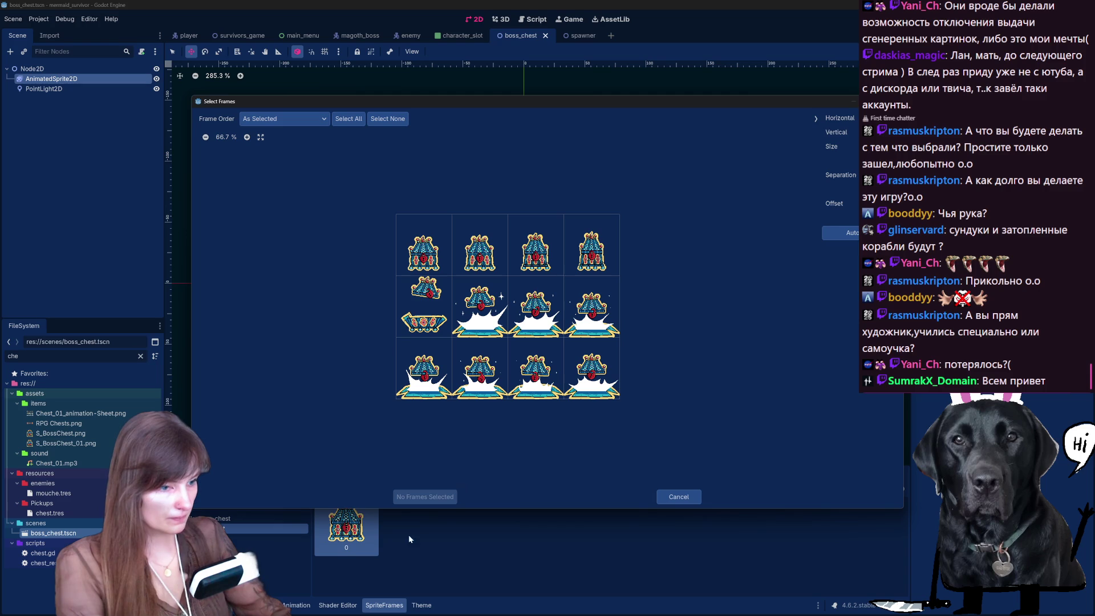
# Select the chest frames on the sheet and add all twelve to the animation.
pyautogui.moveTo(433, 257)
pyautogui.mouseDown()
pyautogui.moveTo(590, 257)
pyautogui.moveTo(537, 302)
pyautogui.moveTo(592, 306)
pyautogui.moveTo(424, 369)
pyautogui.moveTo(592, 368)
pyautogui.mouseUp()
pyautogui.click(424, 497)
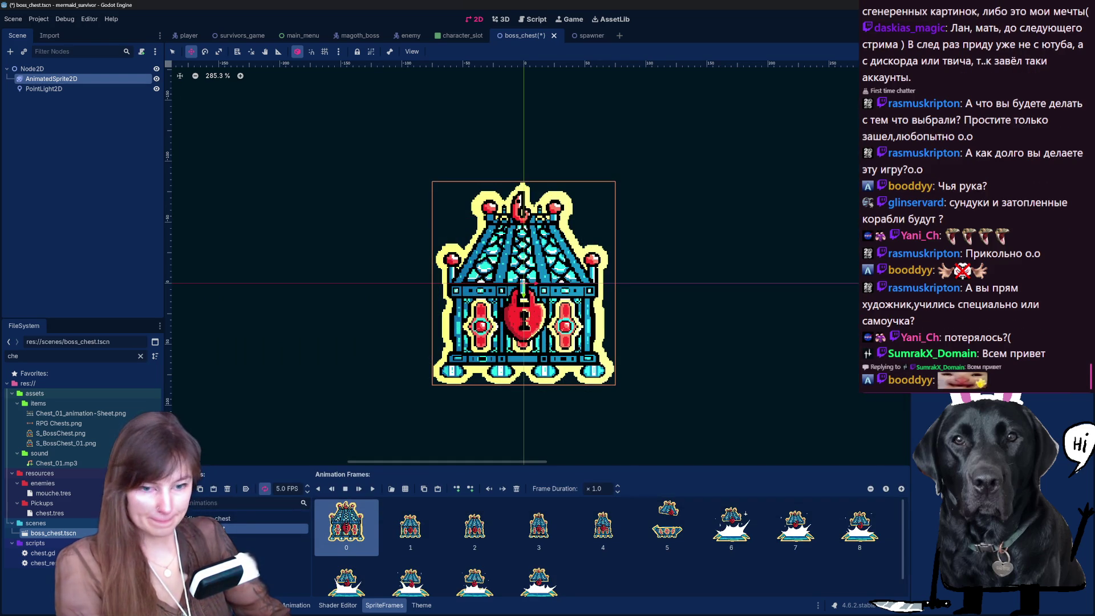
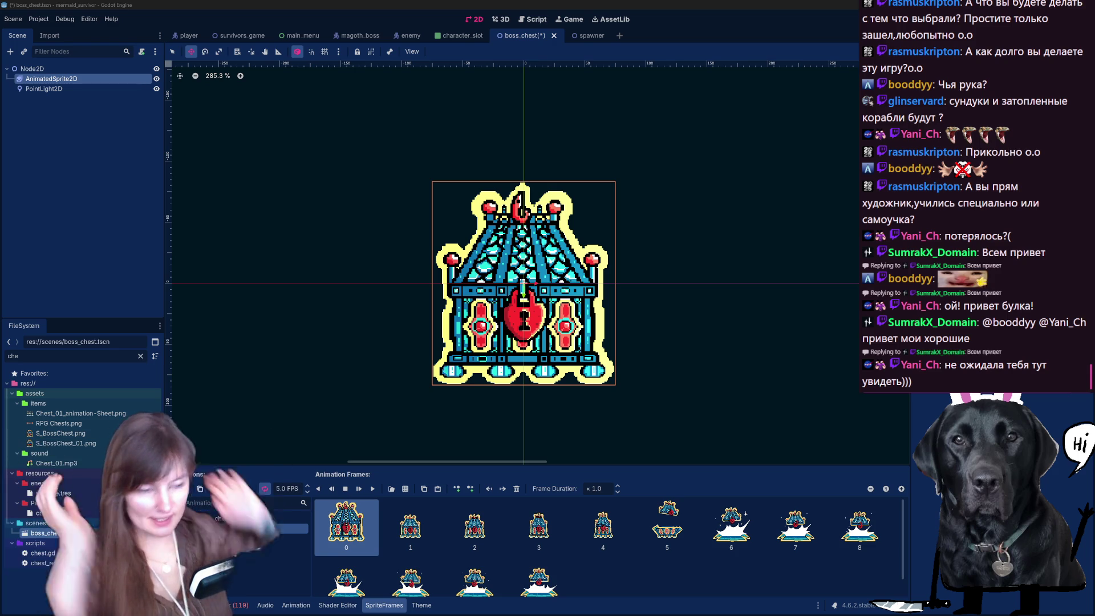
pyautogui.scroll(-1, 509, 534)
pyautogui.scroll(1, 509, 534)
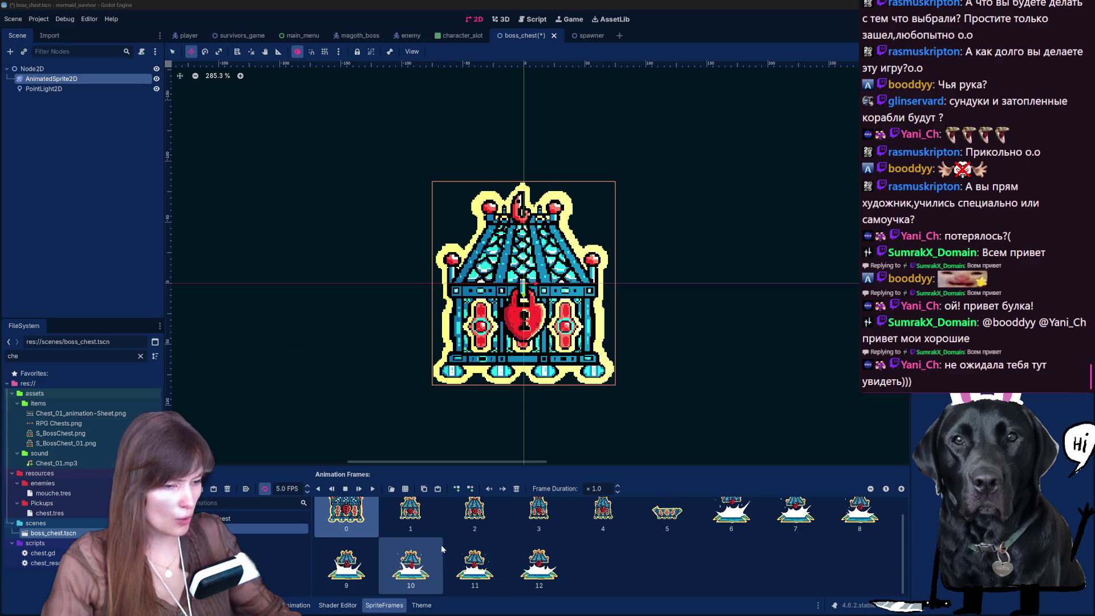
# Set the chest animation speed to 2 FPS, preview it, then select frames 0 through 12.
pyautogui.keyDown('shift'); pyautogui.click(442, 546); pyautogui.keyUp('shift')
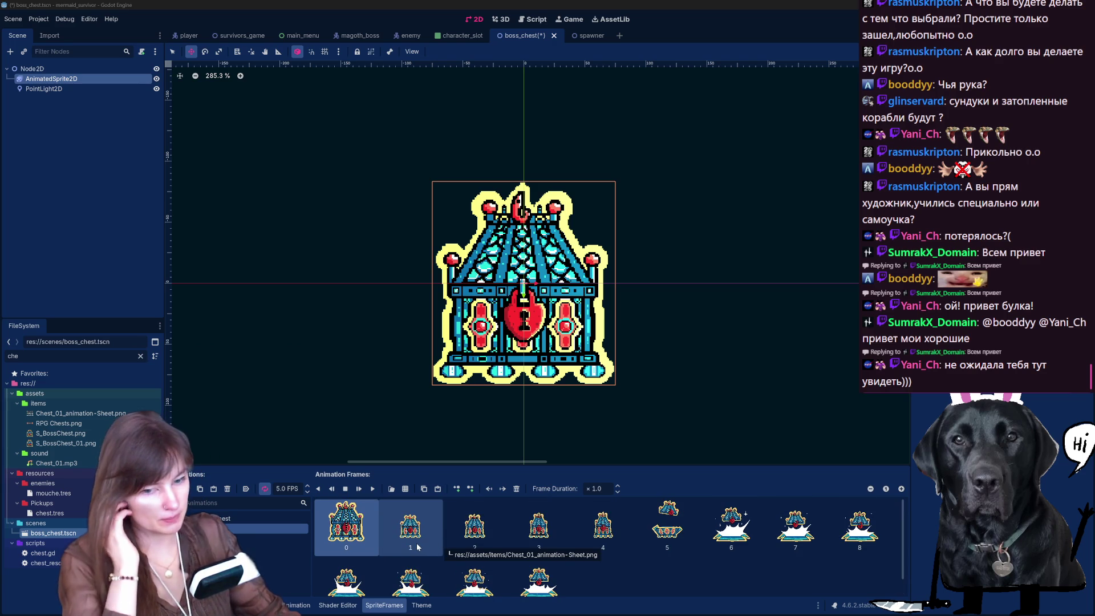
pyautogui.keyDown('ctrl'); pyautogui.click(419, 548); pyautogui.keyUp('ctrl')
pyautogui.write('2')
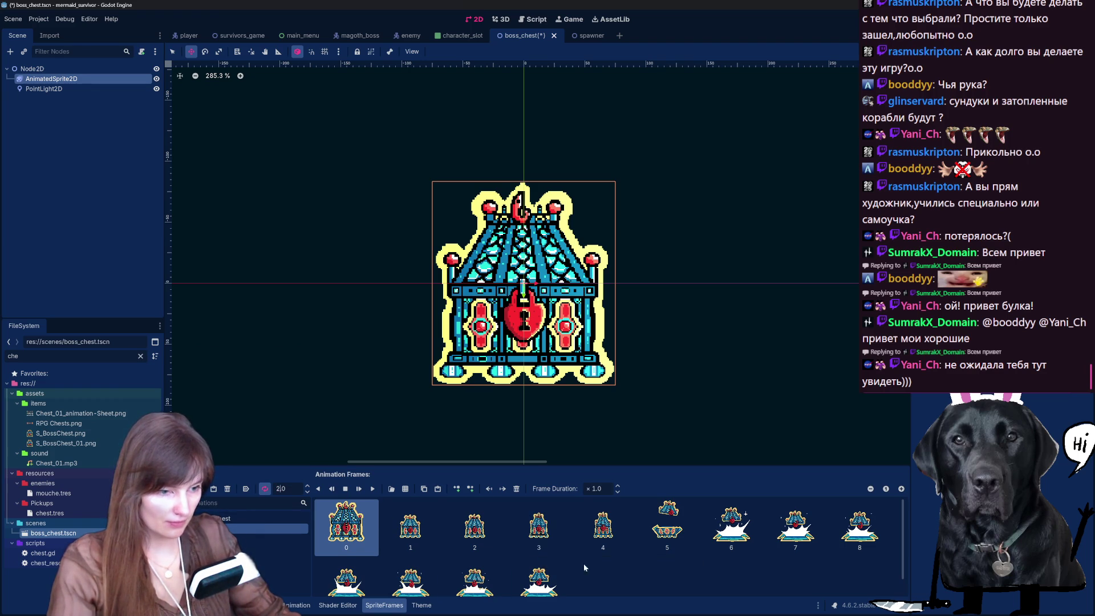
pyautogui.click(372, 490)
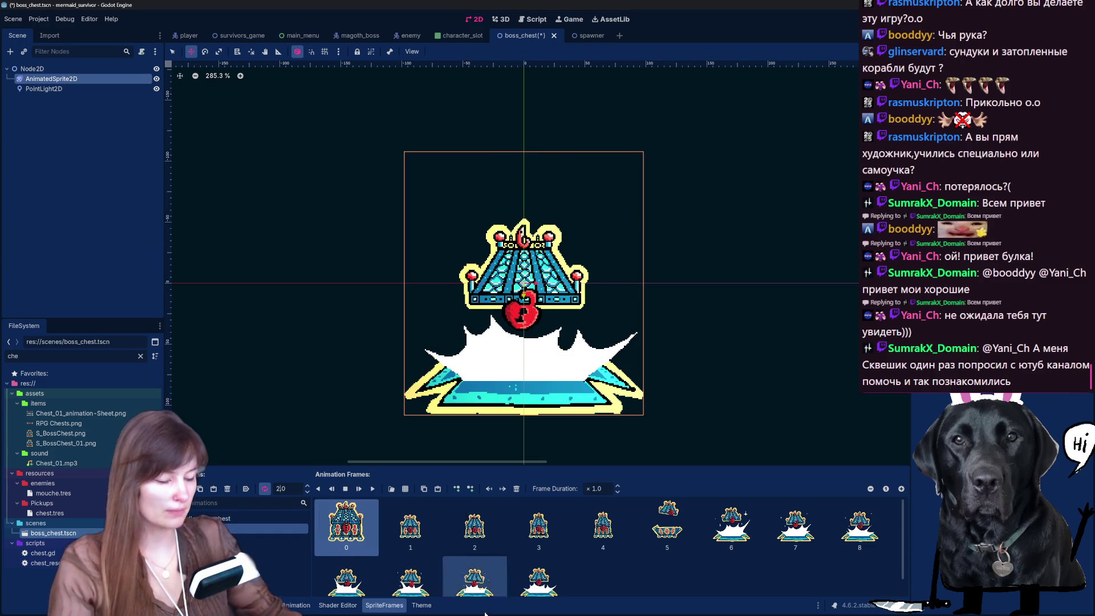
pyautogui.scroll(-1, 386, 537)
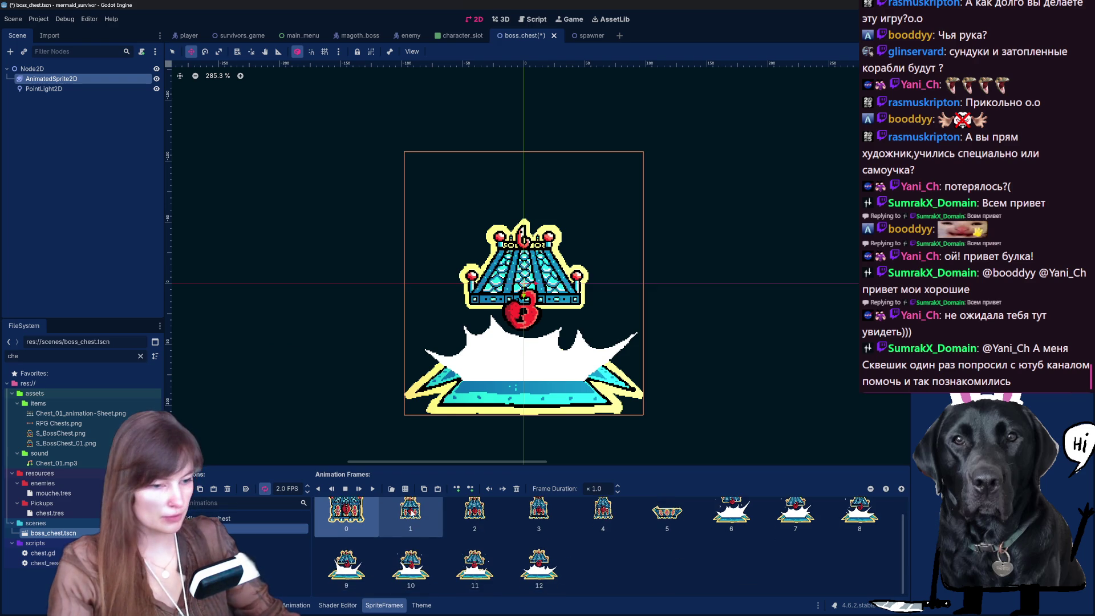
pyautogui.keyDown('shift'); pyautogui.click(410, 522); pyautogui.keyUp('shift')
pyautogui.keyDown('ctrl'); pyautogui.click(540, 578); pyautogui.keyUp('ctrl')
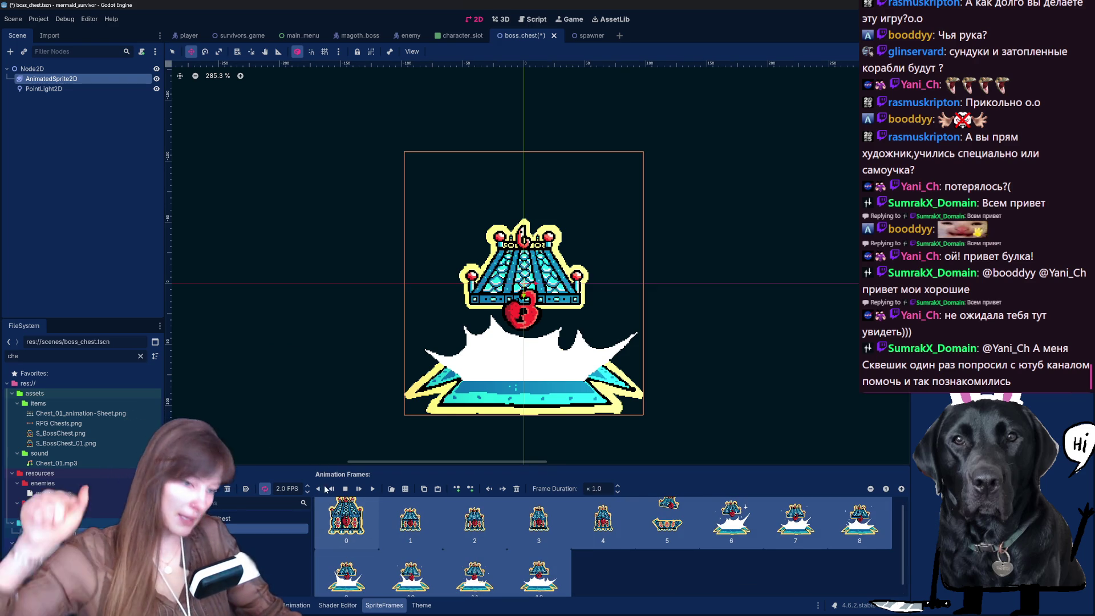
# Reselect the chest-opening animation, play it and pause the playback.
pyautogui.click(265, 490)
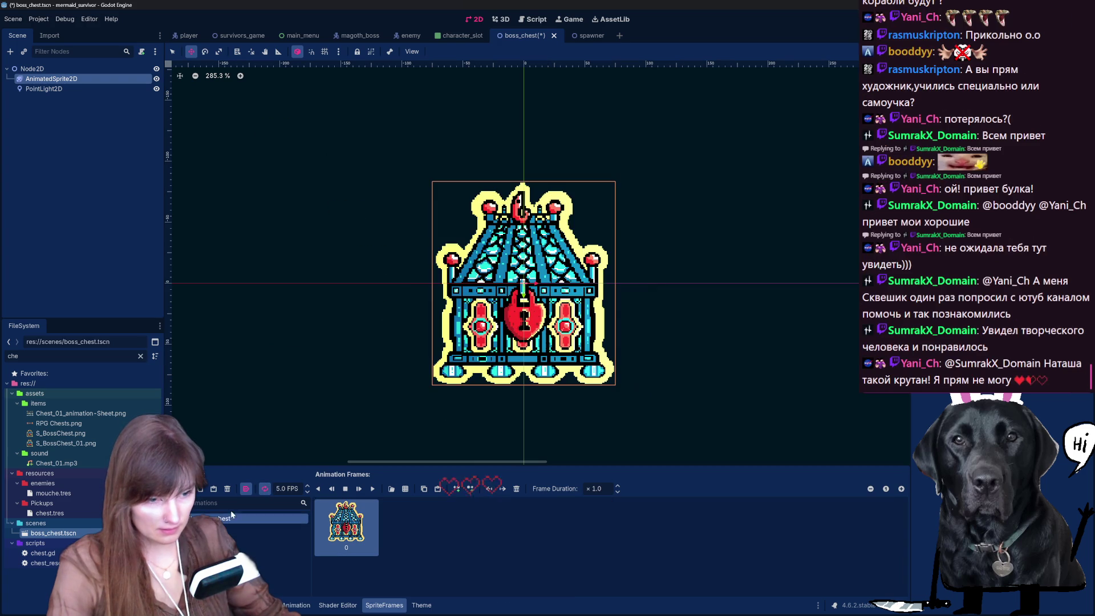
pyautogui.click(265, 530)
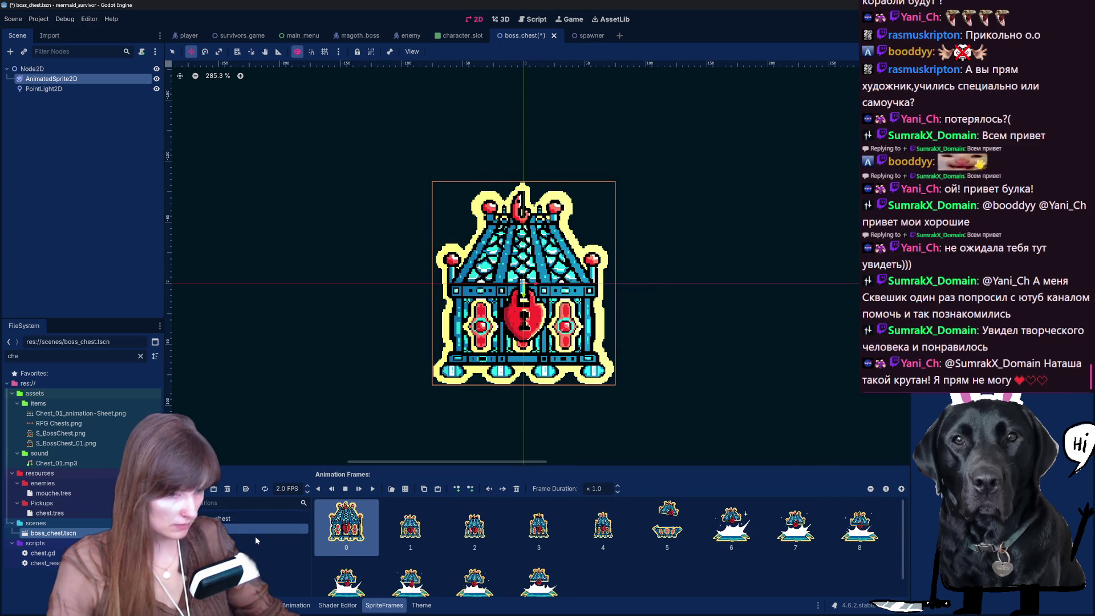
pyautogui.click(373, 489)
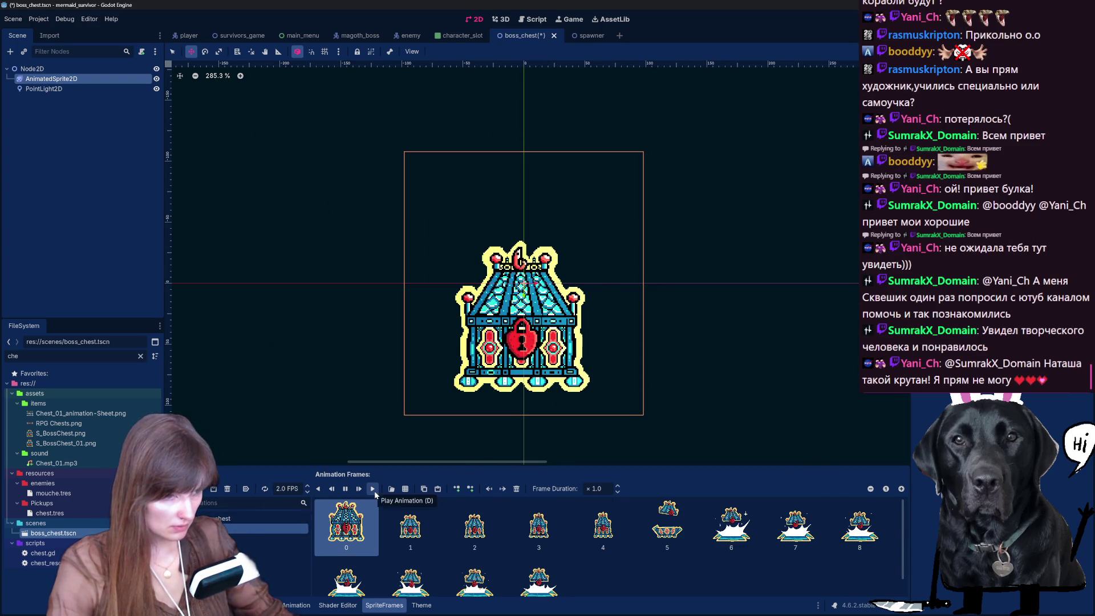
pyautogui.click(346, 490)
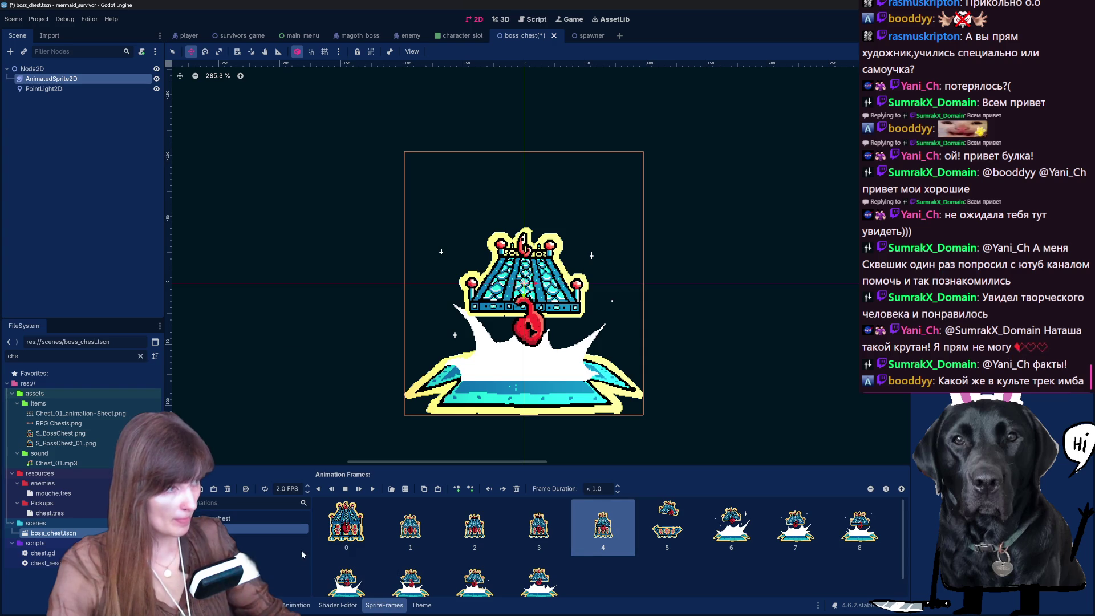
# Raise the chest-opening animation speed to 10 FPS and replay it.
pyautogui.click(306, 486)
pyautogui.click(306, 486)
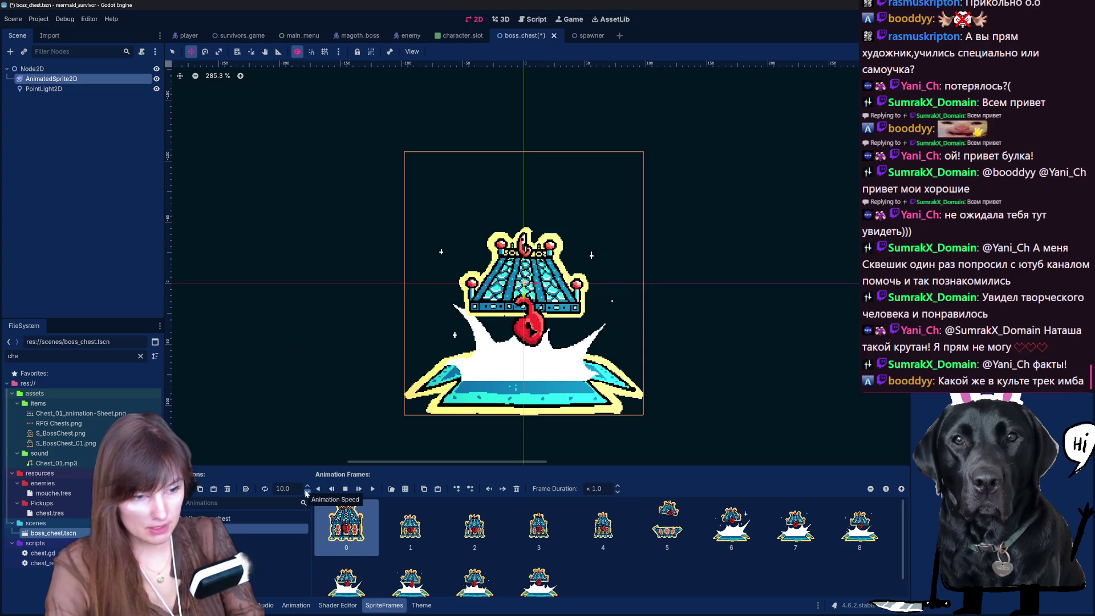
pyautogui.click(362, 488)
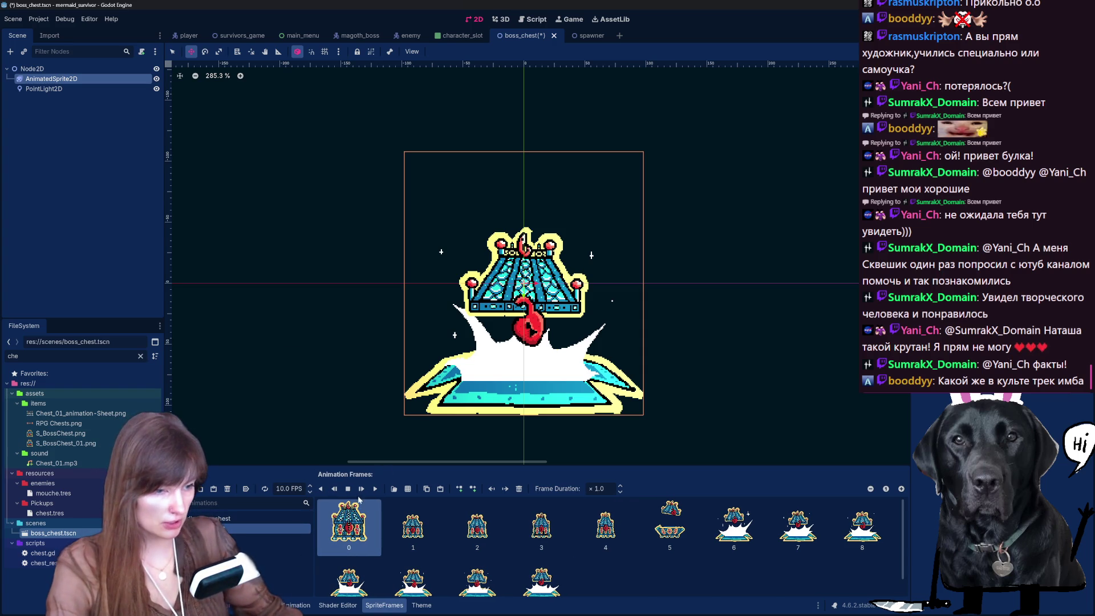
pyautogui.click(375, 488)
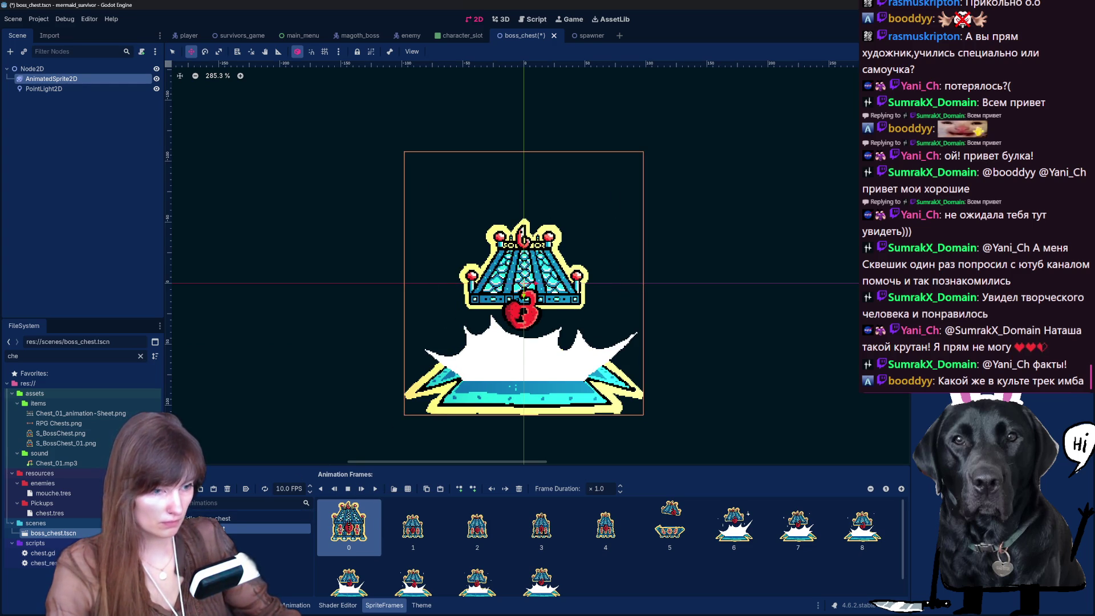
# Set the animation to 9 FPS, play it, save boss_chest and switch to the underwater drawing.
pyautogui.click(291, 488)
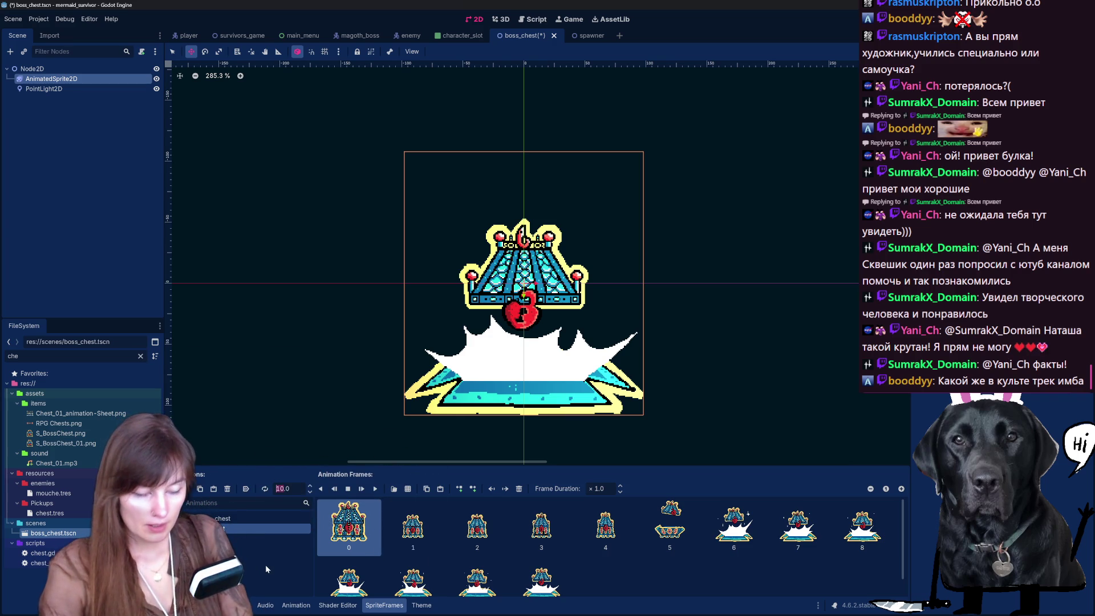
pyautogui.write('9')
pyautogui.press('Return')
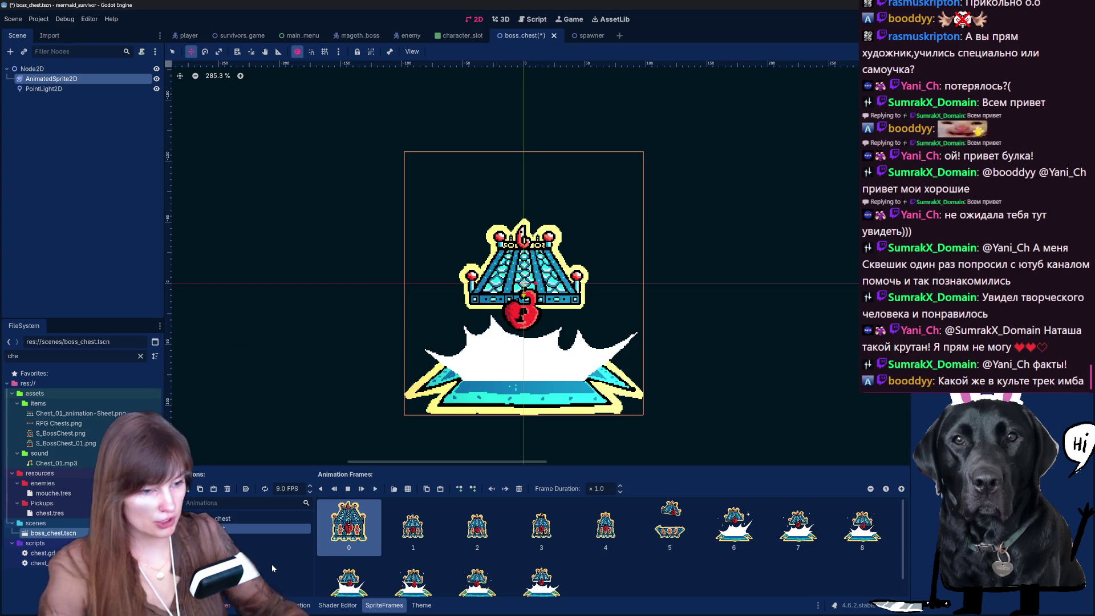
pyautogui.click(374, 489)
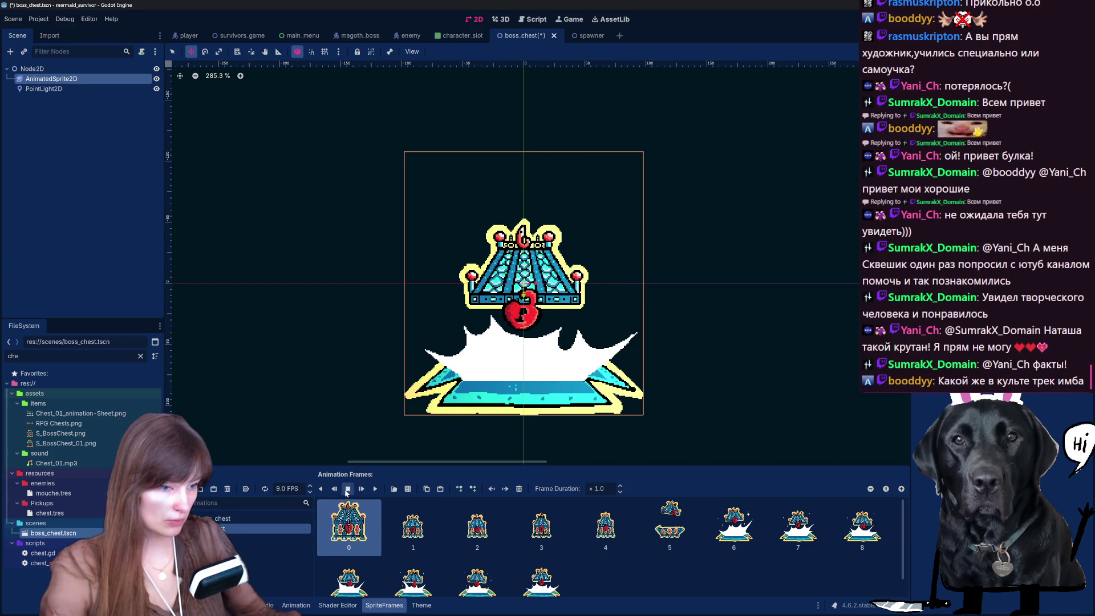
pyautogui.hotkey('ctrl', 's')
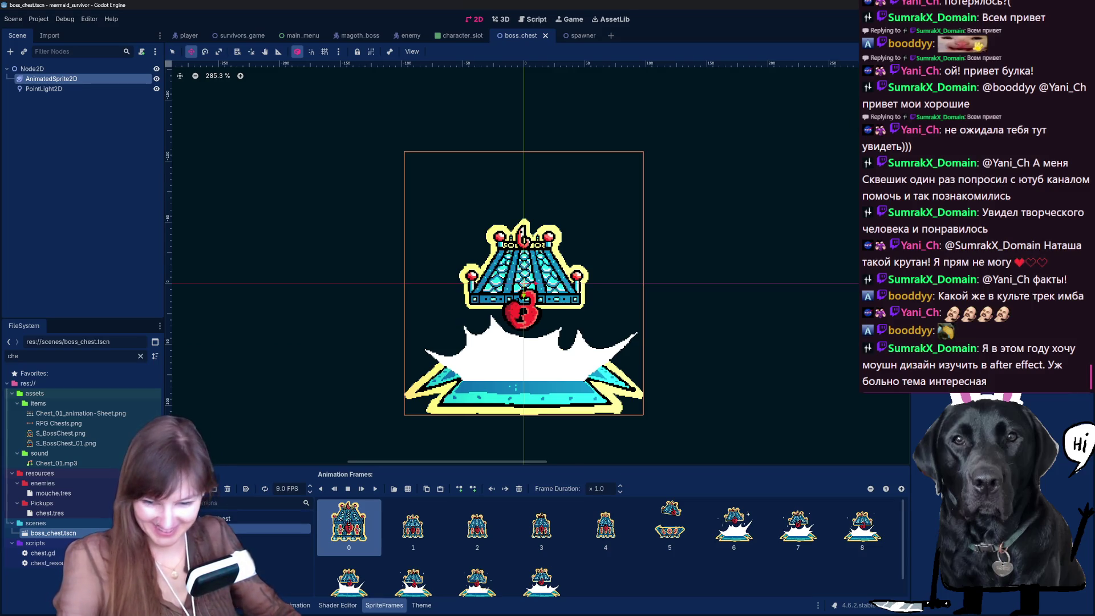
pyautogui.hotkey('alt', 'Tab')
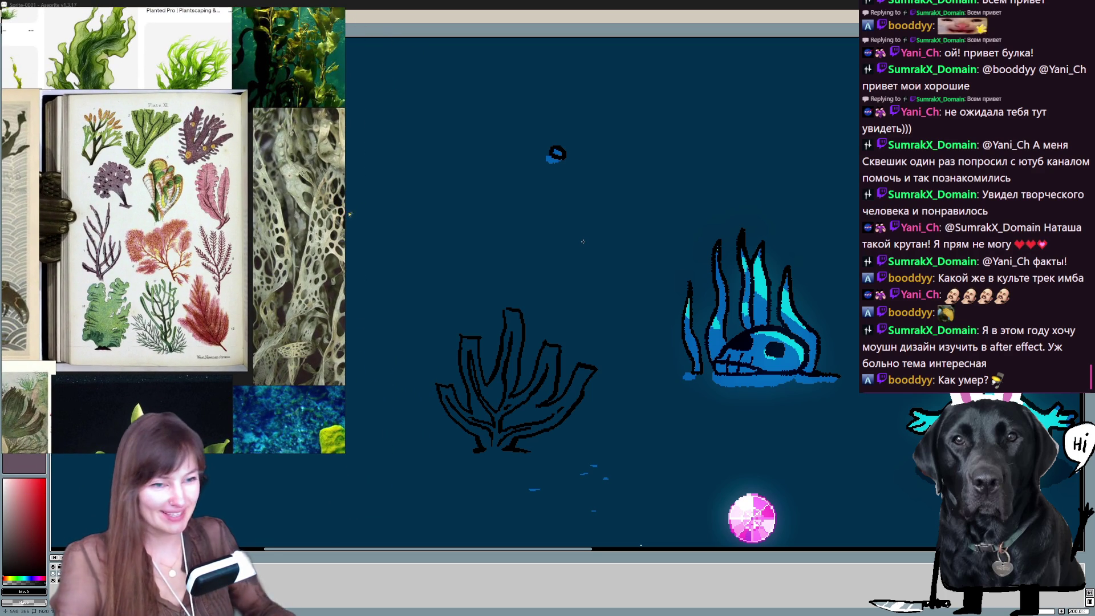
# Try strokes on the upper coral's left branch, undoing them, and pan right across the scene.
pyautogui.moveTo(480, 212); pyautogui.dragTo(481, 262)
pyautogui.hotkey('ctrl', 'z')
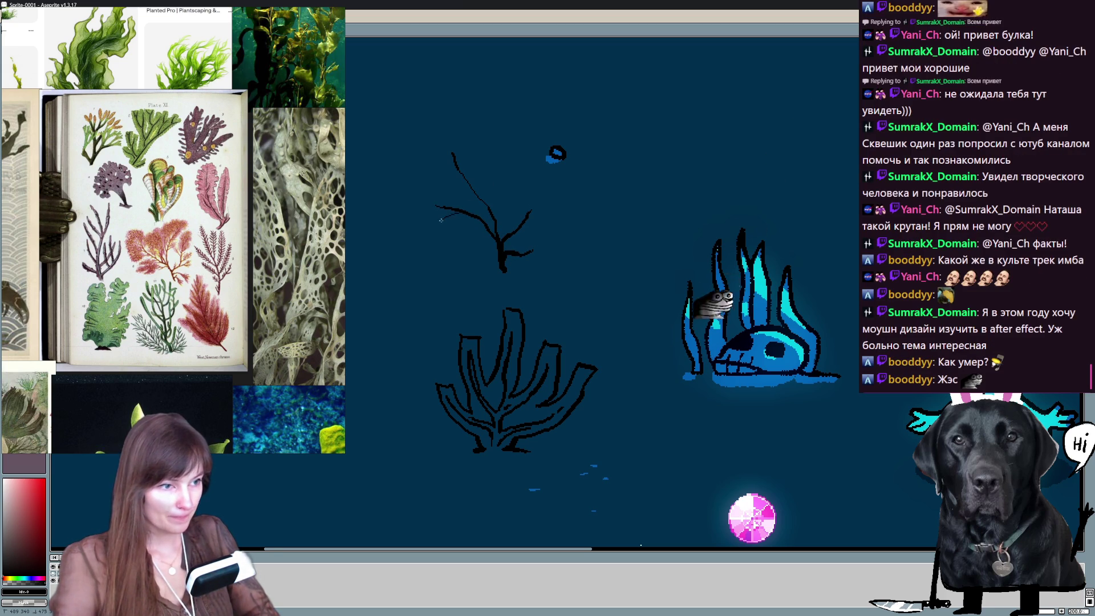
pyautogui.moveTo(444, 216); pyautogui.dragTo(481, 196)
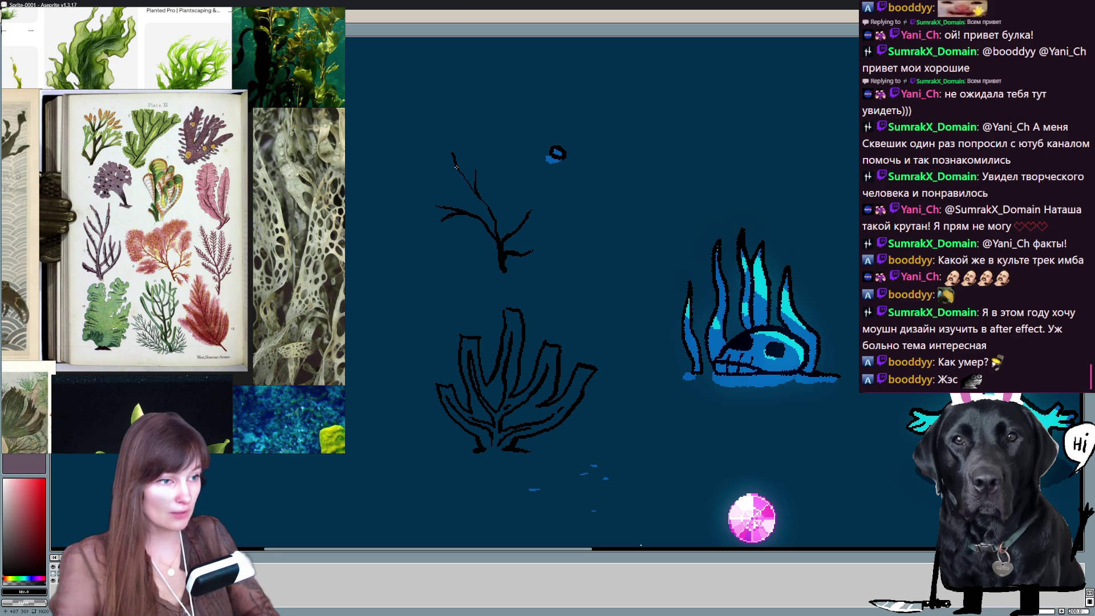
pyautogui.hotkey('ctrl', 'z')
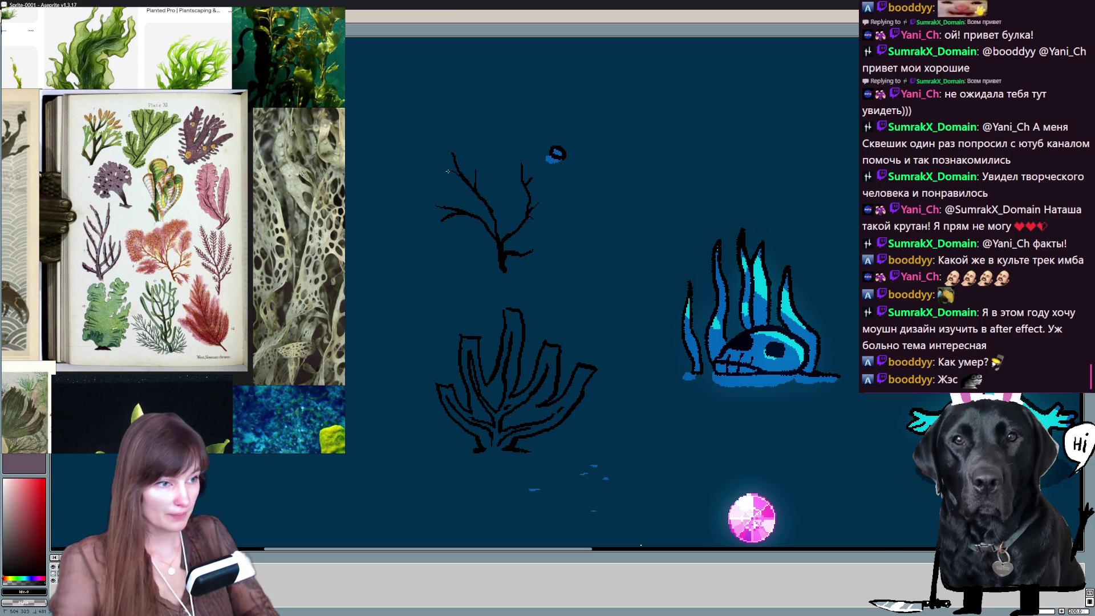
pyautogui.moveTo(524, 248); pyautogui.dragTo(519, 269)
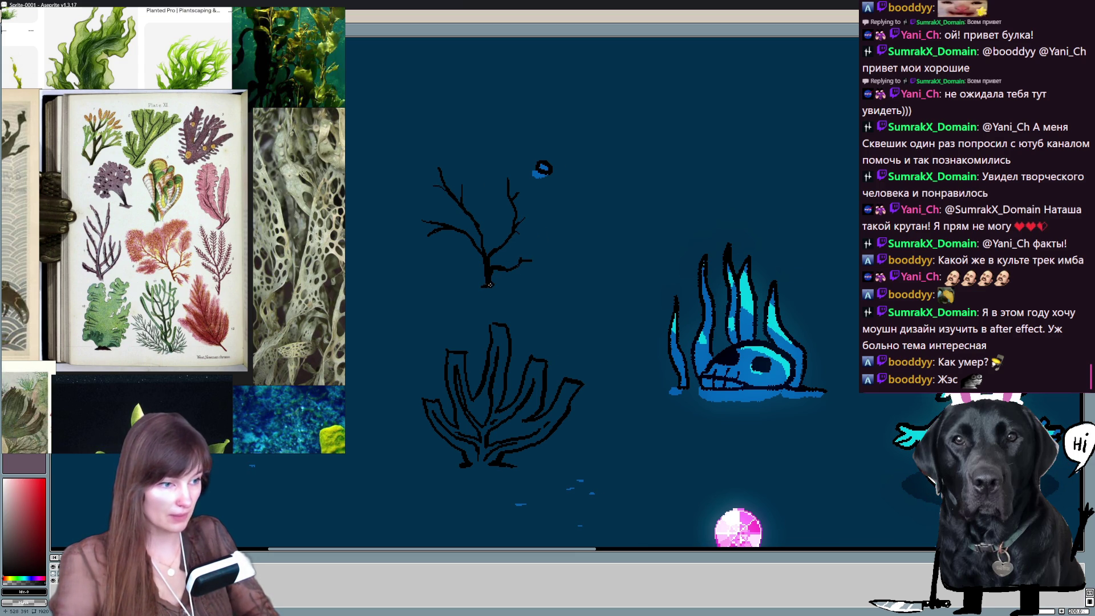
pyautogui.moveTo(528, 312); pyautogui.dragTo(700, 234)
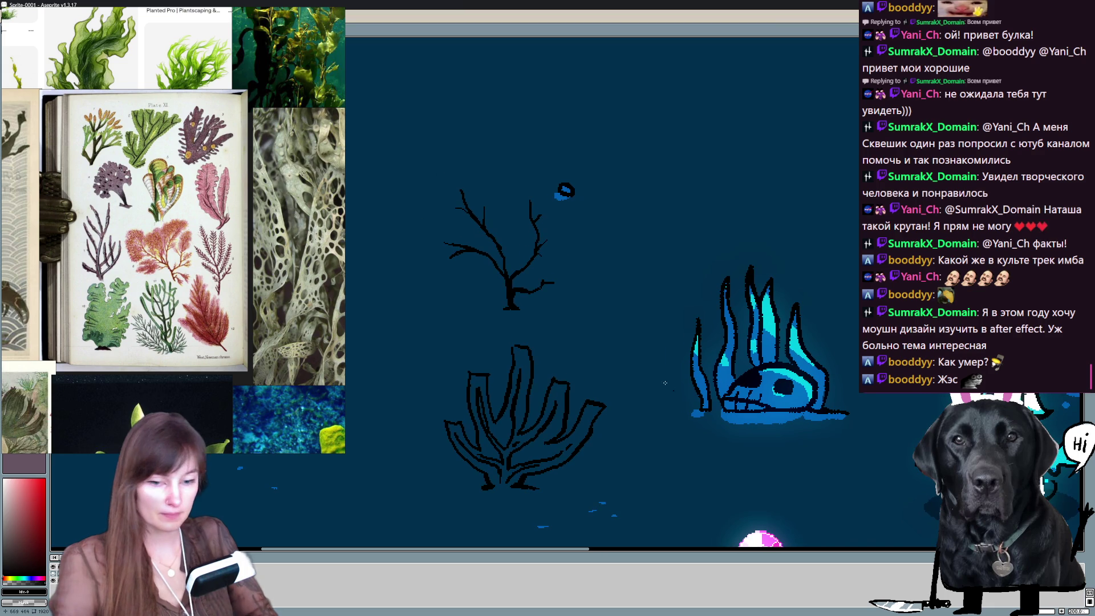
pyautogui.scroll(1, 699, 234)
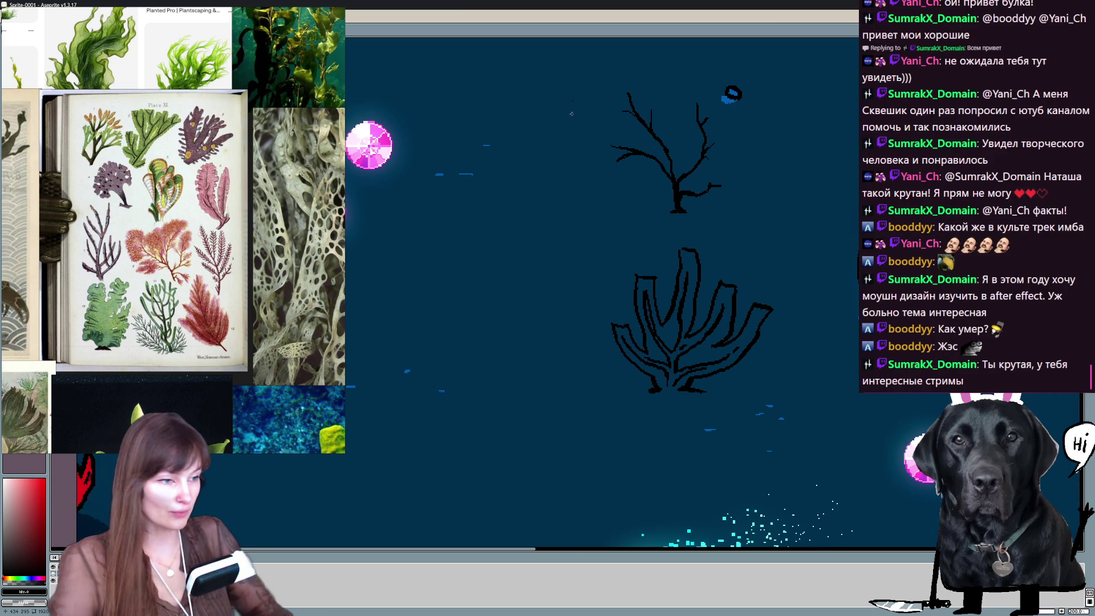
pyautogui.moveTo(591, 231)
pyautogui.mouseDown()
pyautogui.moveTo(604, 282)
pyautogui.moveTo(618, 280)
pyautogui.mouseUp()
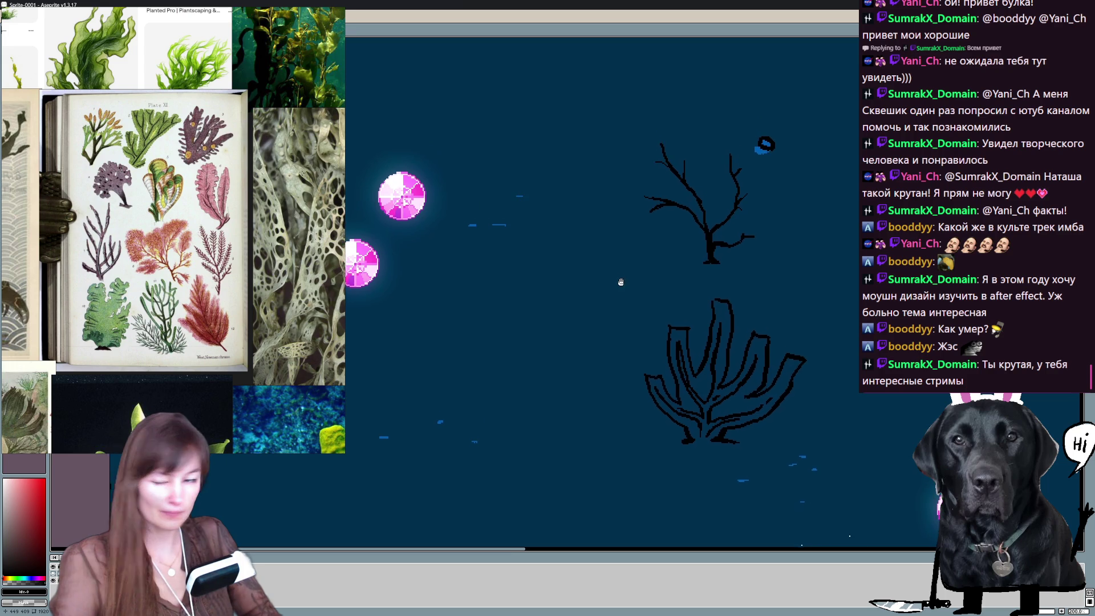
pyautogui.moveTo(618, 280)
pyautogui.mouseDown()
pyautogui.moveTo(597, 288)
pyautogui.moveTo(626, 290)
pyautogui.moveTo(634, 271)
pyautogui.mouseUp()
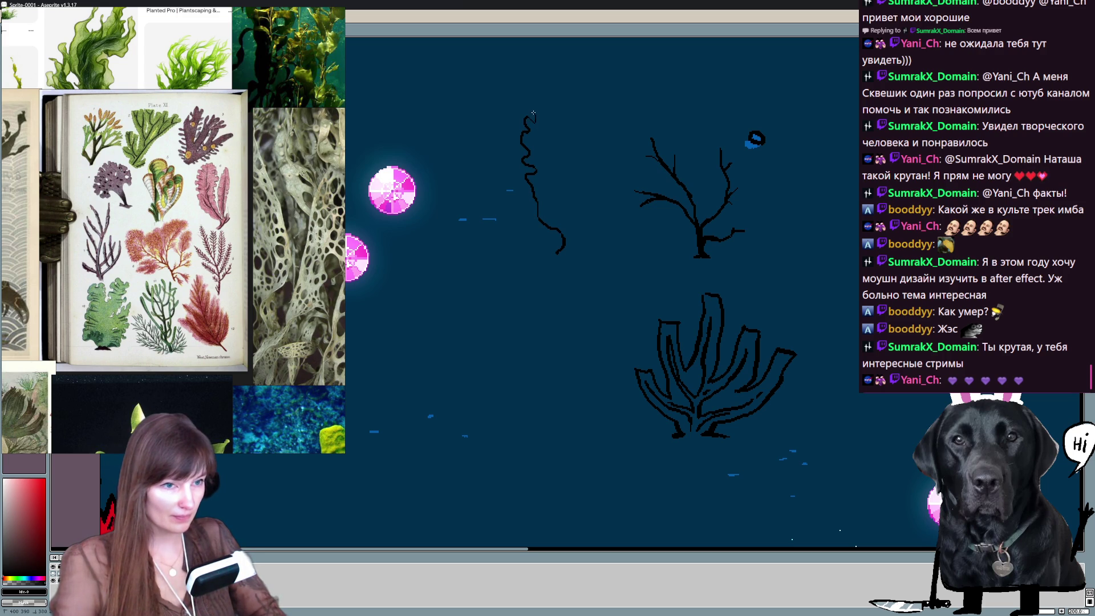
pyautogui.moveTo(574, 104); pyautogui.dragTo(572, 124)
pyautogui.middleClick(589, 225)
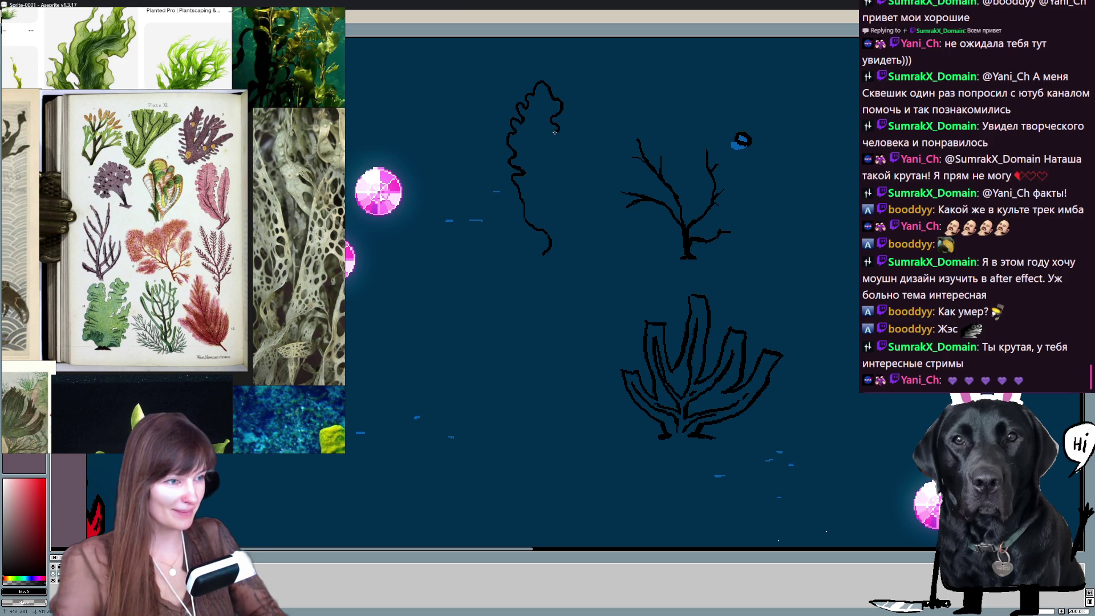
pyautogui.moveTo(560, 158); pyautogui.dragTo(565, 221)
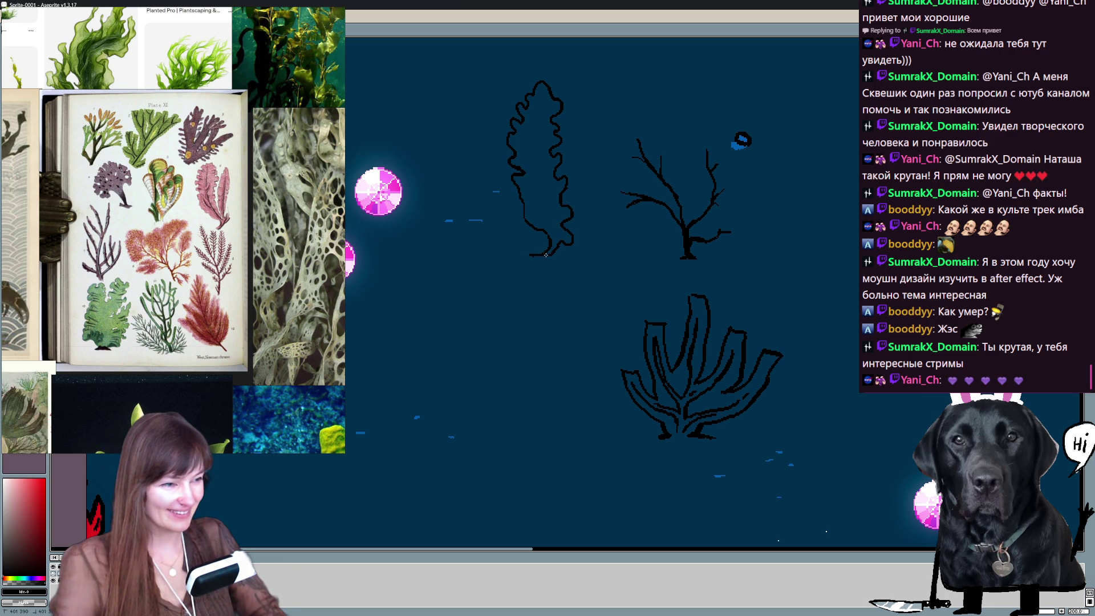
pyautogui.hotkey('ctrl', 'z')
pyautogui.moveTo(548, 252); pyautogui.dragTo(543, 258)
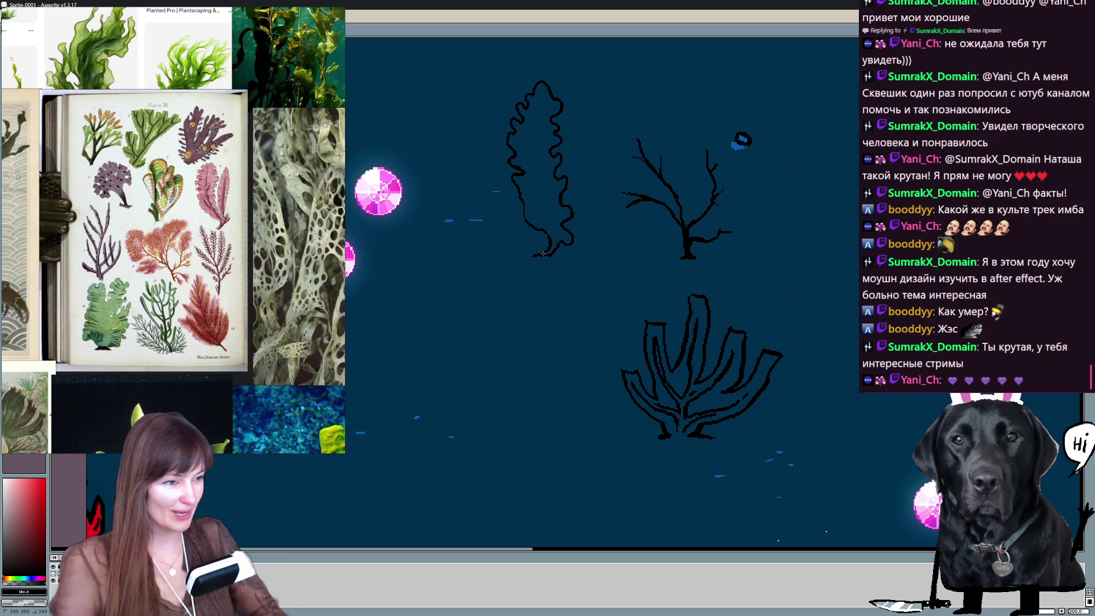
pyautogui.scroll(1, 582, 187)
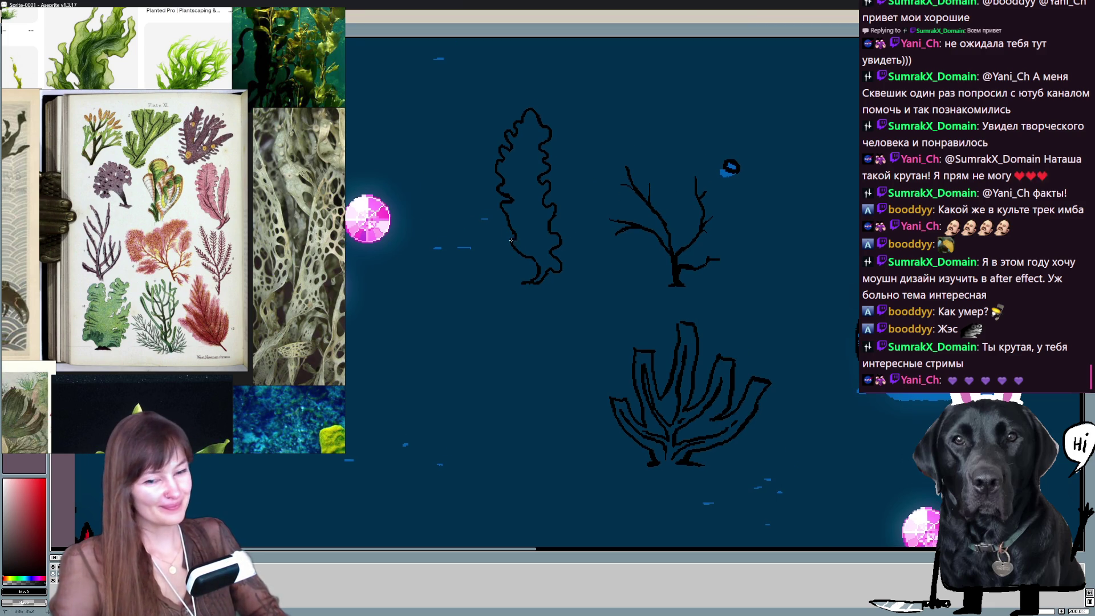
pyautogui.scroll(1, 565, 232)
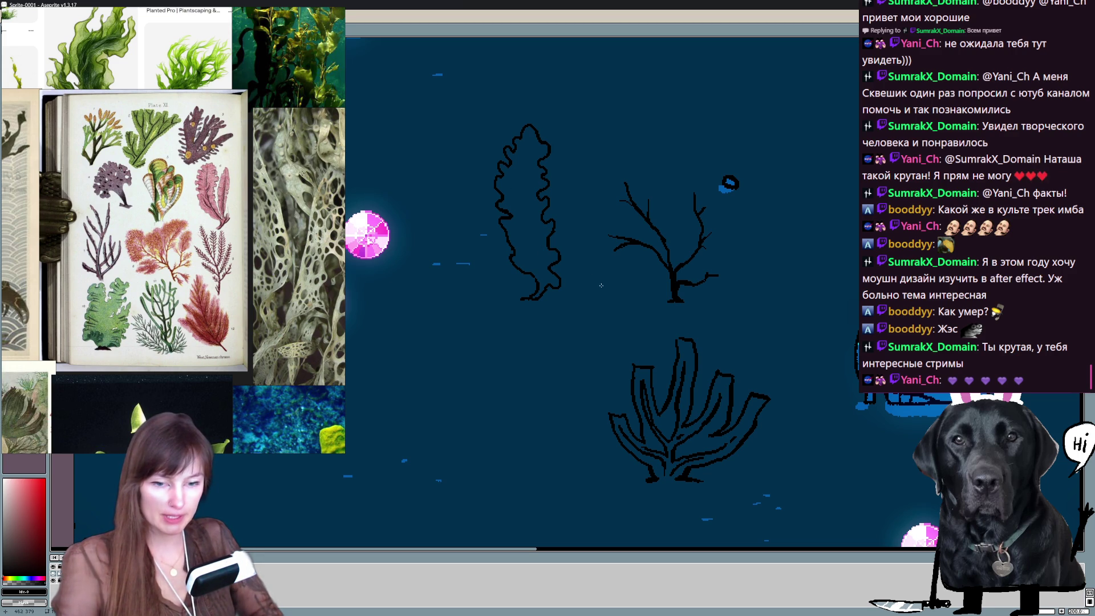
pyautogui.scroll(1, 582, 201)
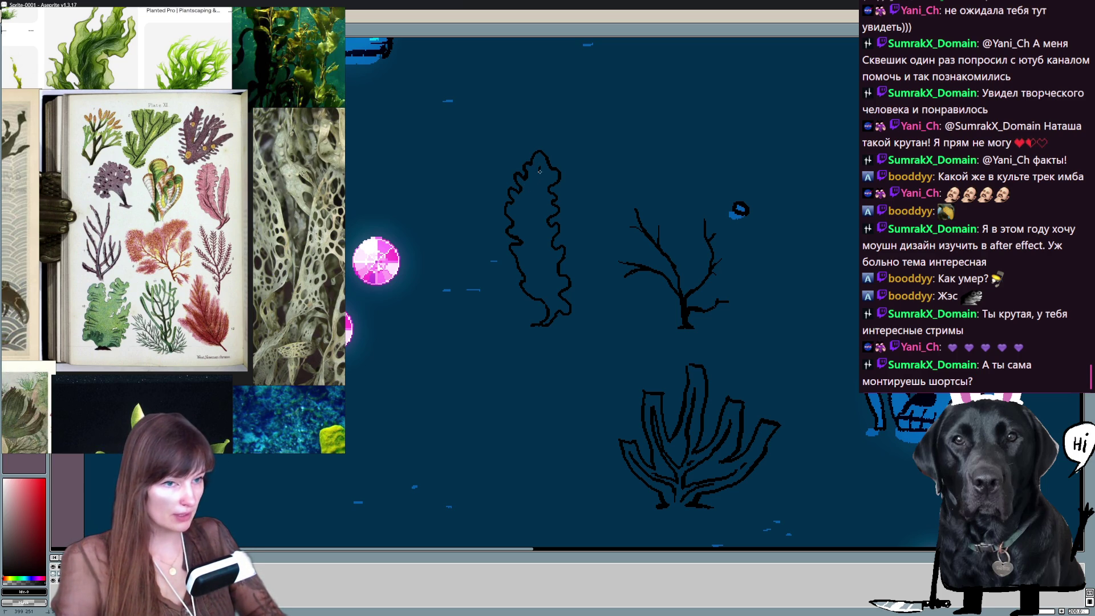
# Draw a vein down the leafy seaweed's centre, clear the selection and ready the eraser.
pyautogui.moveTo(532, 202); pyautogui.dragTo(546, 288)
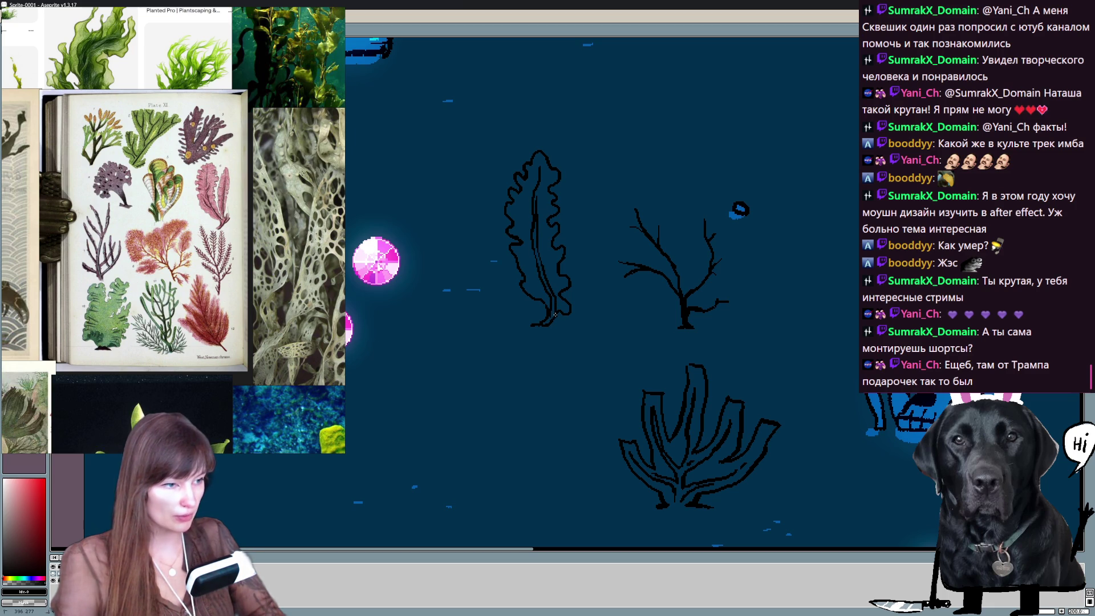
pyautogui.press('b')
pyautogui.hotkey('ctrl', 'd')
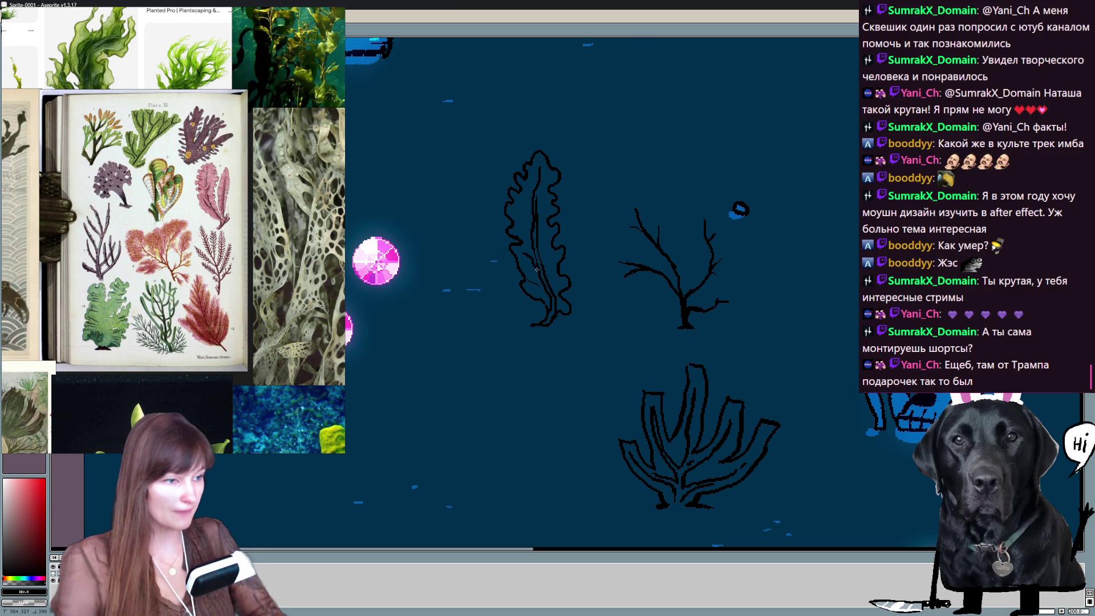
pyautogui.press('e')
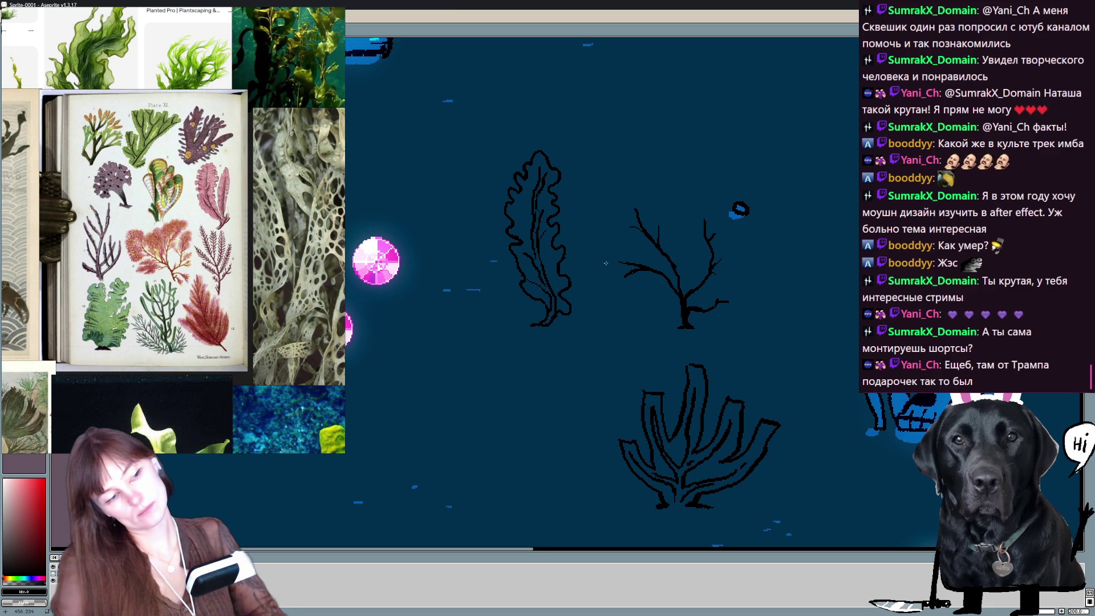
pyautogui.scroll(-3, 620, 284)
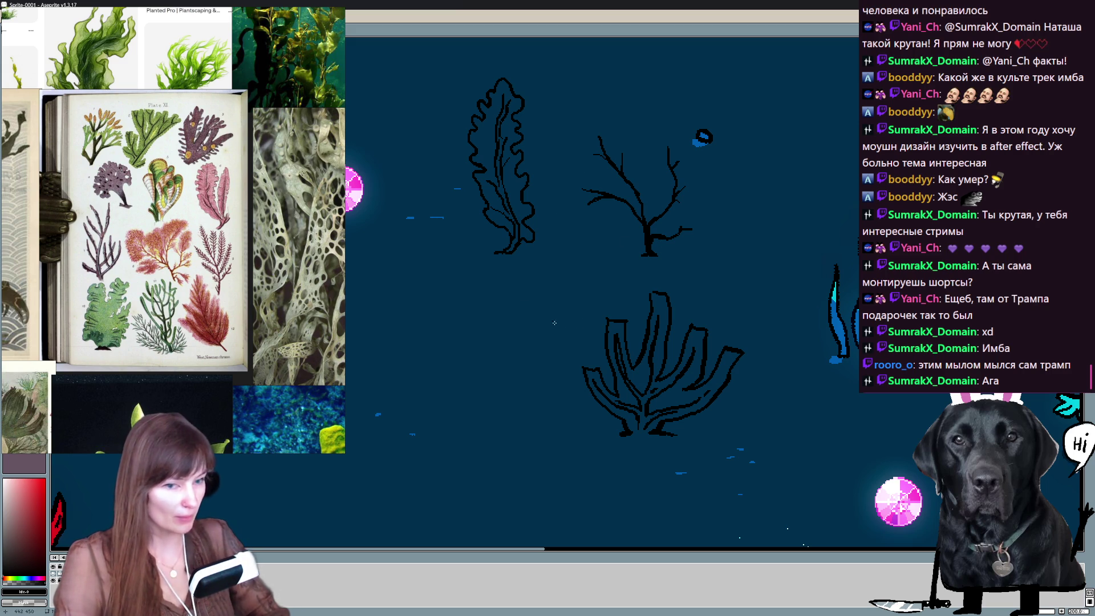
# Start a new seaweed outline at lower left and add a thickened curled frill.
pyautogui.moveTo(535, 243); pyautogui.dragTo(577, 269)
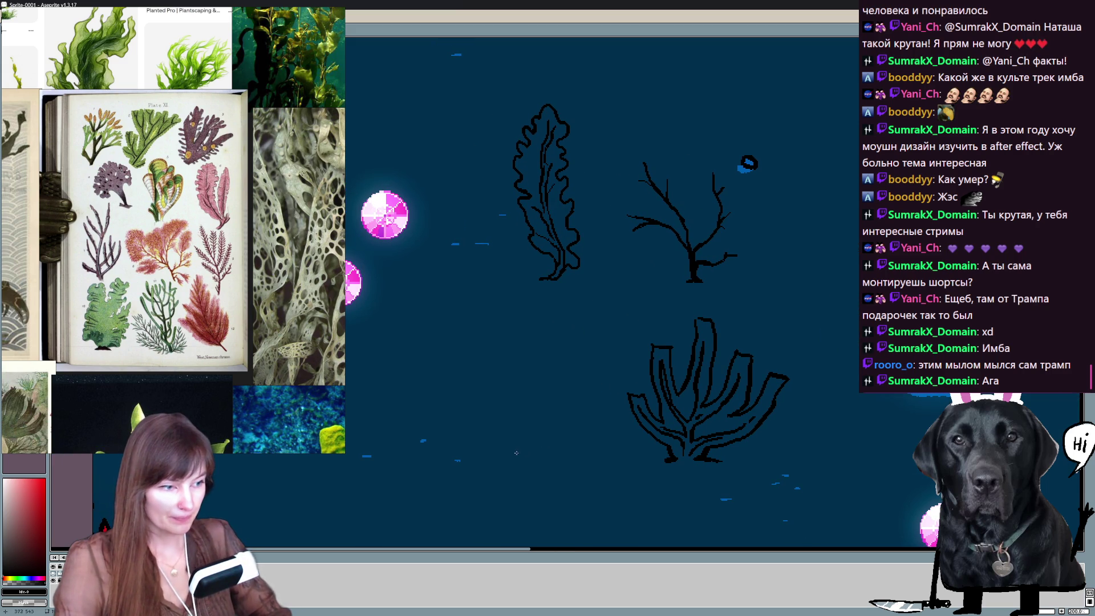
pyautogui.moveTo(506, 456); pyautogui.dragTo(517, 436)
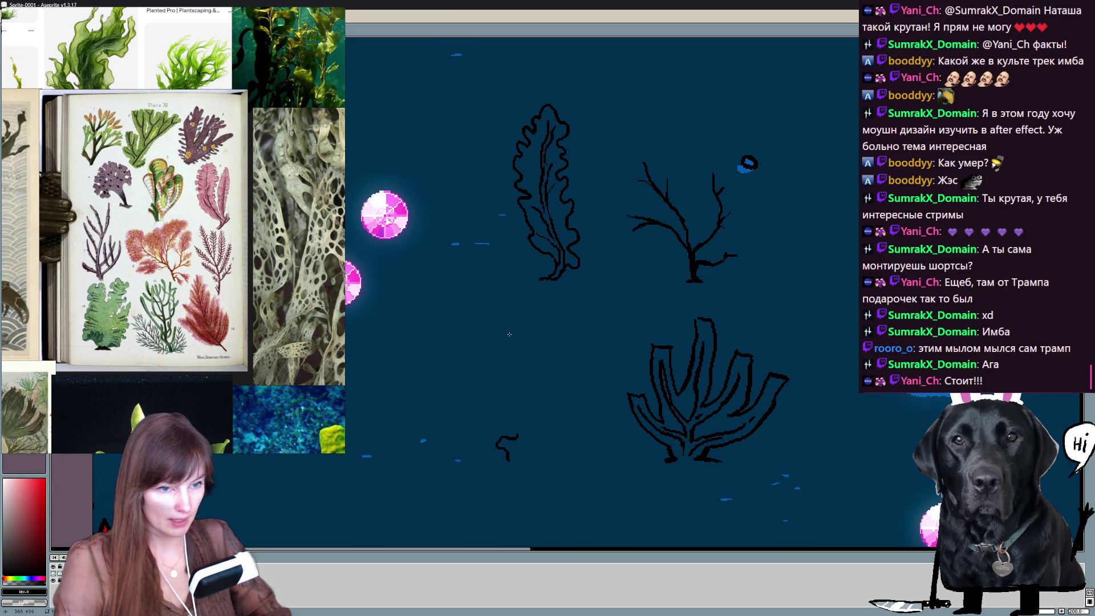
pyautogui.moveTo(482, 318)
pyautogui.mouseDown()
pyautogui.moveTo(443, 329)
pyautogui.moveTo(449, 389)
pyautogui.moveTo(492, 440)
pyautogui.mouseUp()
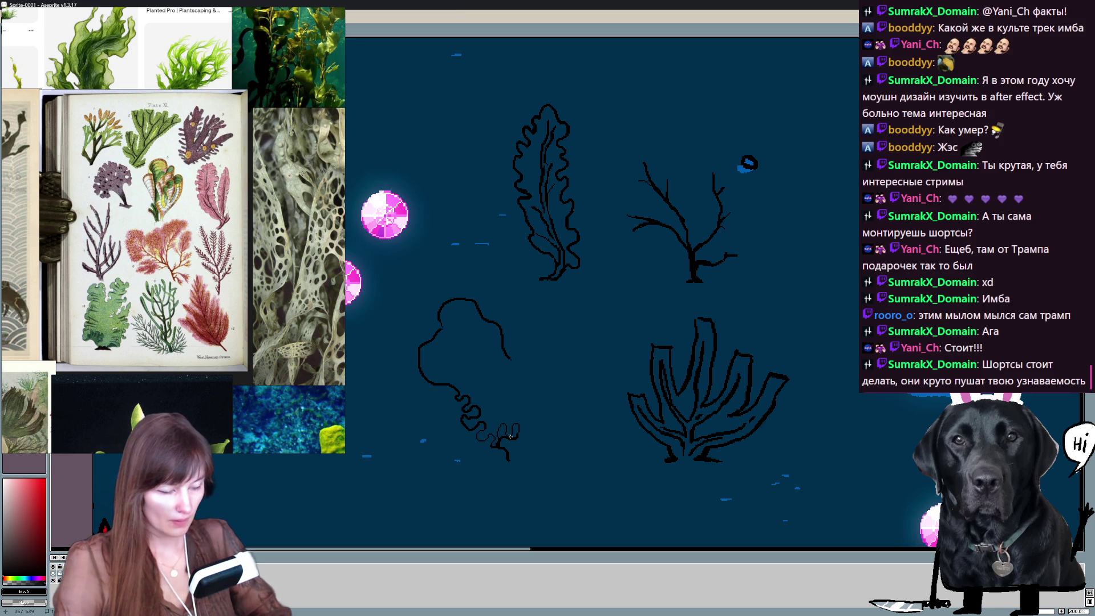
pyautogui.hotkey('ctrl', 'z')
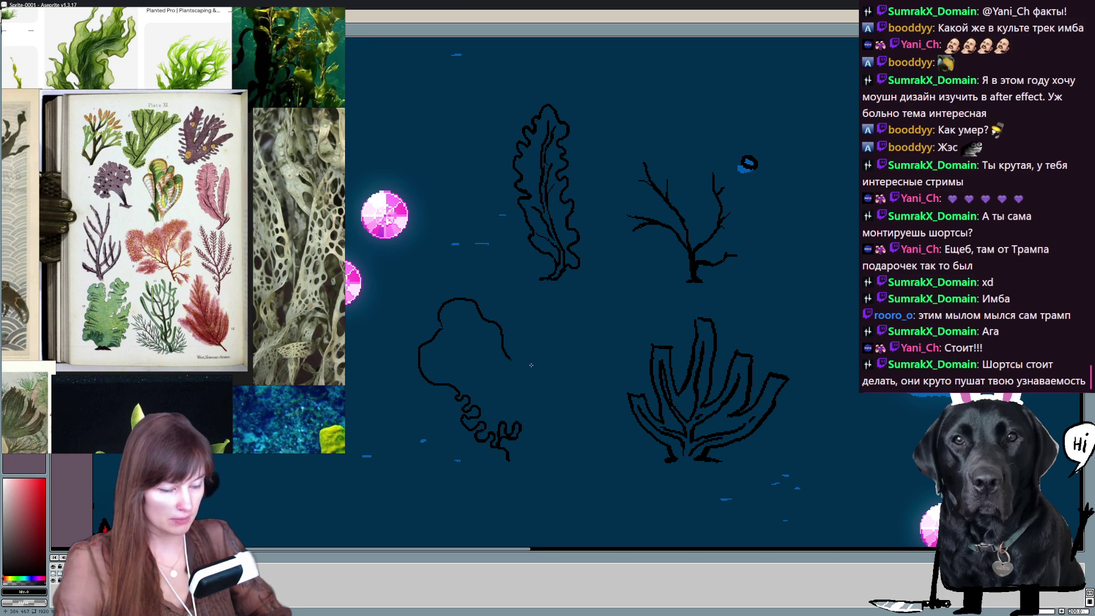
pyautogui.keyDown('space'); pyautogui.moveTo(532, 370); pyautogui.dragTo(521, 372); pyautogui.keyUp('space')
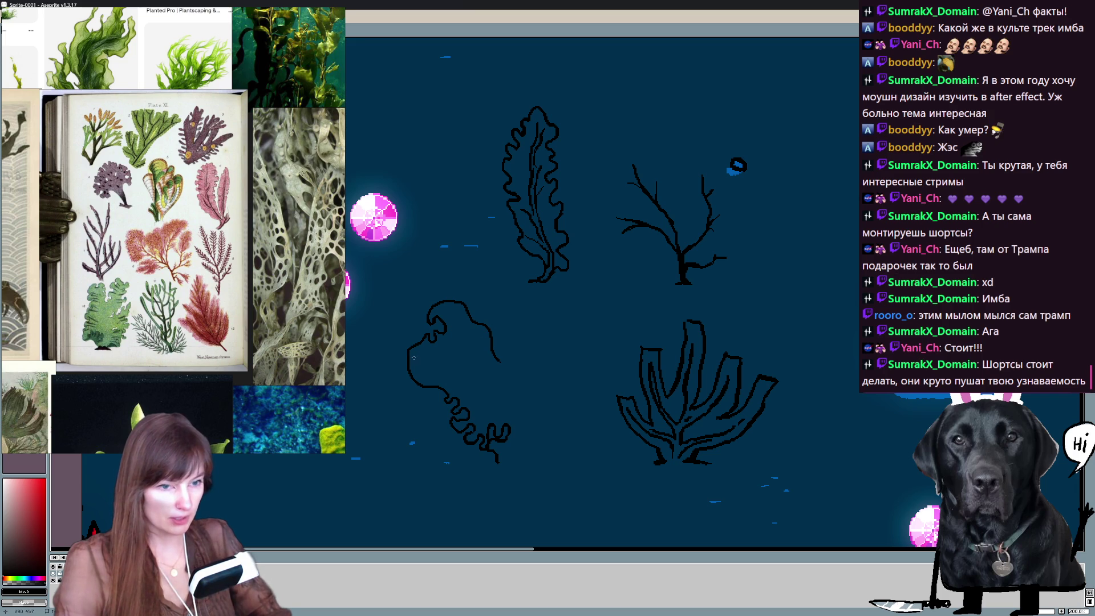
pyautogui.moveTo(411, 356); pyautogui.dragTo(419, 377)
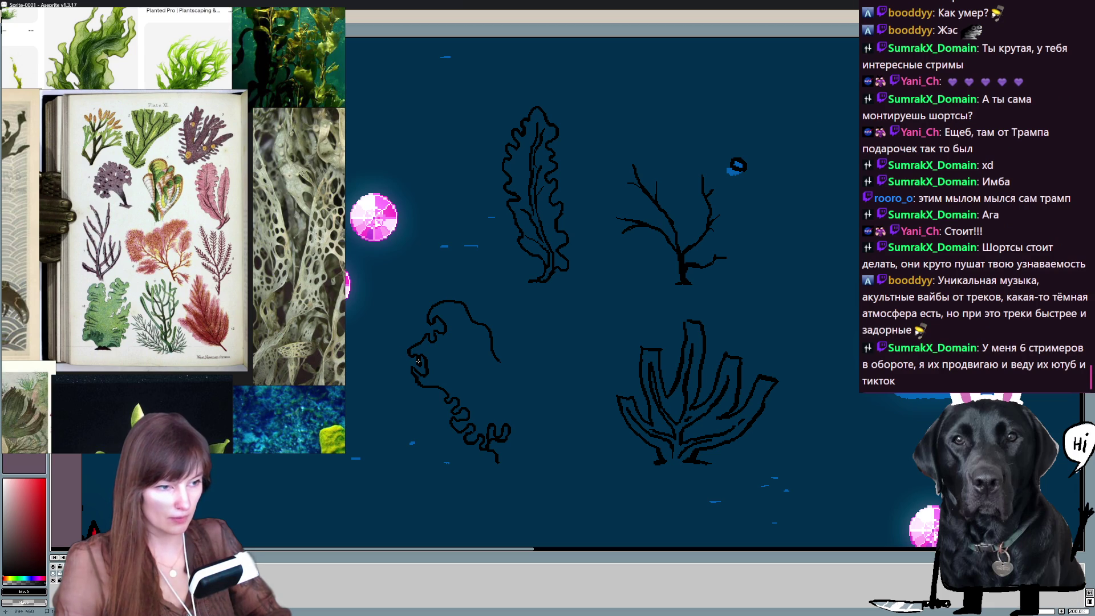
pyautogui.moveTo(410, 366); pyautogui.dragTo(421, 372)
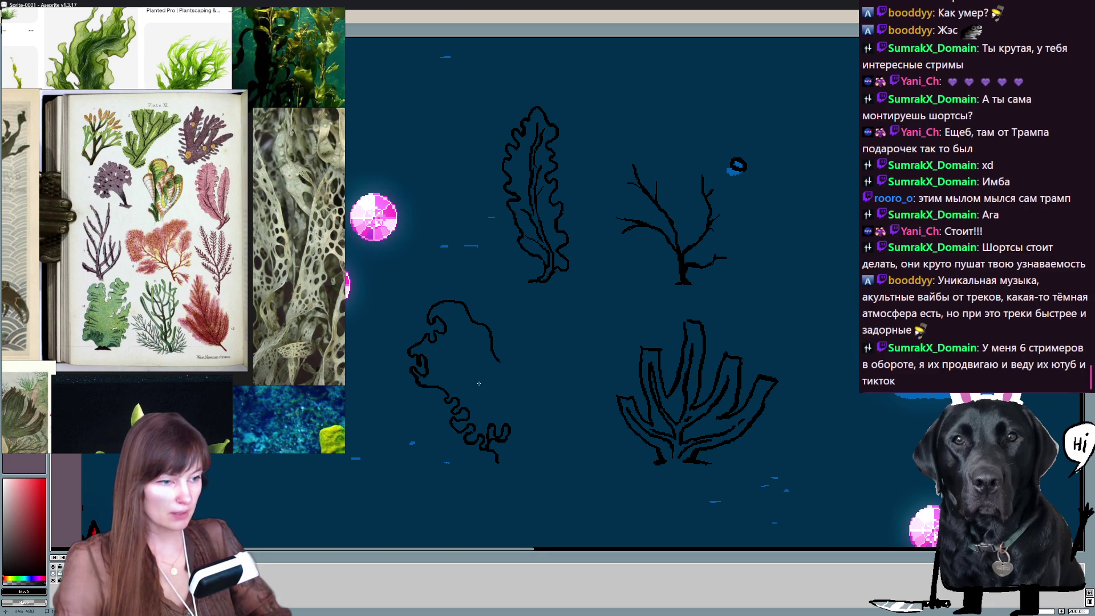
pyautogui.scroll(-1, 472, 386)
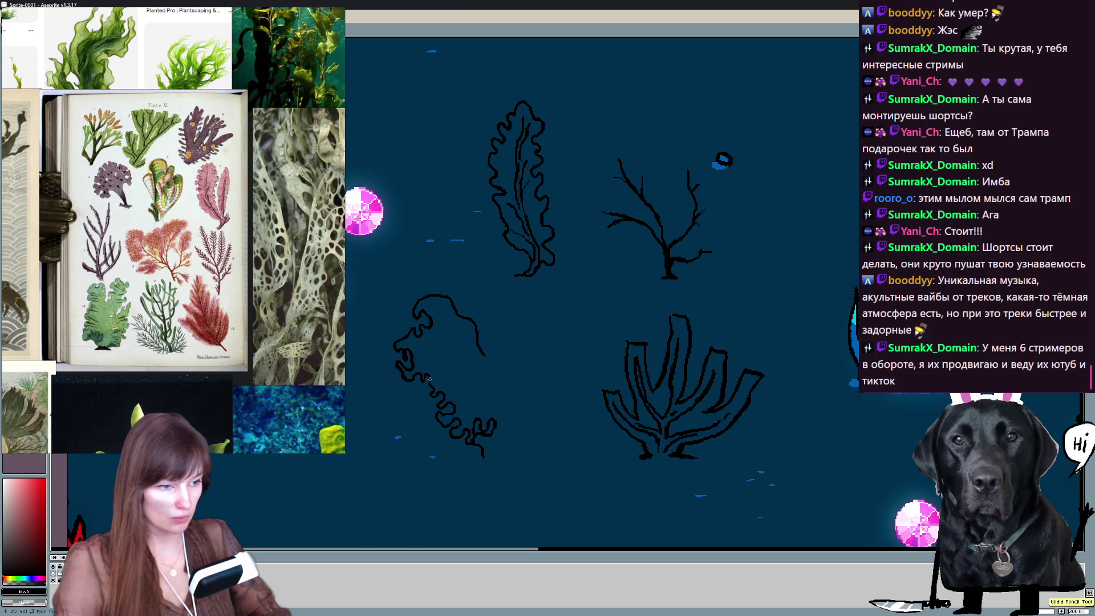
# Add curly ends to the lower seaweed fragment and erase part of its inner line.
pyautogui.hotkey('ctrl', 'a')
pyautogui.hotkey('ctrl', 'd')
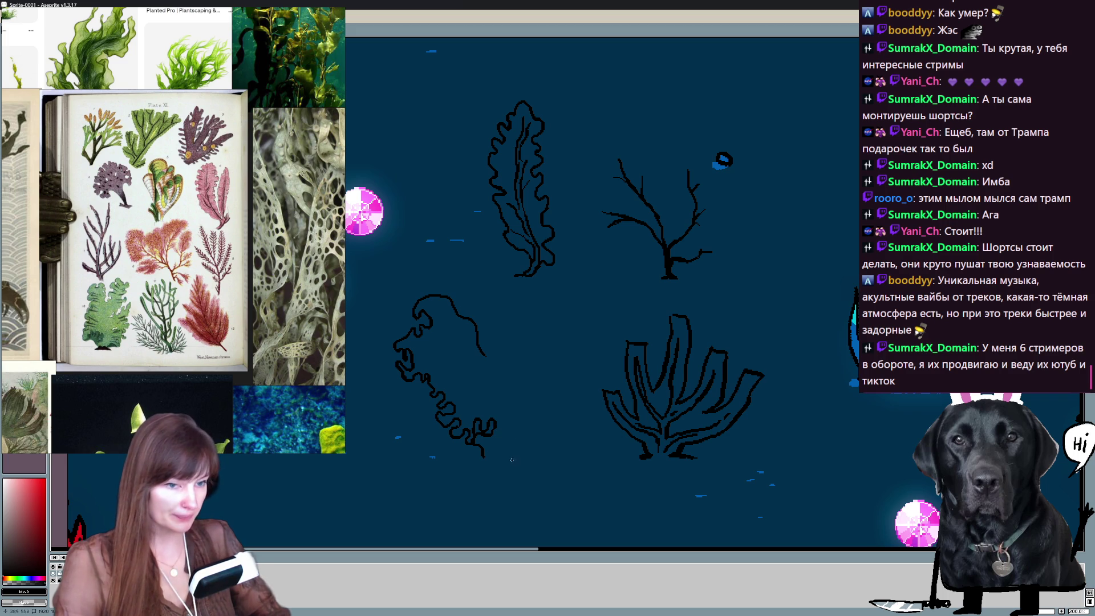
pyautogui.moveTo(510, 452); pyautogui.dragTo(518, 447)
pyautogui.hotkey('ctrl', 'z')
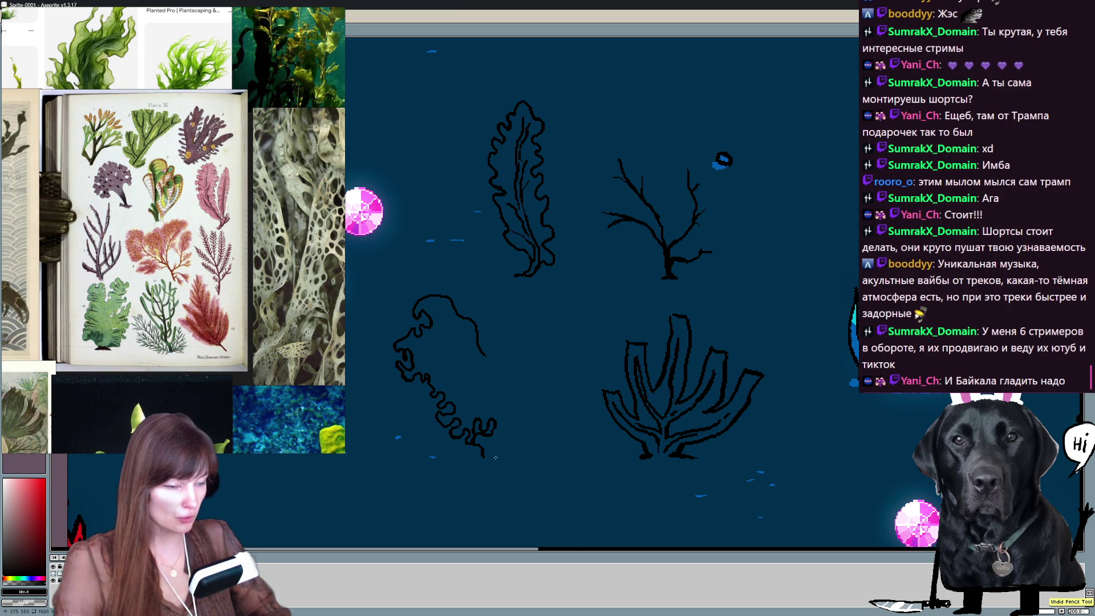
pyautogui.moveTo(514, 431); pyautogui.dragTo(527, 413)
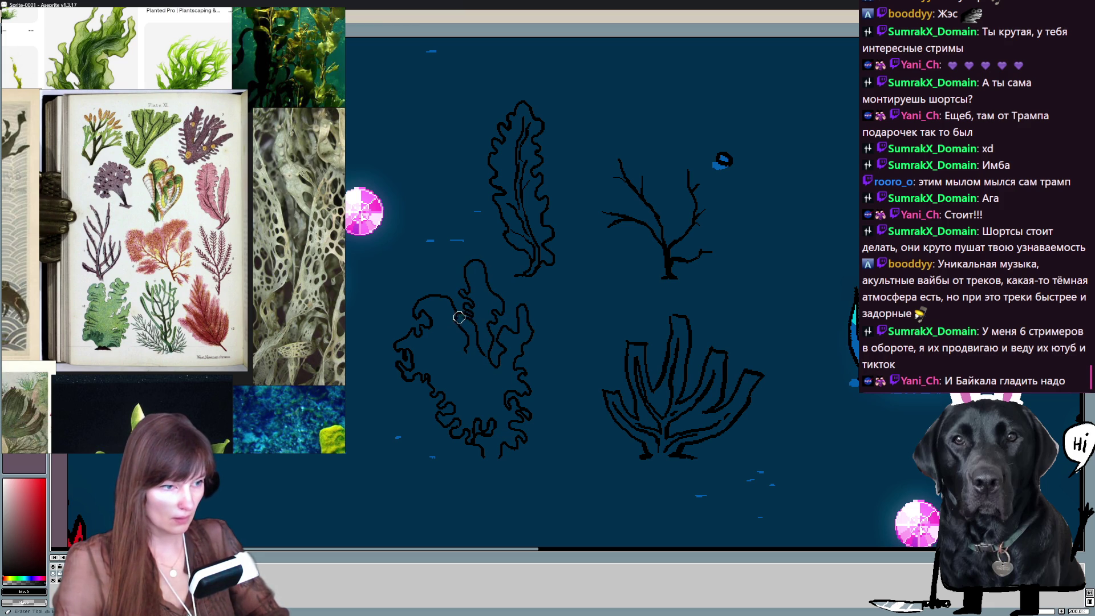
pyautogui.moveTo(459, 317); pyautogui.dragTo(485, 355)
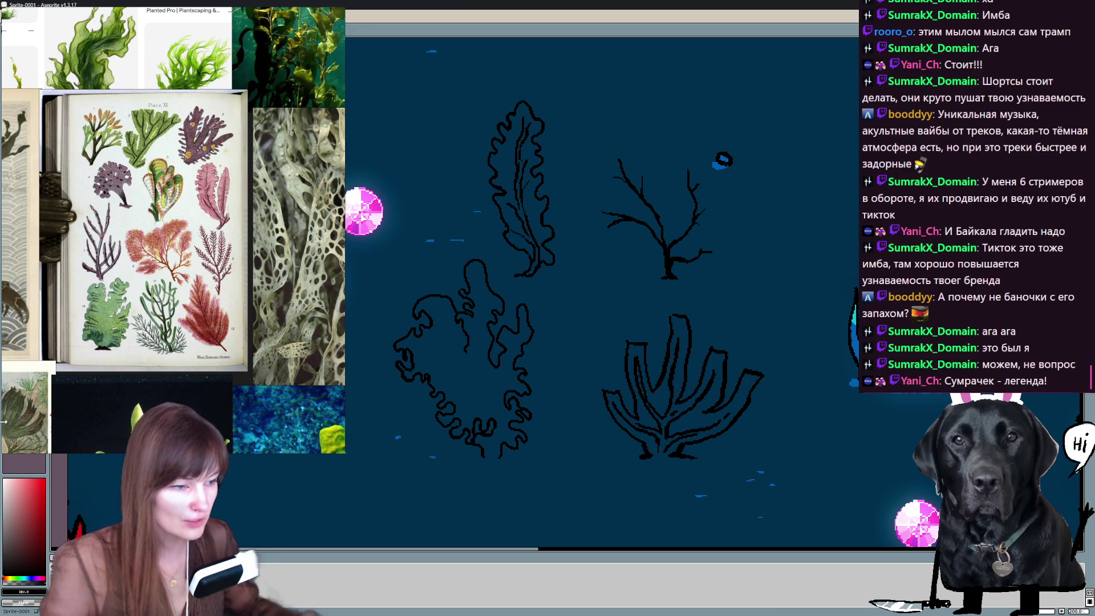
# Draw a small mark near the left curly seaweed.
pyautogui.moveTo(415, 392); pyautogui.dragTo(421, 409)
# Undo the stray mark, then add a short inner stroke and a dab at the seaweed's base.
pyautogui.hotkey('ctrl', 'z')
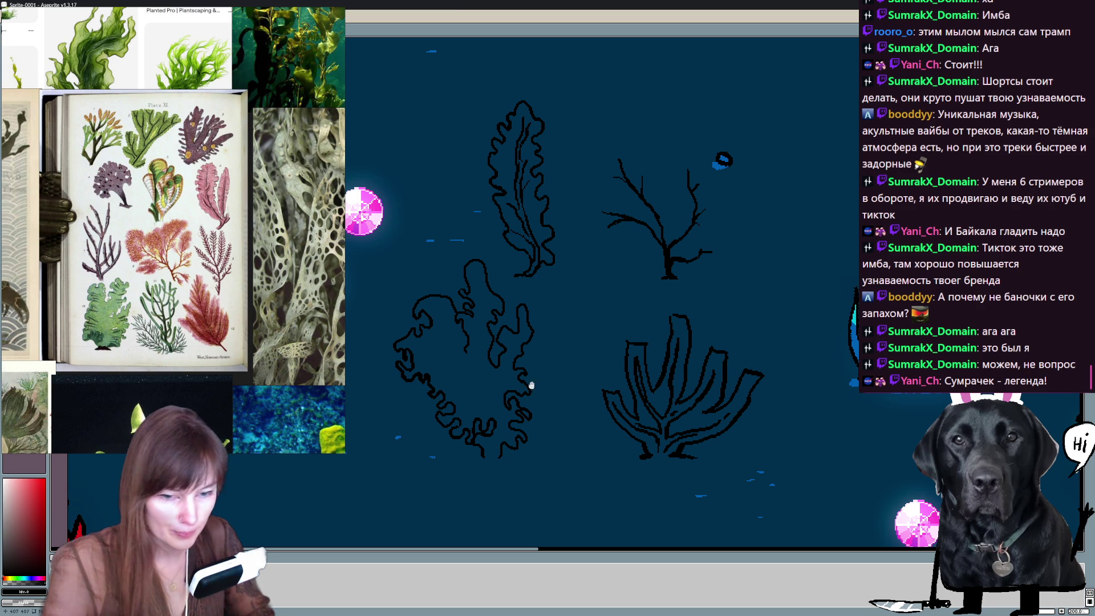
pyautogui.moveTo(533, 400); pyautogui.dragTo(514, 362)
pyautogui.moveTo(532, 300); pyautogui.dragTo(469, 366)
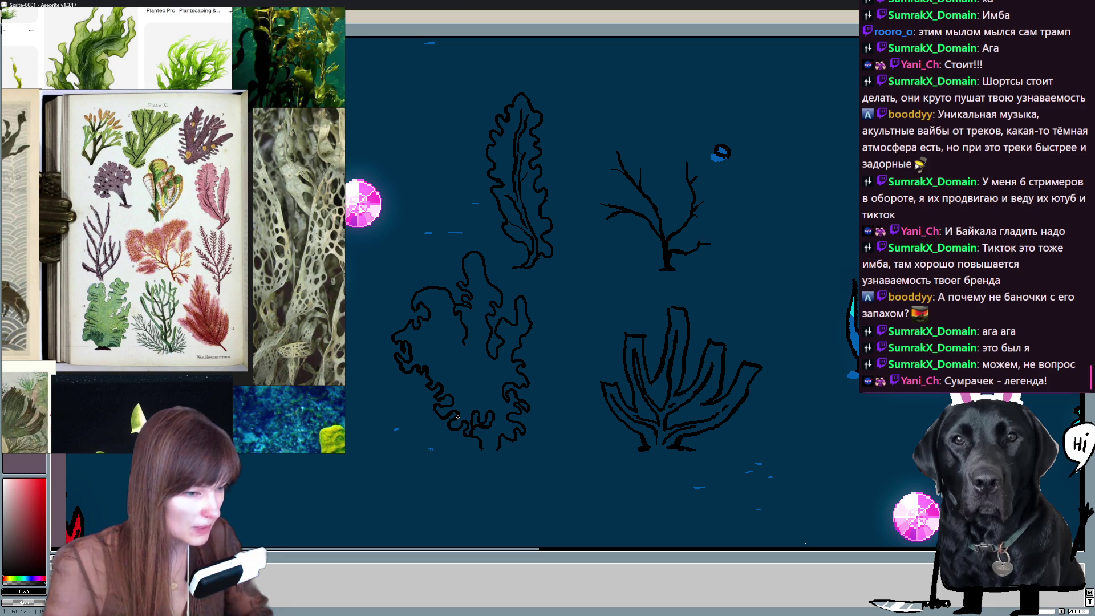
pyautogui.moveTo(530, 373); pyautogui.dragTo(505, 349)
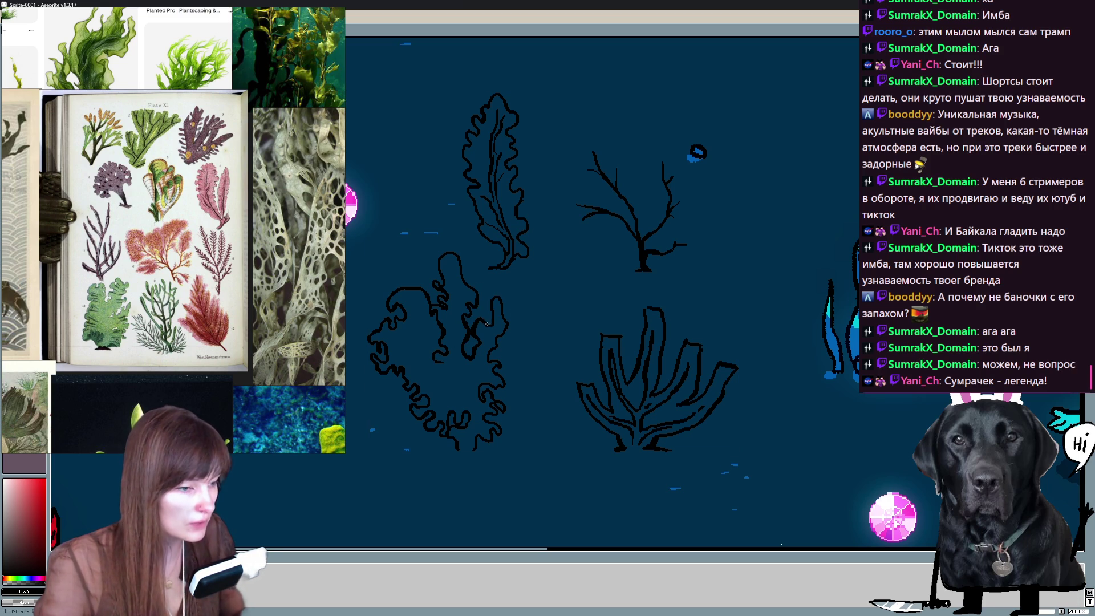
pyautogui.moveTo(493, 318); pyautogui.dragTo(495, 302)
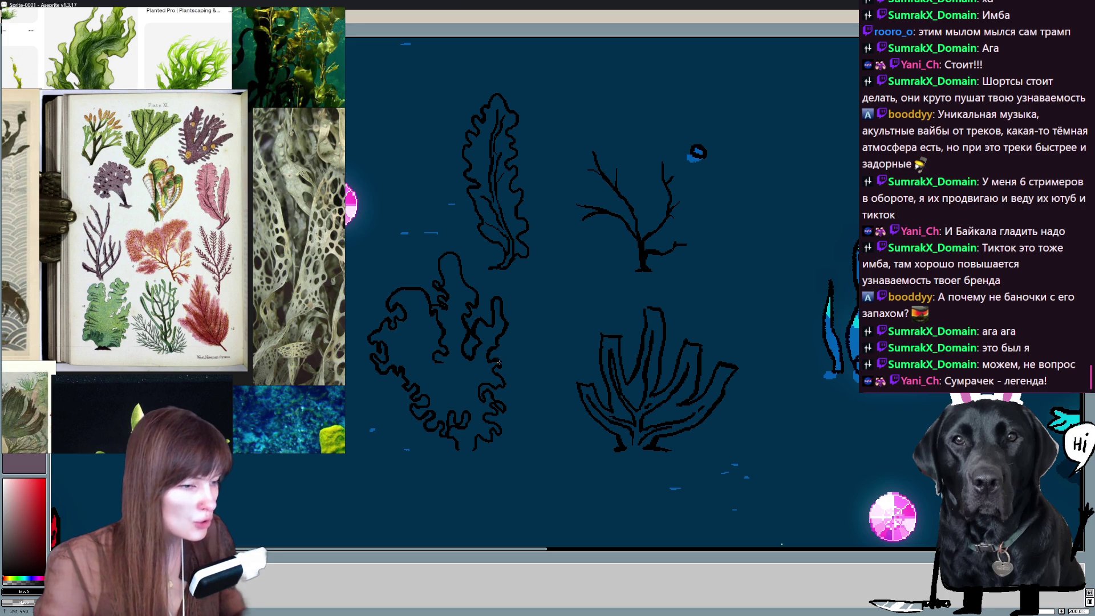
pyautogui.scroll(1, 514, 374)
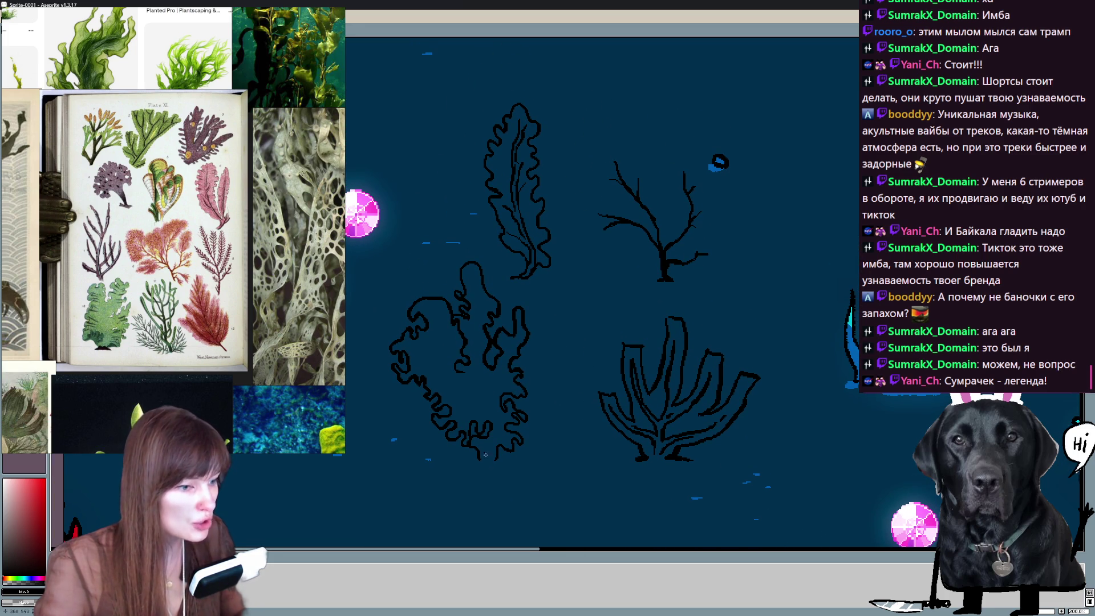
pyautogui.click(475, 461)
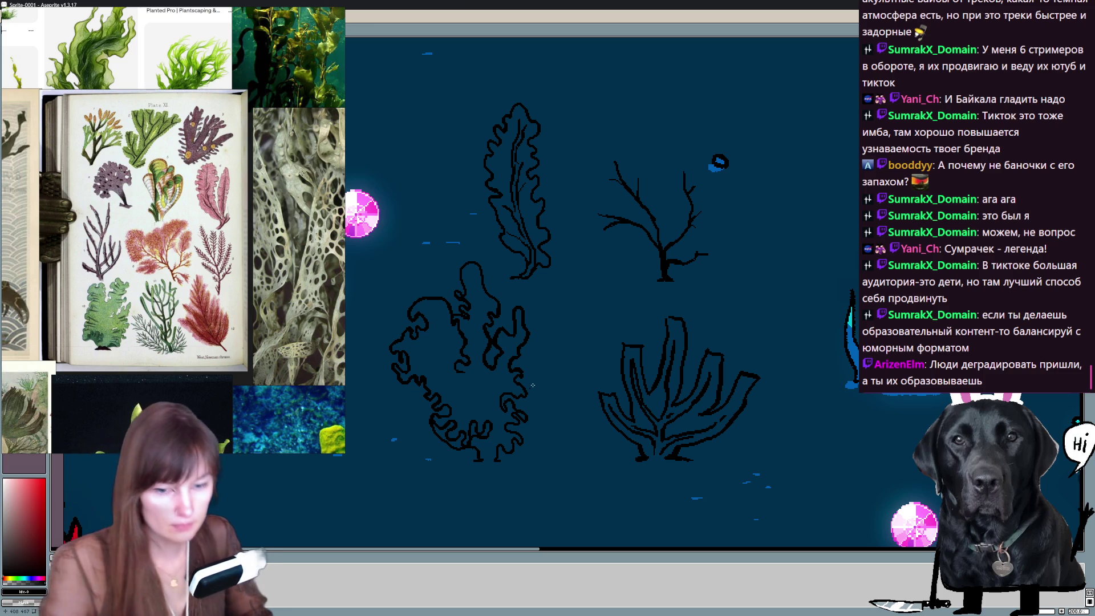
# Pan across the coral sketches to bring the fish skull and seaweed into view.
pyautogui.moveTo(550, 351)
pyautogui.mouseDown()
pyautogui.moveTo(619, 331)
pyautogui.moveTo(555, 329)
pyautogui.mouseUp()
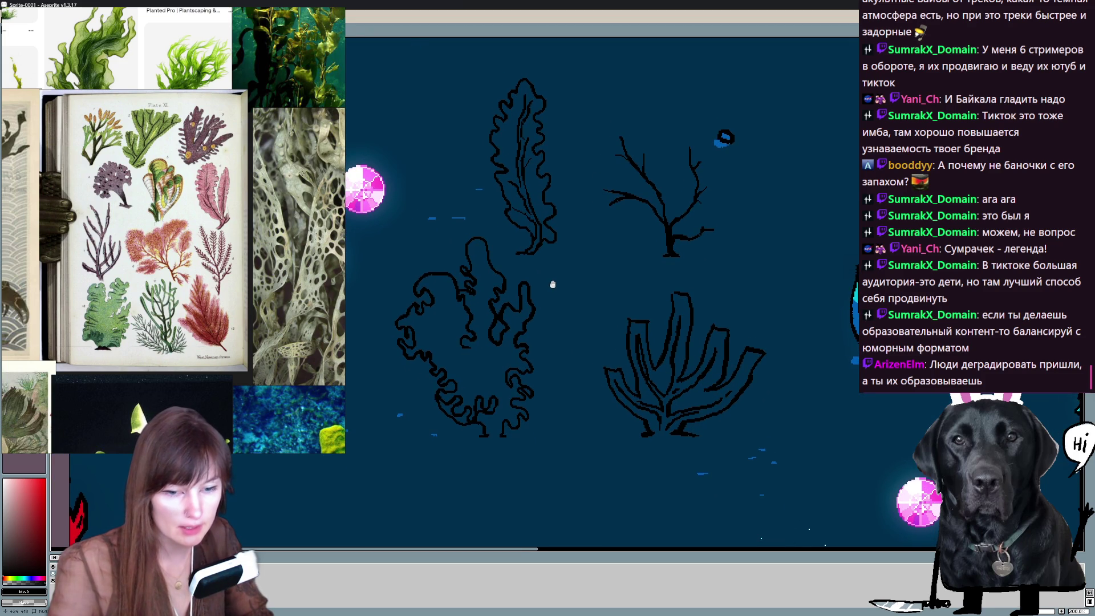
pyautogui.moveTo(603, 330); pyautogui.dragTo(606, 316)
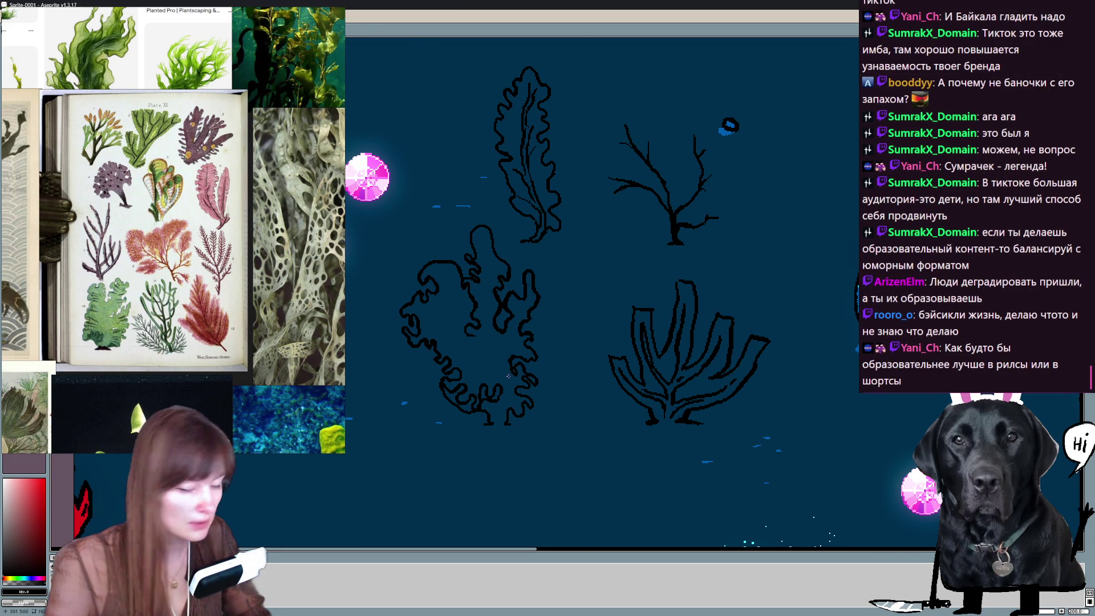
pyautogui.scroll(1, 564, 354)
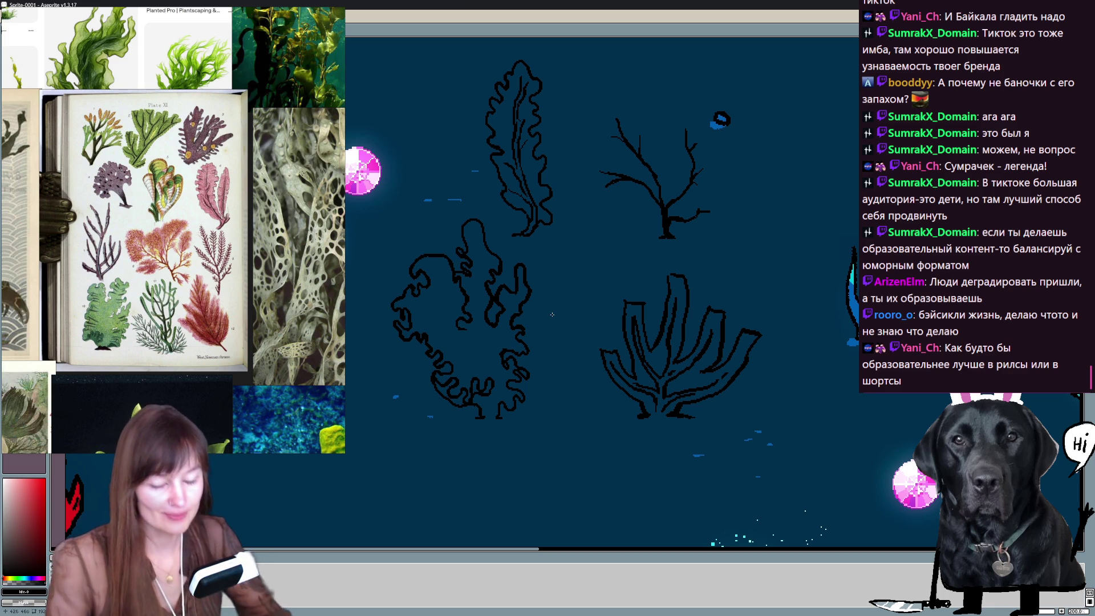
pyautogui.moveTo(599, 217)
pyautogui.mouseDown()
pyautogui.moveTo(719, 292)
pyautogui.moveTo(611, 256)
pyautogui.mouseUp()
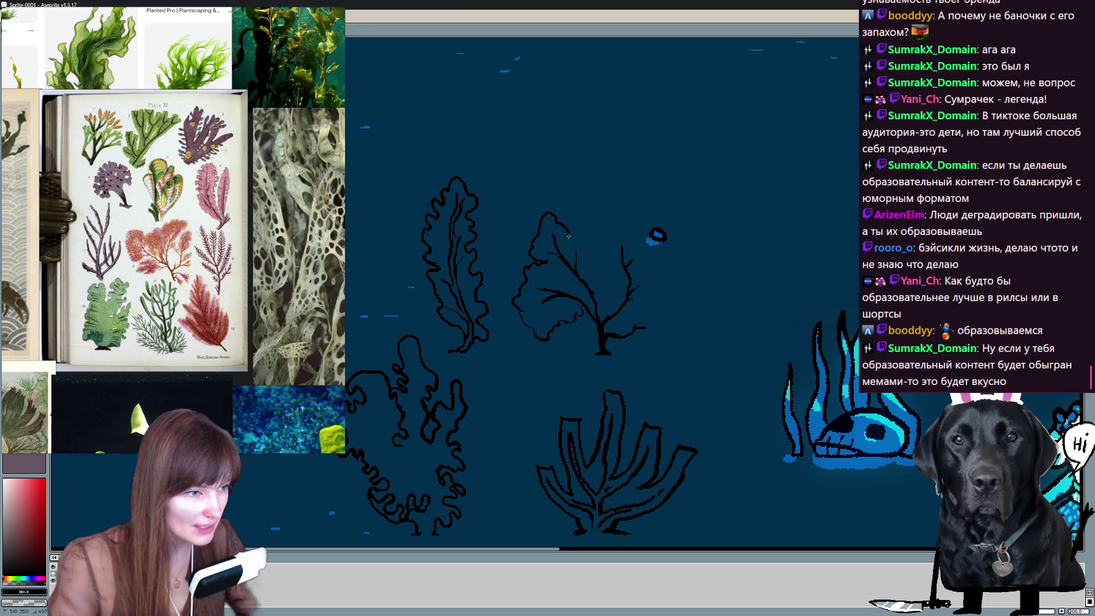
# Extend the branching plant's right edge downward, undo a stray stroke, and pan toward the pink gems.
pyautogui.moveTo(599, 269); pyautogui.dragTo(600, 299)
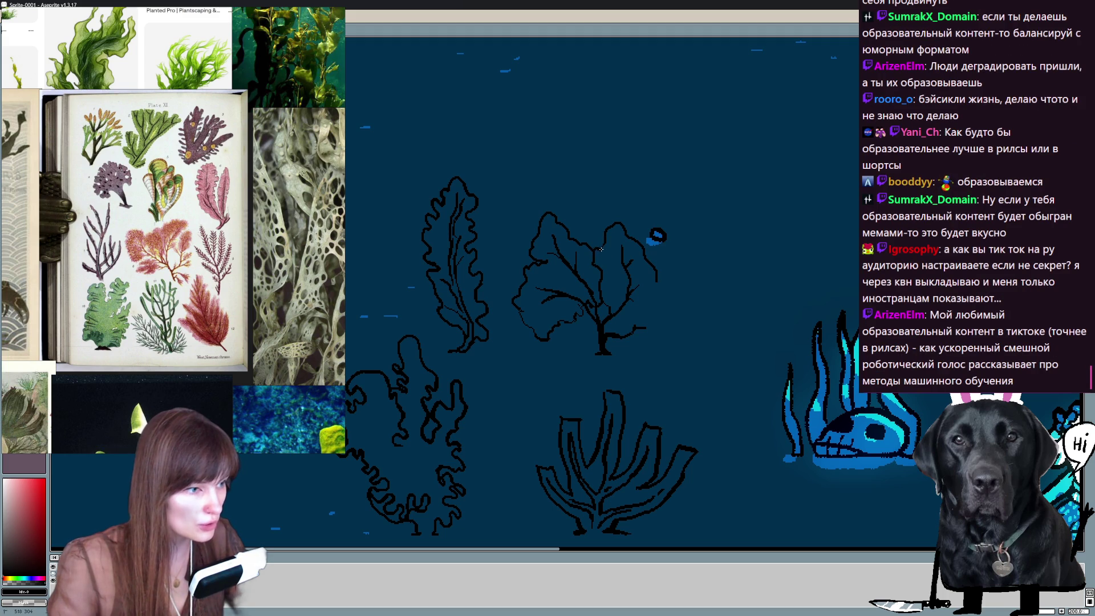
pyautogui.moveTo(655, 269); pyautogui.dragTo(582, 223)
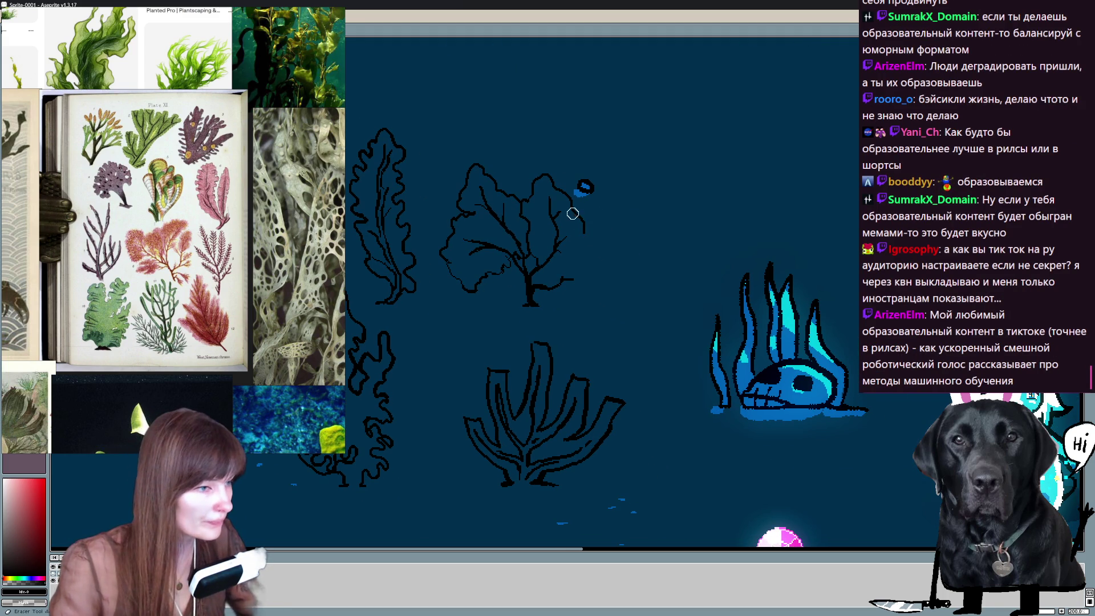
pyautogui.moveTo(585, 233); pyautogui.dragTo(589, 291)
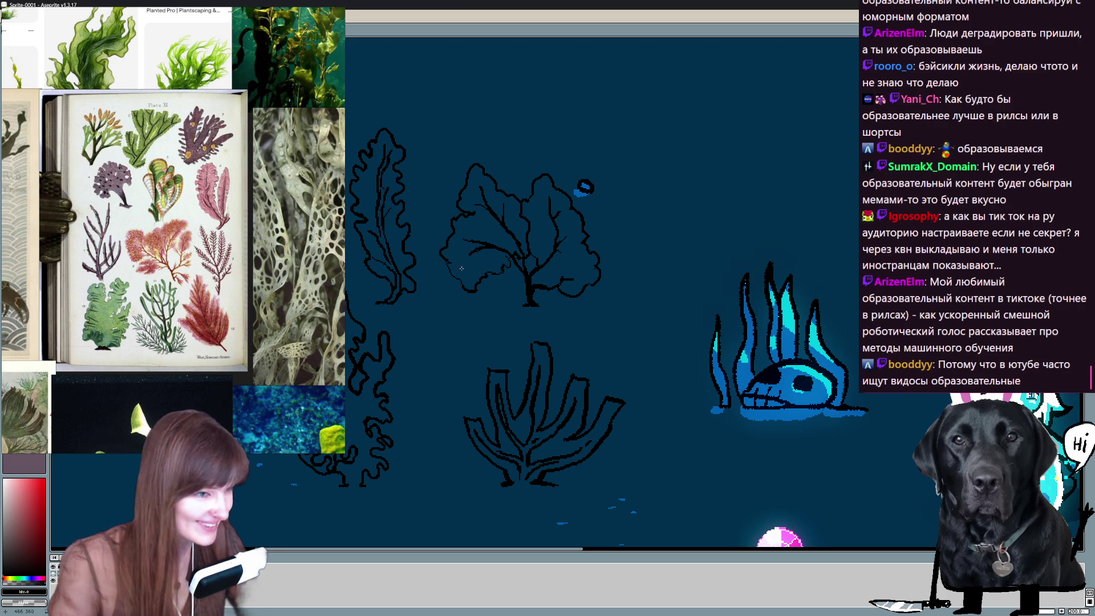
pyautogui.scroll(1, 609, 335)
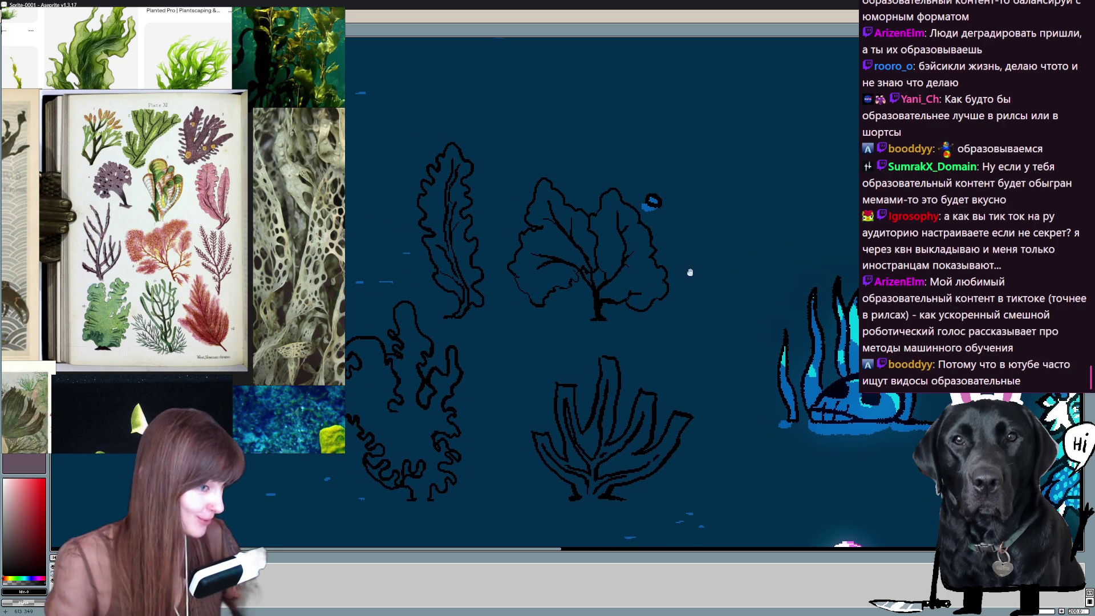
pyautogui.moveTo(628, 299); pyautogui.dragTo(655, 293)
pyautogui.hotkey('ctrl', 'z')
pyautogui.hotkey('ctrl', 'z')
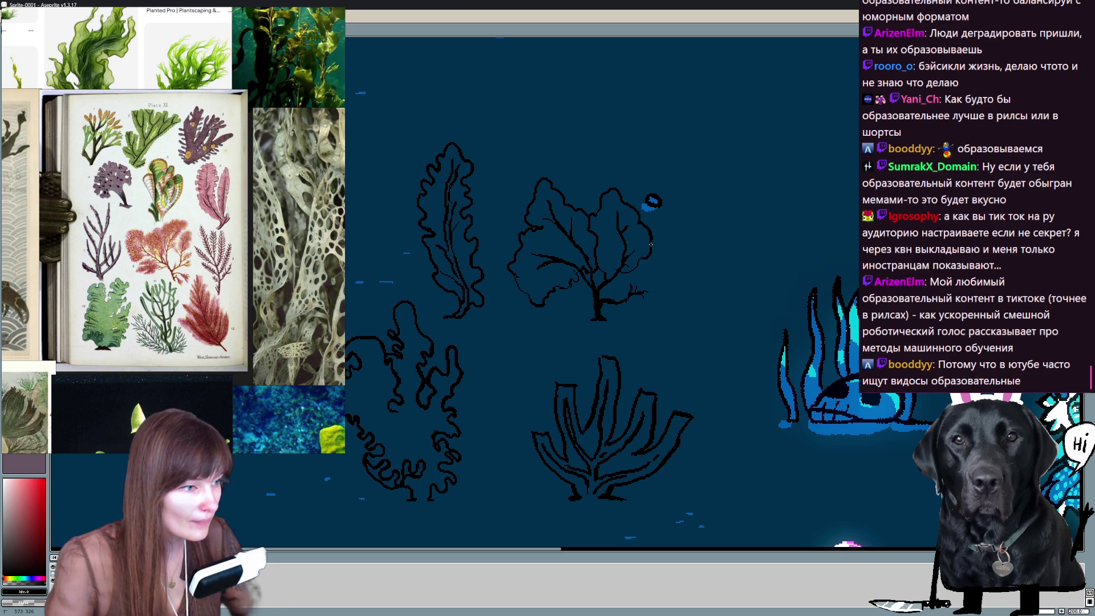
pyautogui.moveTo(660, 217); pyautogui.dragTo(766, 120)
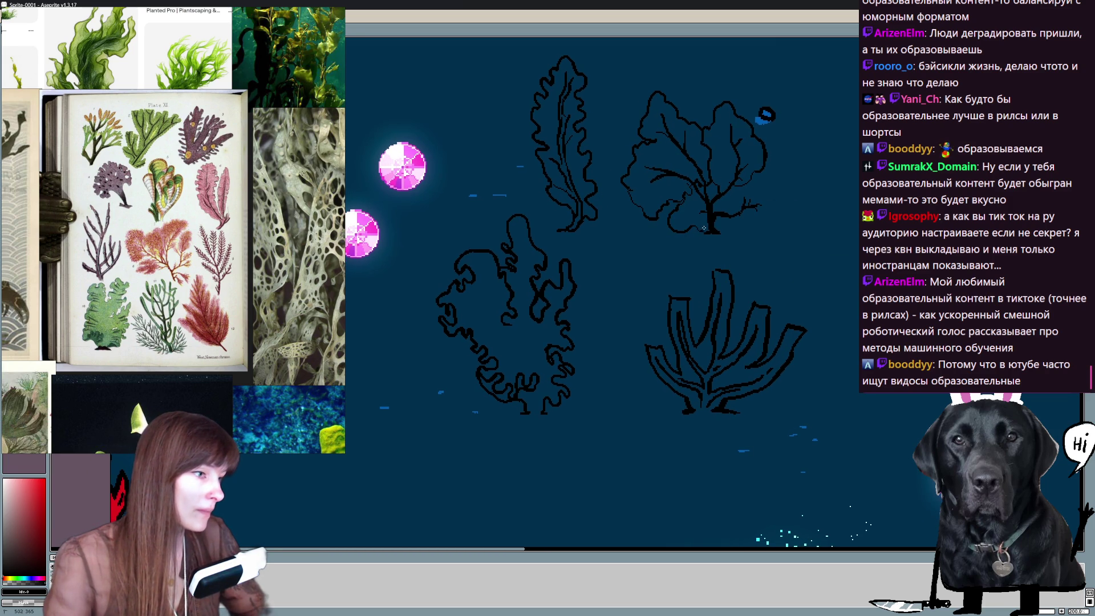
pyautogui.moveTo(766, 115); pyautogui.dragTo(728, 135)
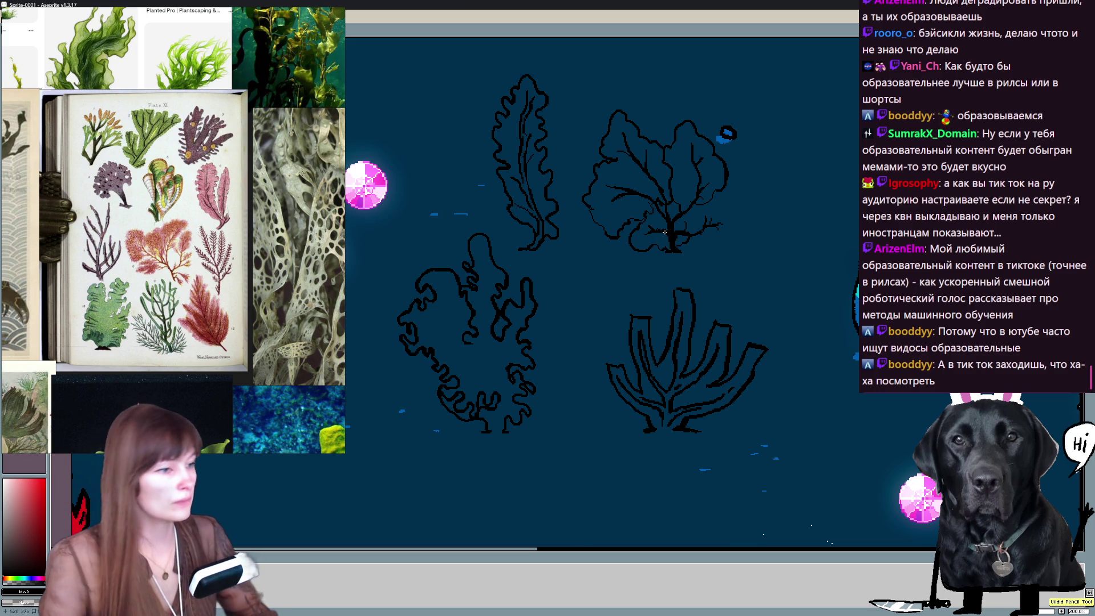
pyautogui.moveTo(806, 221)
pyautogui.mouseDown()
pyautogui.moveTo(753, 269)
pyautogui.moveTo(717, 376)
pyautogui.moveTo(744, 291)
pyautogui.mouseUp()
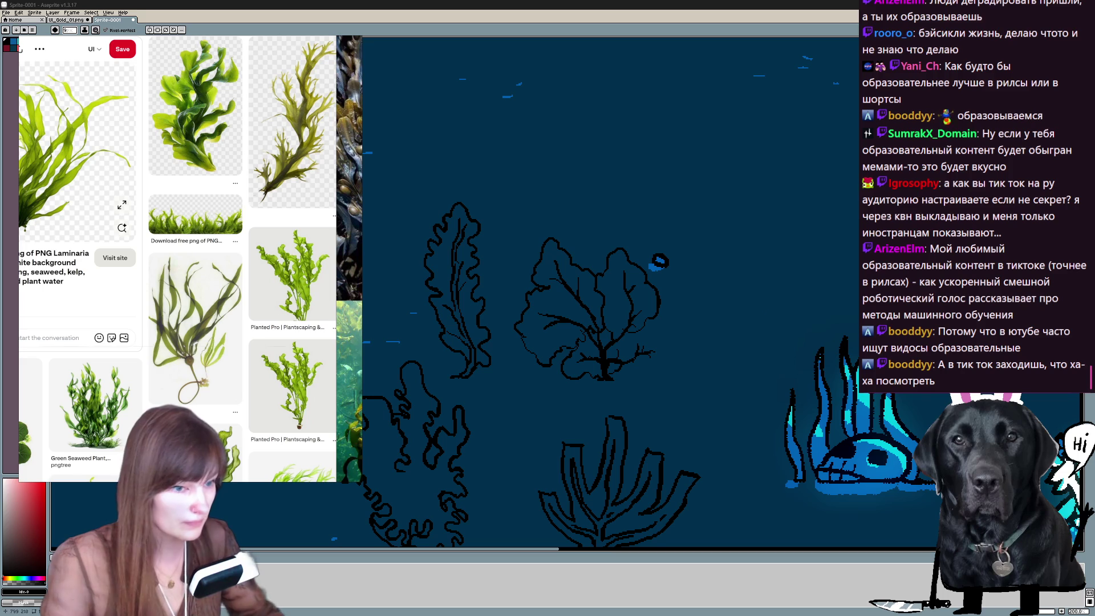
pyautogui.scroll(-2, 657, 261)
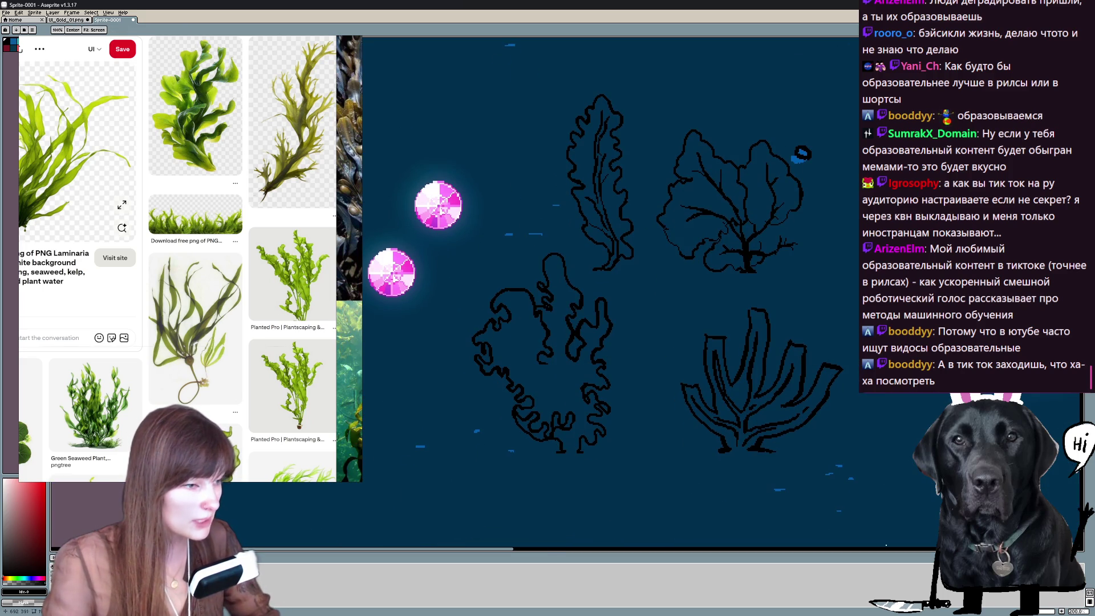
pyautogui.moveTo(526, 453); pyautogui.dragTo(475, 544)
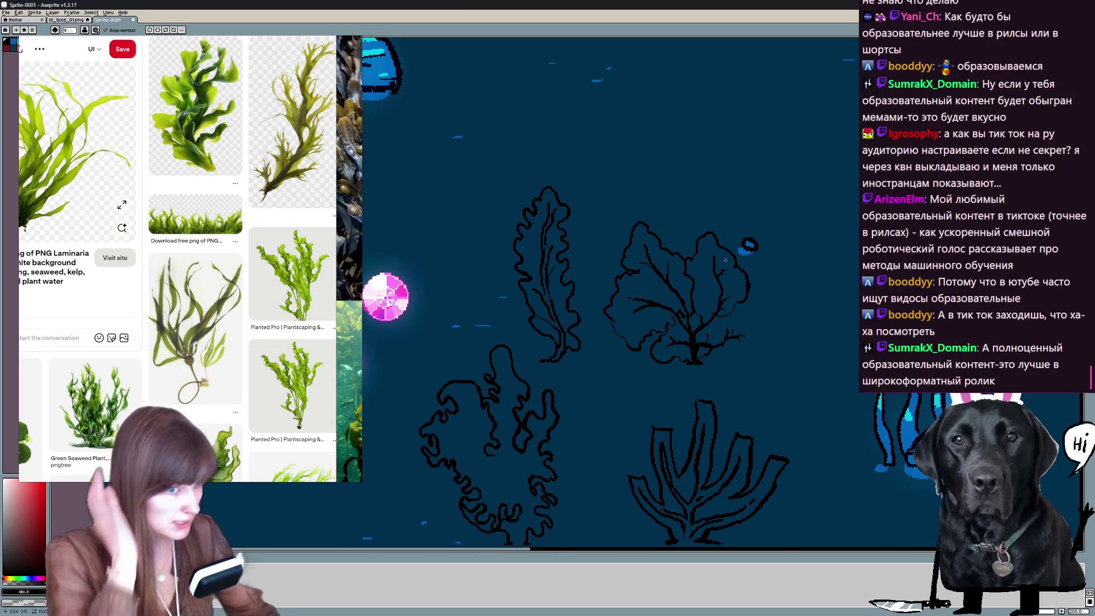
pyautogui.moveTo(733, 192); pyautogui.dragTo(721, 197)
pyautogui.scroll(-2, 721, 197)
pyautogui.scroll(-2, 721, 205)
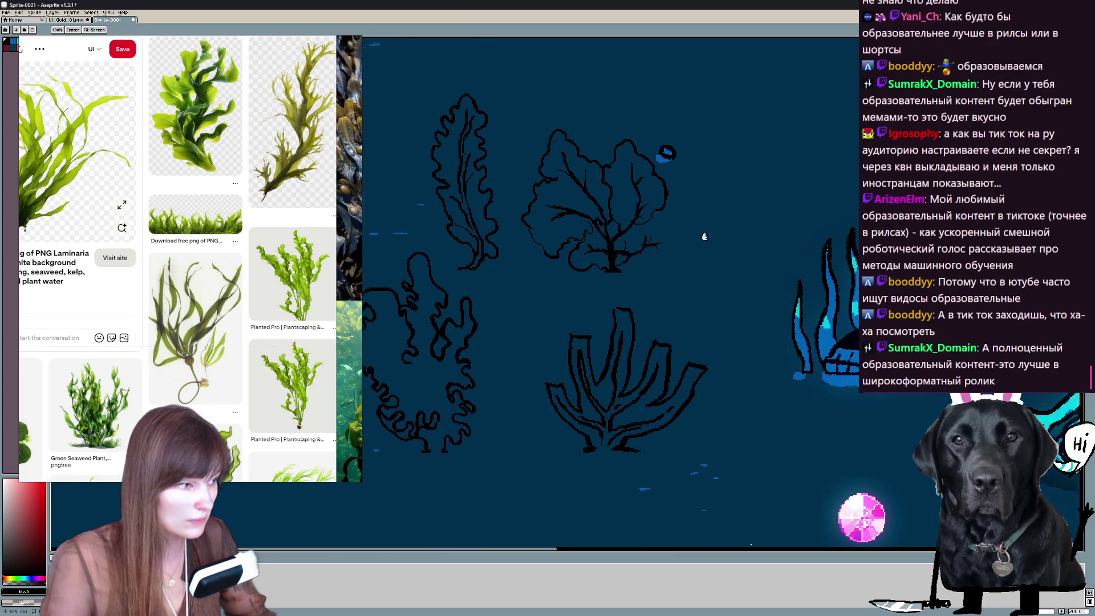
pyautogui.scroll(-2, 719, 222)
pyautogui.scroll(-1, 719, 227)
pyautogui.hotkey('ctrl', 'd')
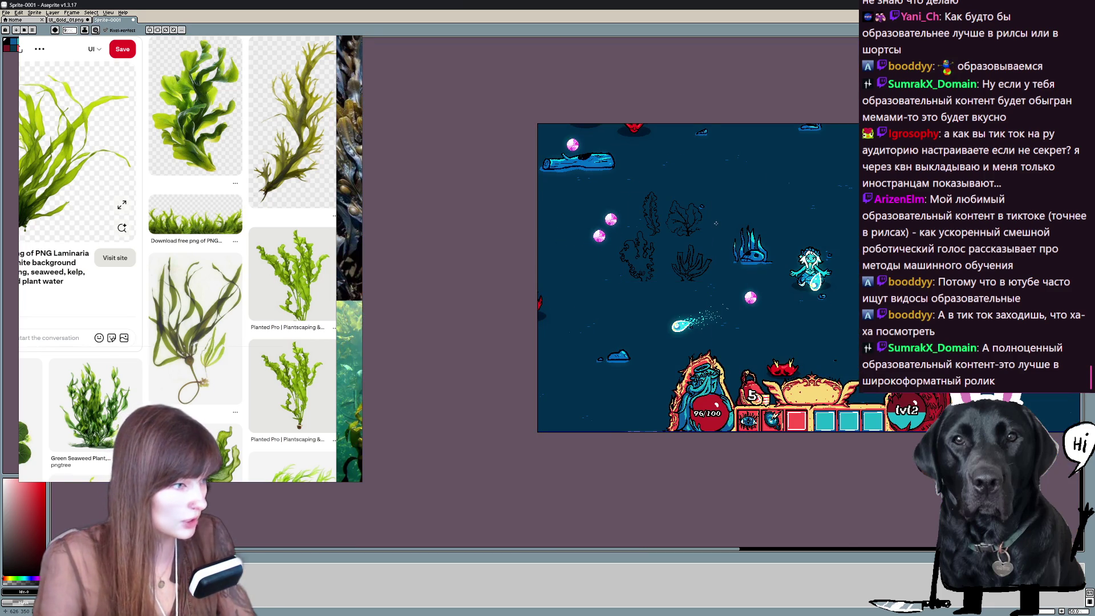
pyautogui.scroll(1, 719, 227)
pyautogui.moveTo(833, 276)
pyautogui.mouseDown()
pyautogui.moveTo(764, 225)
pyautogui.moveTo(808, 256)
pyautogui.mouseUp()
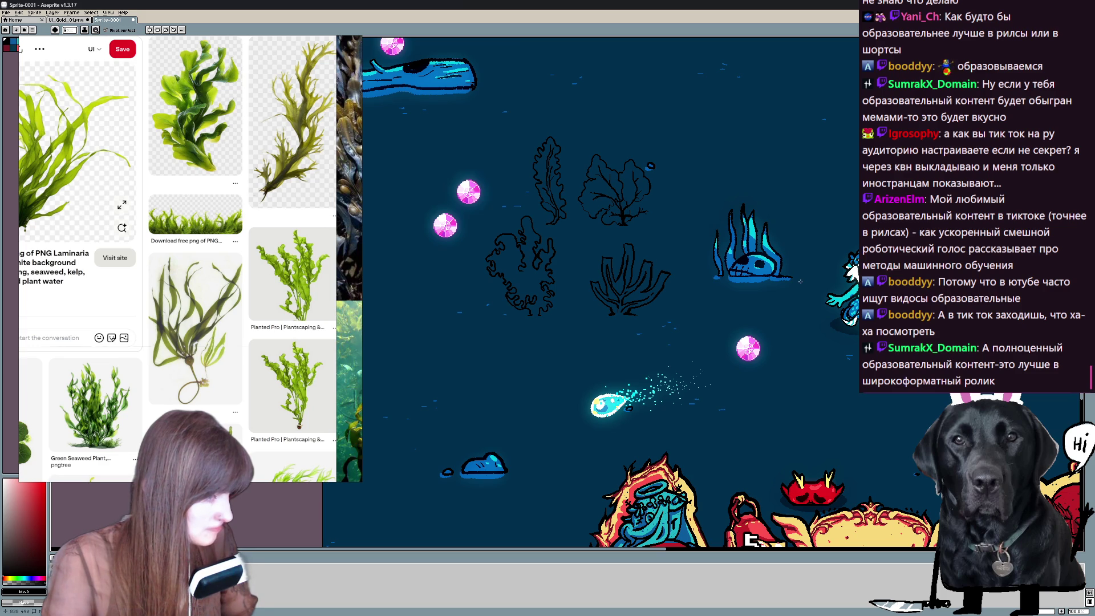
# Lasso the four plant sketches and scale them down slightly, nudging them right.
pyautogui.press('q')
pyautogui.moveTo(651, 333); pyautogui.dragTo(472, 131)
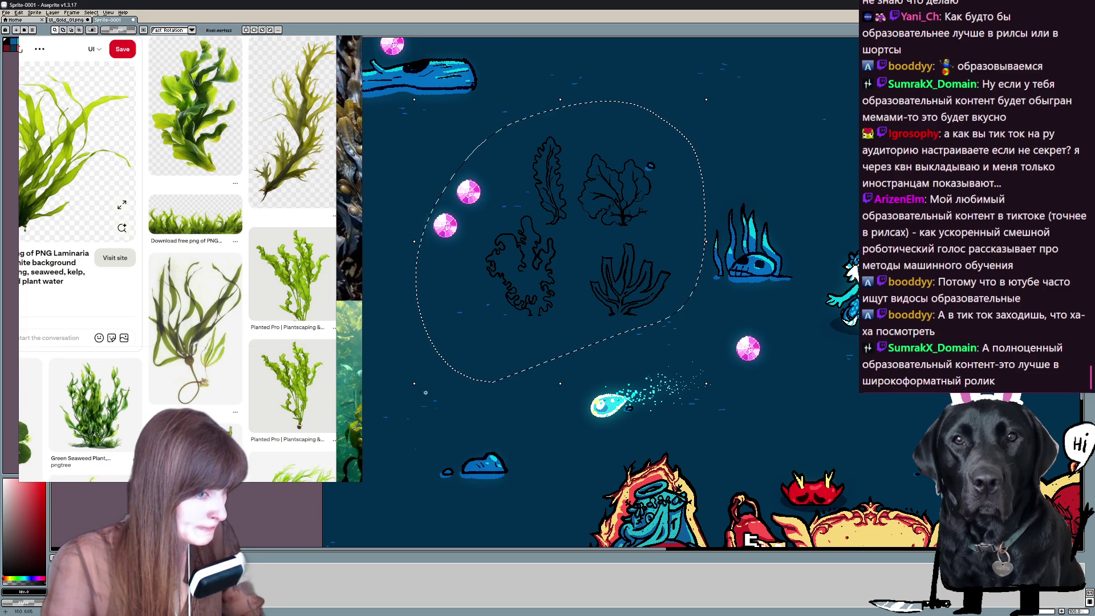
pyautogui.moveTo(419, 383)
pyautogui.mouseDown()
pyautogui.moveTo(451, 357)
pyautogui.moveTo(484, 374)
pyautogui.mouseUp()
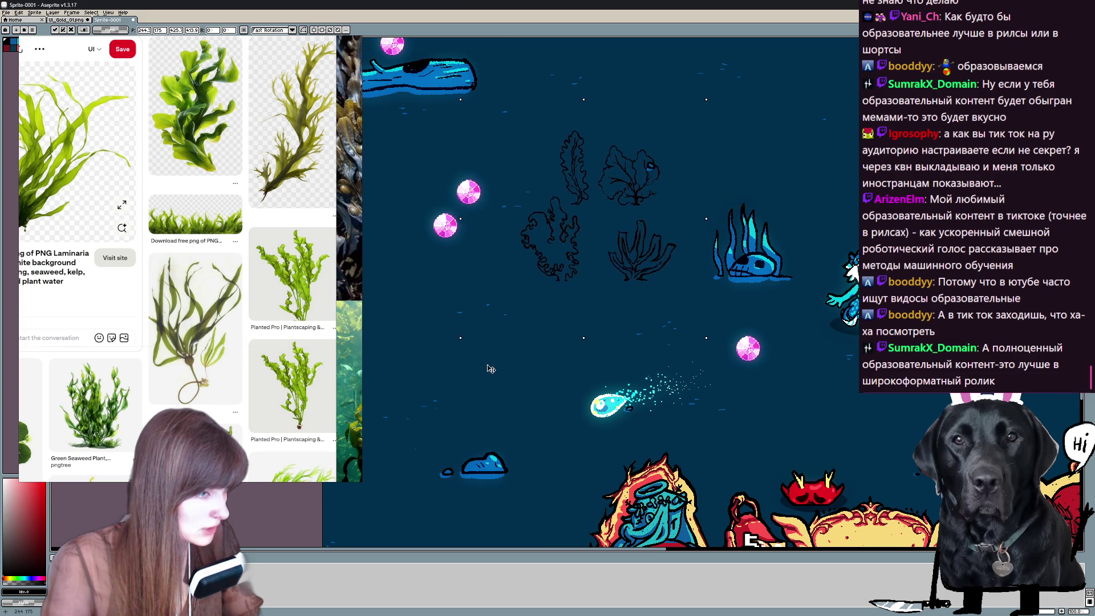
pyautogui.moveTo(483, 373); pyautogui.dragTo(479, 368)
pyautogui.click(804, 92)
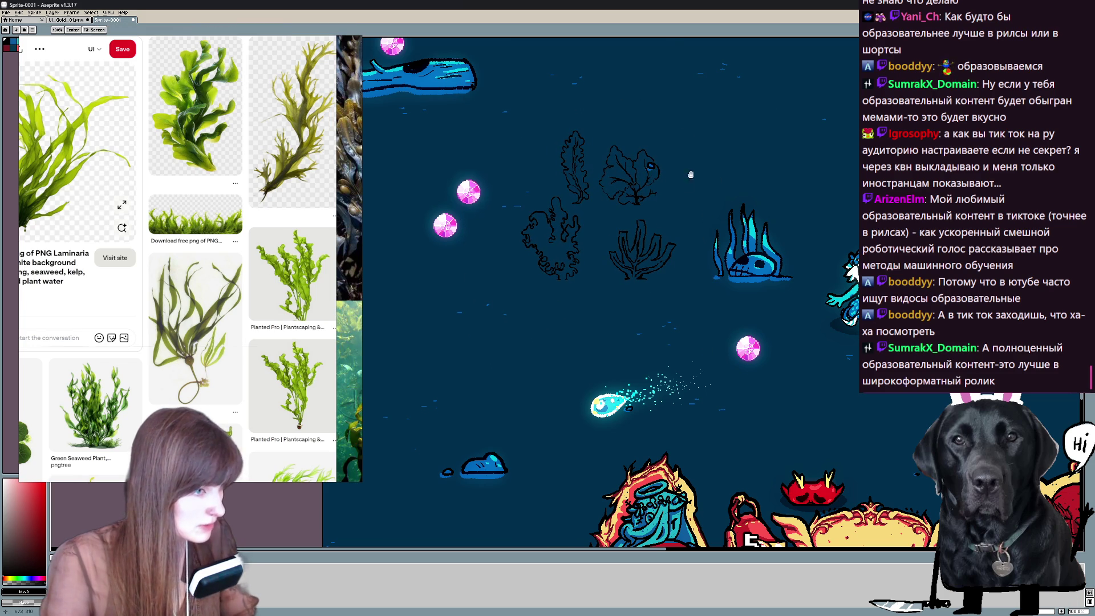
pyautogui.scroll(2, 670, 206)
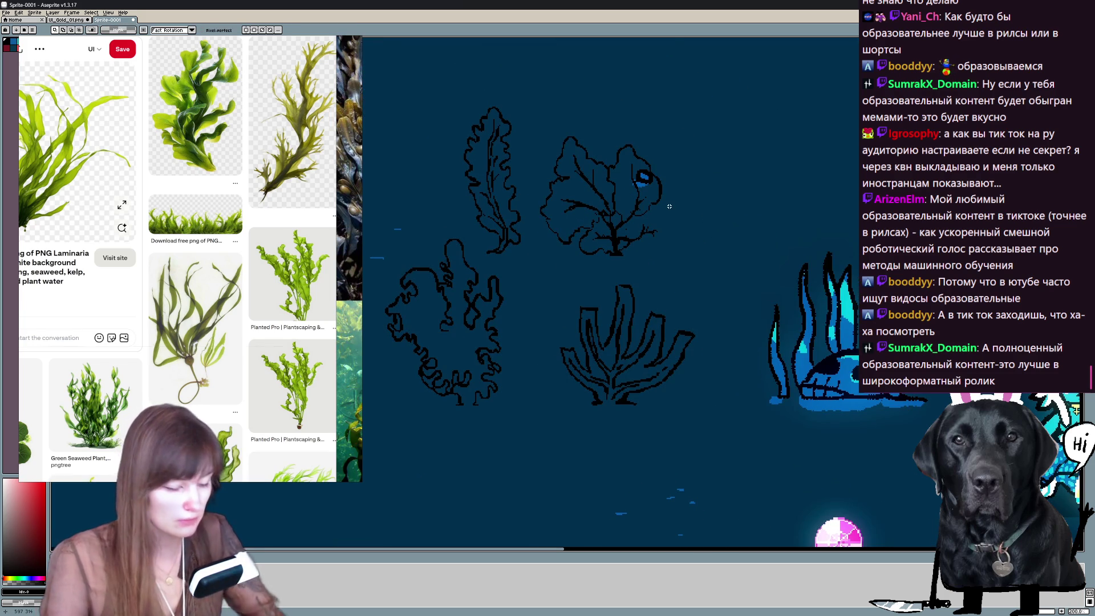
# Centre the view on the plants and show the timeline with the sketch layers.
pyautogui.moveTo(634, 402); pyautogui.dragTo(694, 473)
pyautogui.press('space')
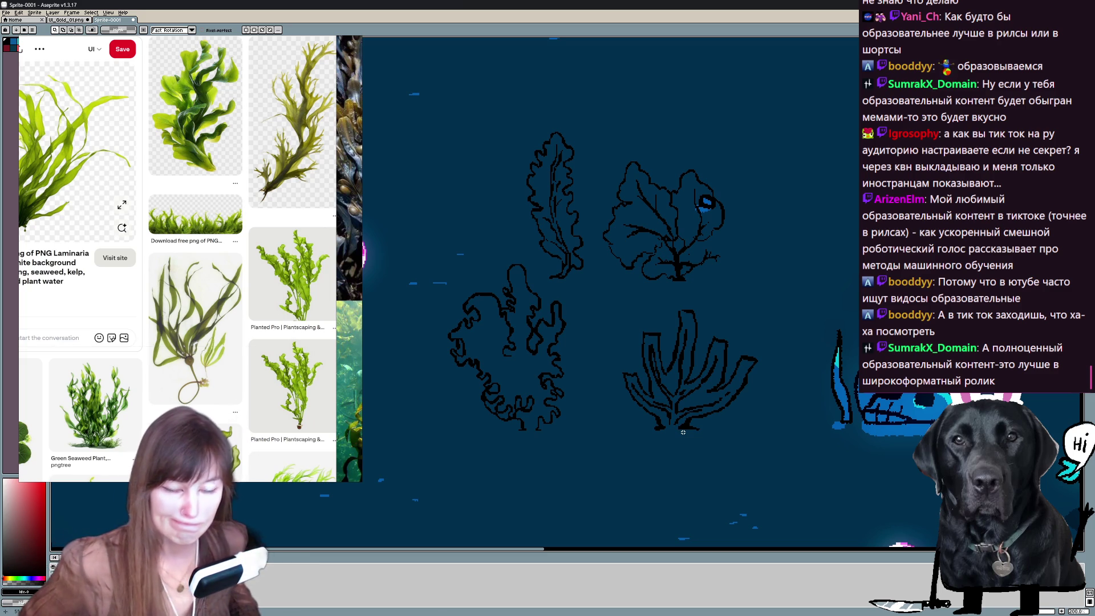
pyautogui.press('Tab')
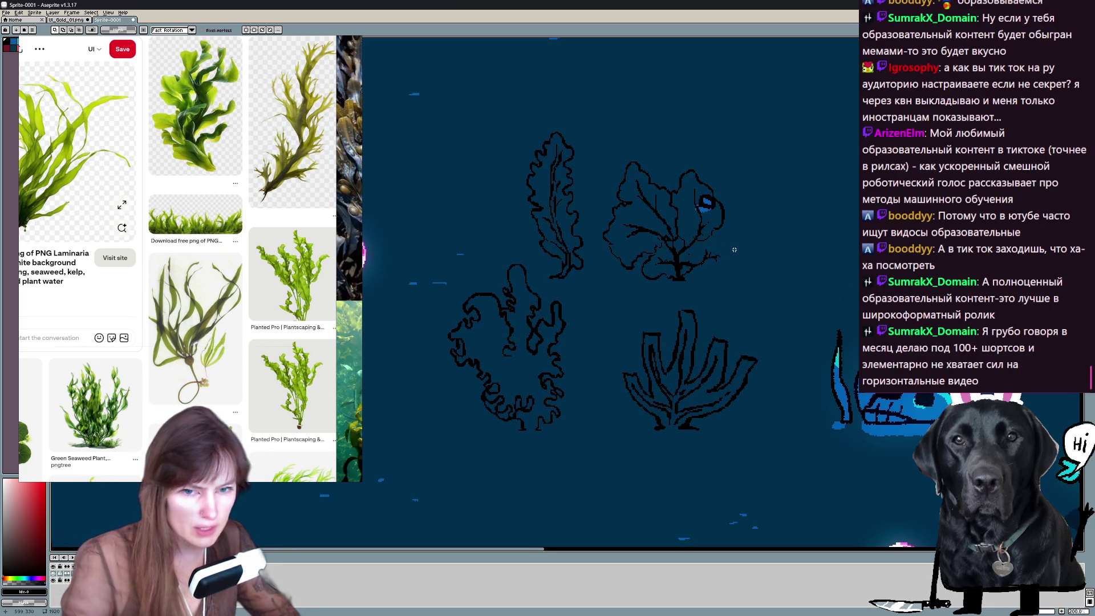
pyautogui.scroll(1, 726, 252)
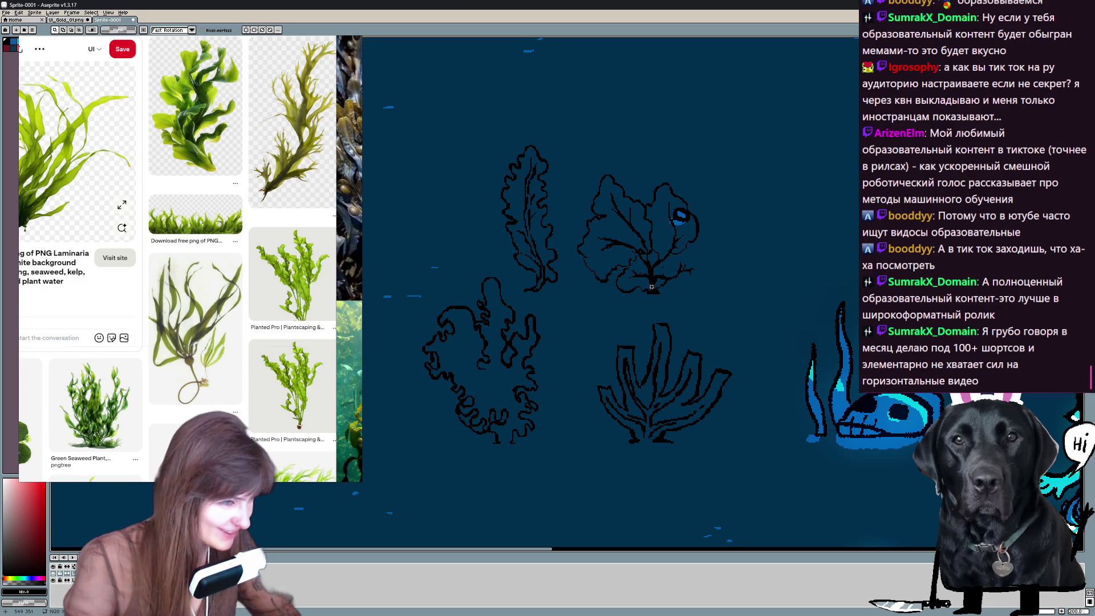
pyautogui.press('b')
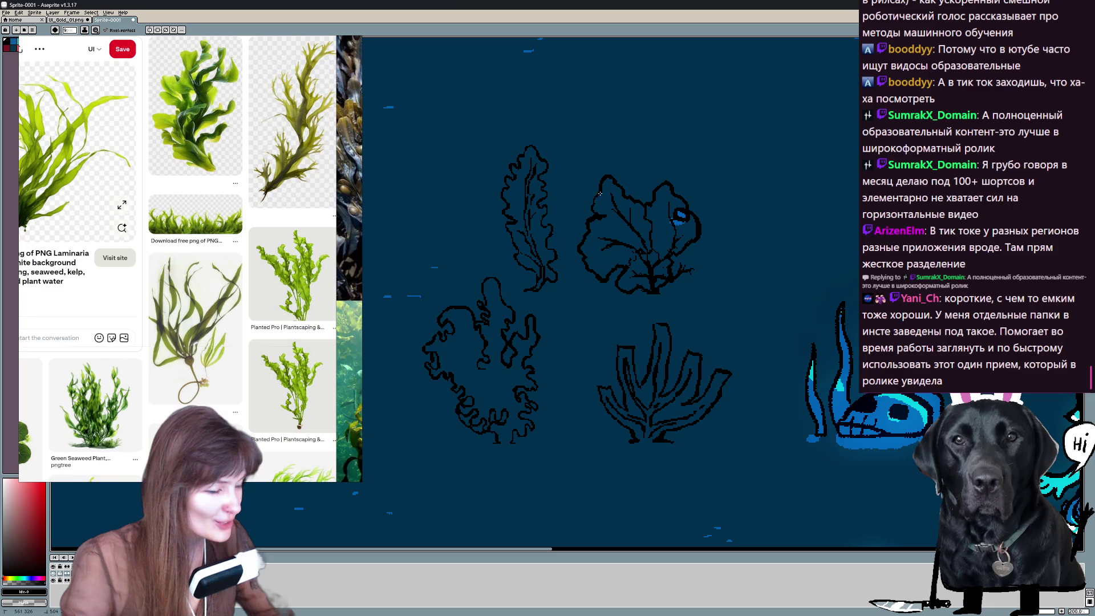
# Add an extra stroke atop the curly lower-left seaweed while reframing the sketches.
pyautogui.moveTo(736, 342)
pyautogui.mouseDown()
pyautogui.moveTo(697, 250)
pyautogui.moveTo(693, 262)
pyautogui.moveTo(745, 275)
pyautogui.mouseUp()
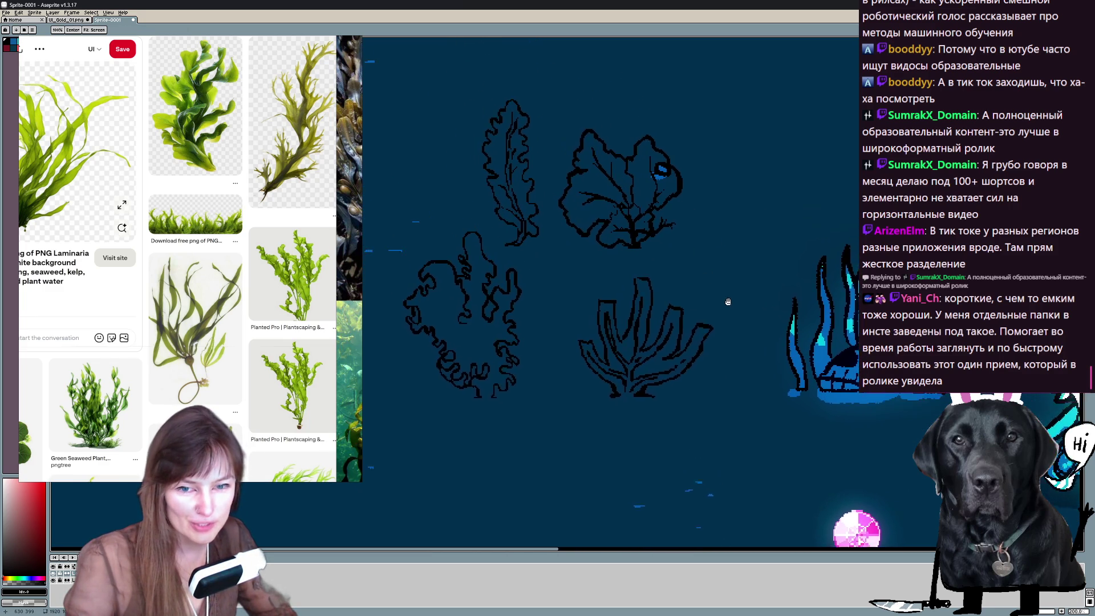
pyautogui.scroll(1, 745, 274)
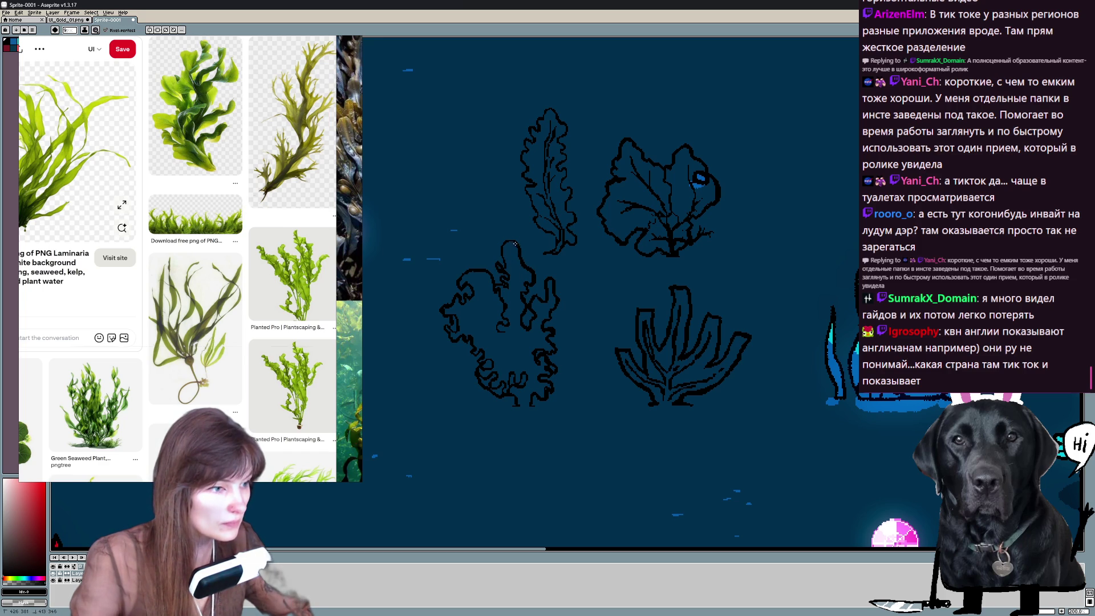
pyautogui.moveTo(503, 248); pyautogui.dragTo(504, 265)
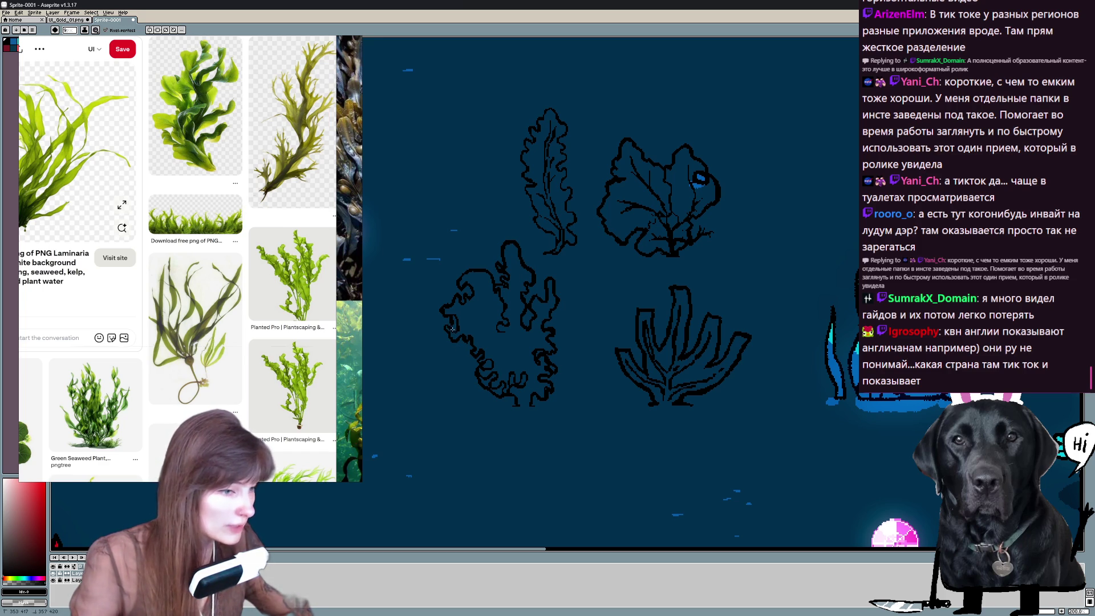
pyautogui.moveTo(548, 248); pyautogui.dragTo(531, 316)
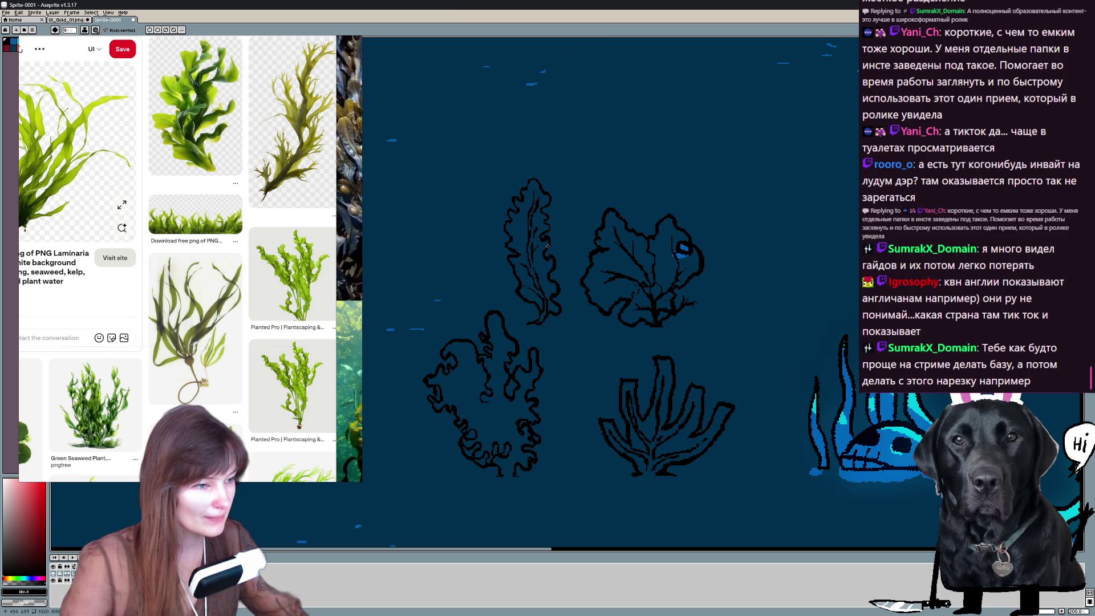
pyautogui.moveTo(548, 254)
pyautogui.mouseDown()
pyautogui.moveTo(807, 327)
pyautogui.moveTo(757, 271)
pyautogui.moveTo(723, 252)
pyautogui.mouseUp()
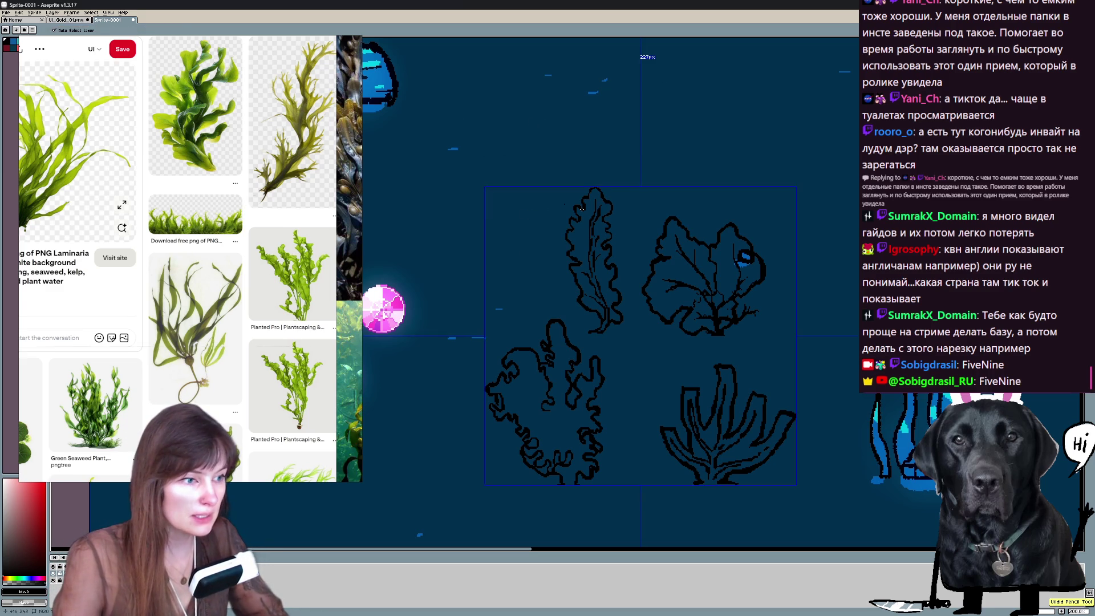
pyautogui.moveTo(494, 216)
pyautogui.mouseDown()
pyautogui.moveTo(572, 214)
pyautogui.moveTo(479, 154)
pyautogui.mouseUp()
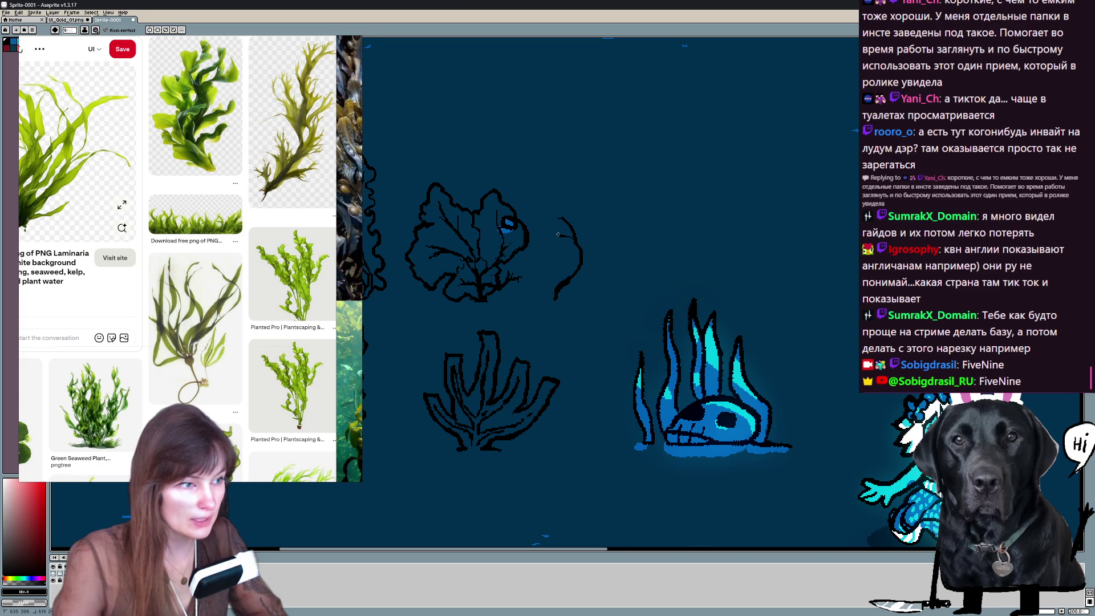
# Sketch a new branching seaweed beside the leafy coral, with stem and closed outline.
pyautogui.moveTo(560, 226); pyautogui.dragTo(571, 234)
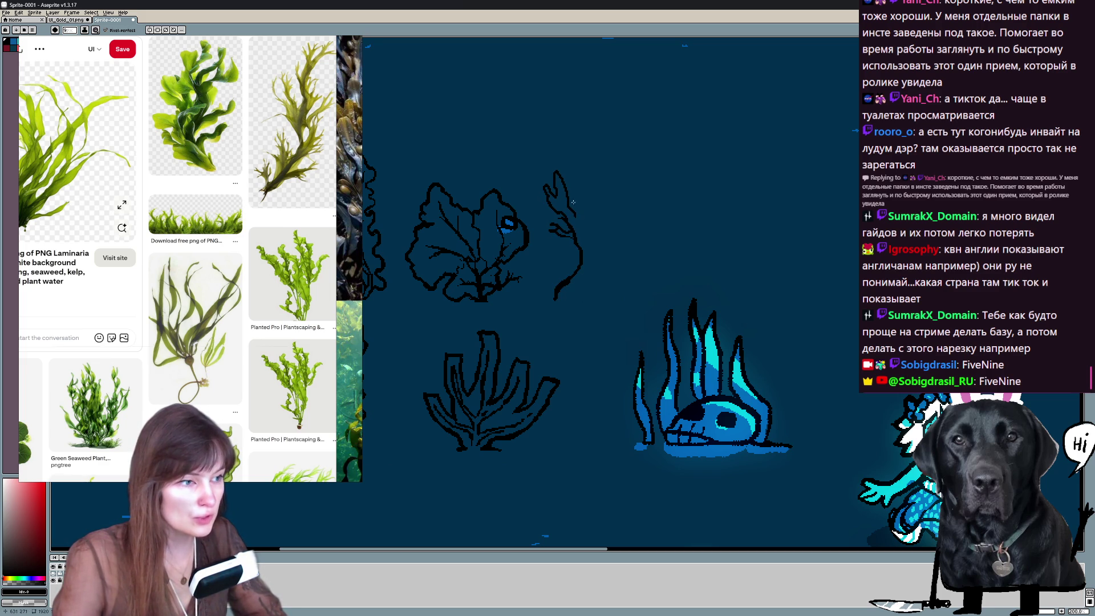
pyautogui.moveTo(588, 175); pyautogui.dragTo(584, 197)
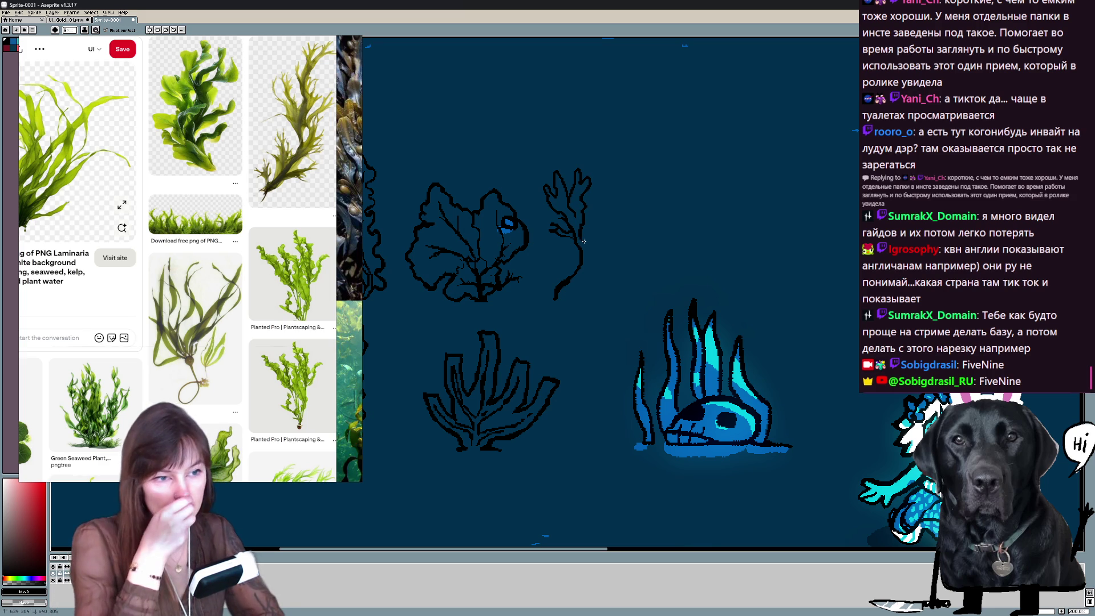
pyautogui.moveTo(600, 202); pyautogui.dragTo(609, 168)
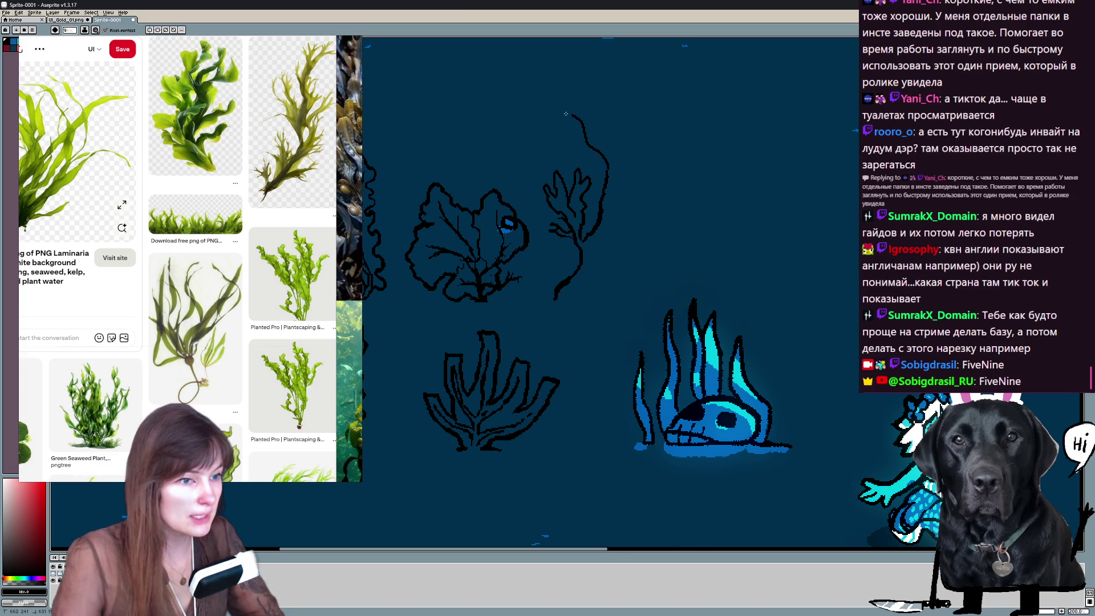
pyautogui.scroll(-1, 612, 171)
pyautogui.moveTo(509, 311); pyautogui.dragTo(556, 269)
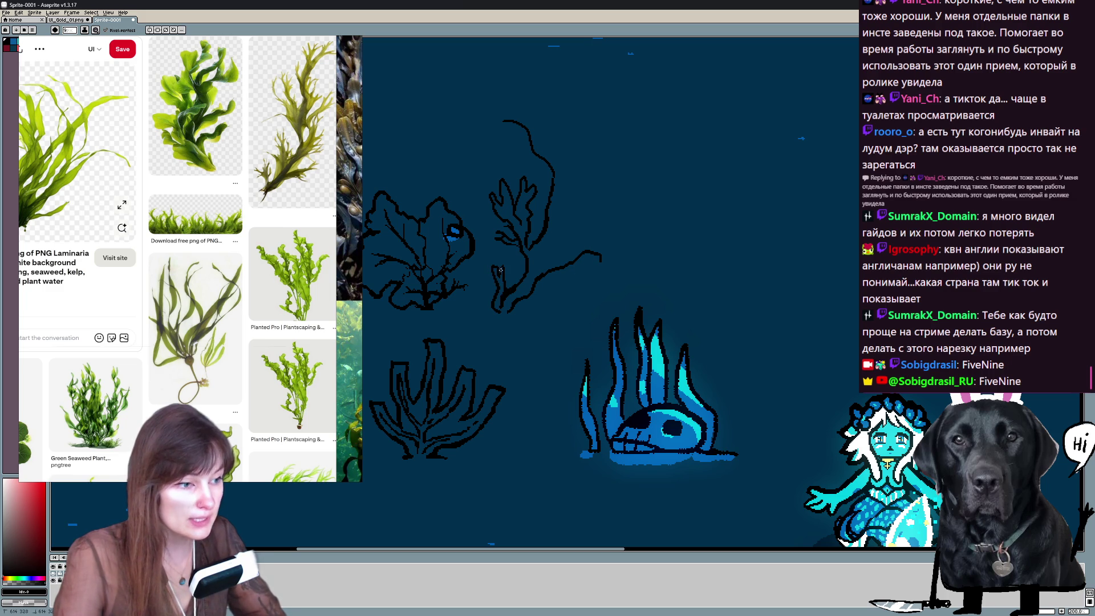
pyautogui.moveTo(538, 291); pyautogui.dragTo(556, 290)
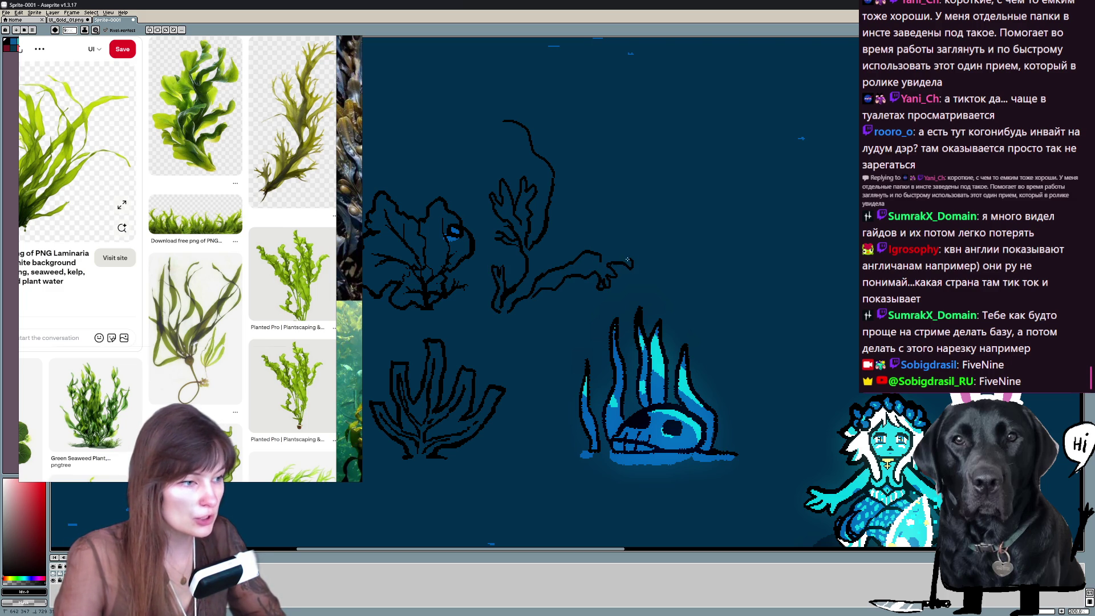
# Erase stray pixels and draw more fronds onto the branching seaweed.
pyautogui.press('e')
pyautogui.click(588, 276)
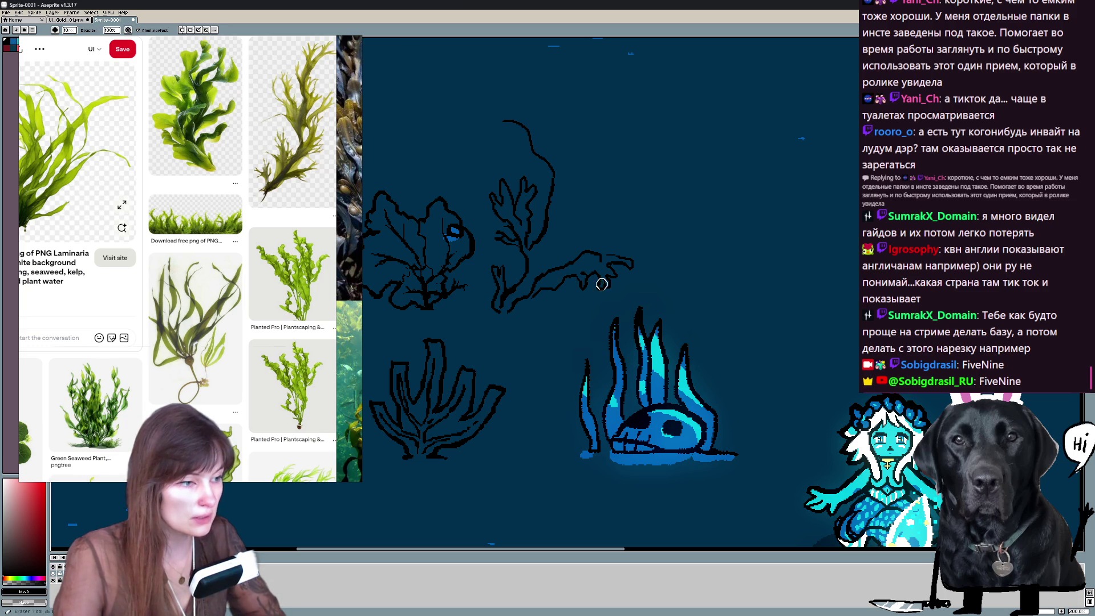
pyautogui.press('b')
pyautogui.moveTo(587, 252)
pyautogui.mouseDown()
pyautogui.moveTo(609, 243)
pyautogui.moveTo(621, 257)
pyautogui.mouseUp()
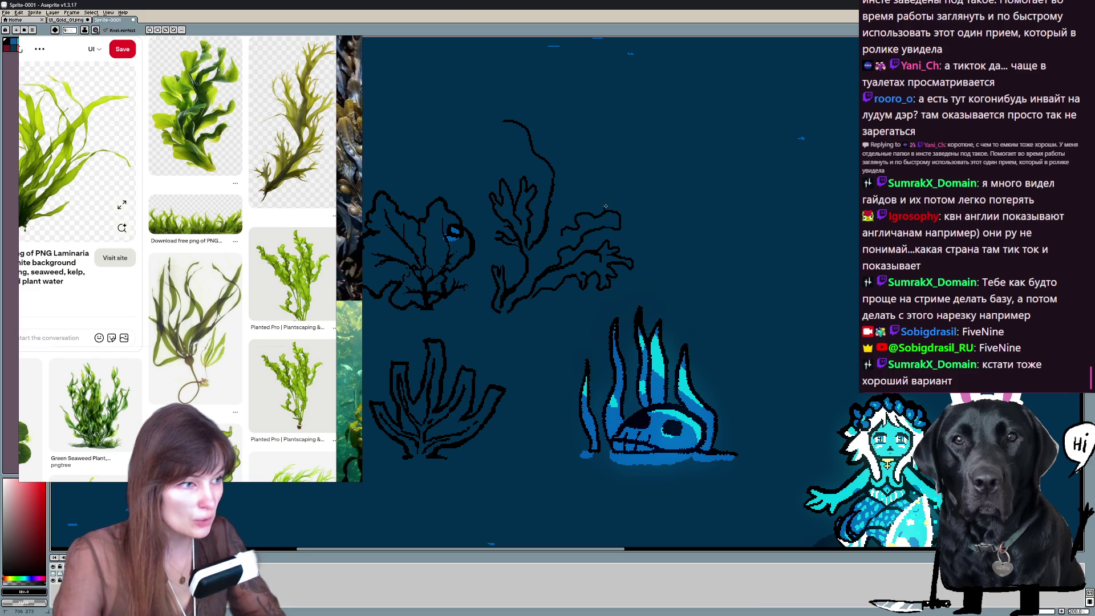
pyautogui.press('e')
pyautogui.press('b')
pyautogui.press('e')
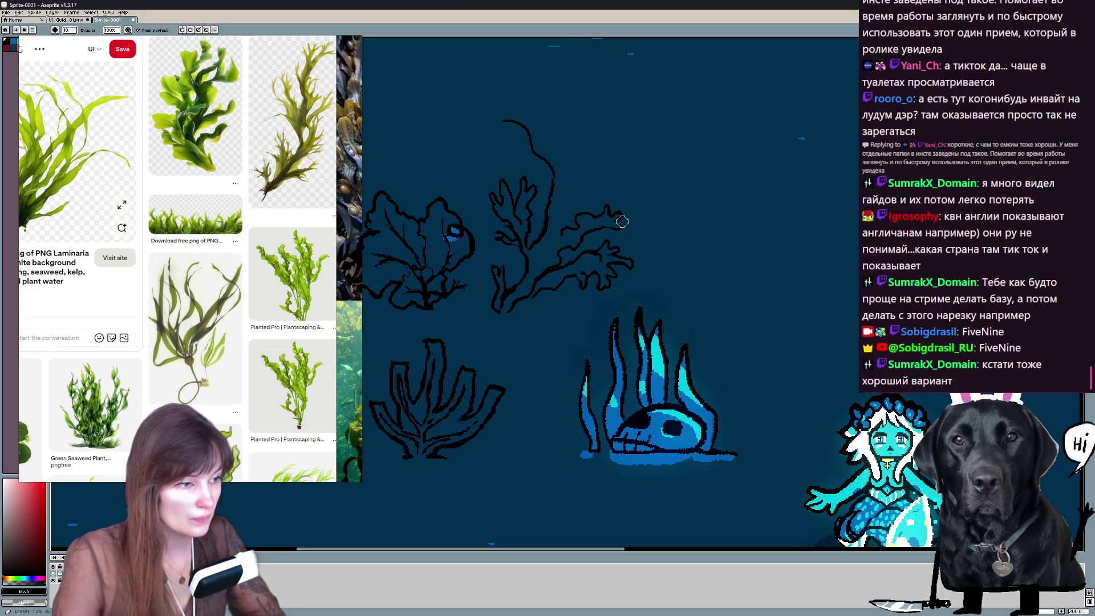
pyautogui.press('b')
# Clean a small spot and draw a curled tip at the seaweed's top.
pyautogui.press('e')
pyautogui.click(606, 227)
pyautogui.press('b')
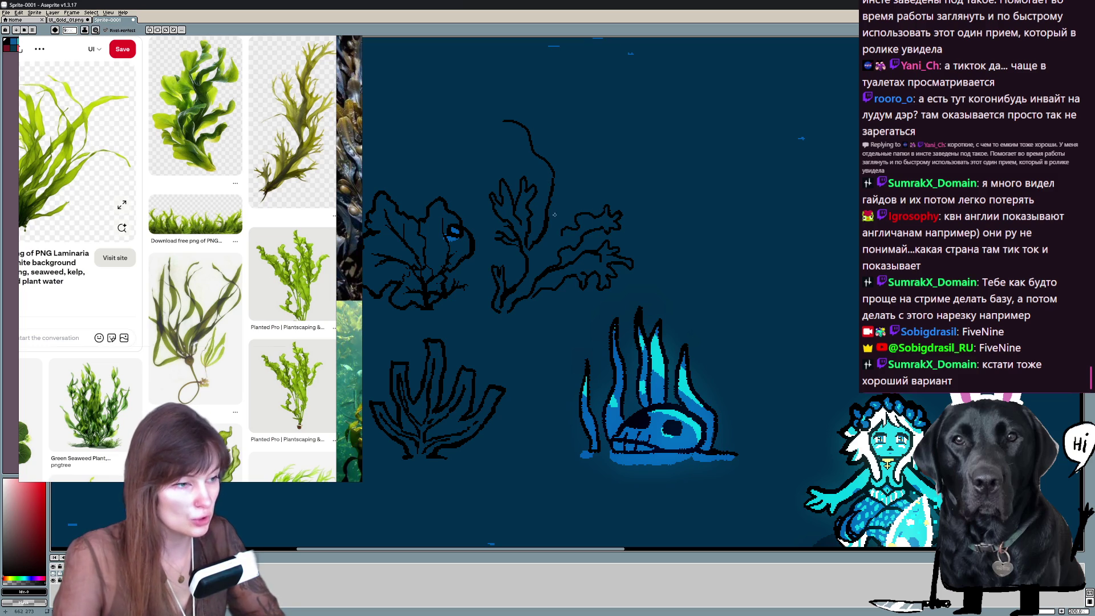
pyautogui.moveTo(584, 187); pyautogui.dragTo(652, 180)
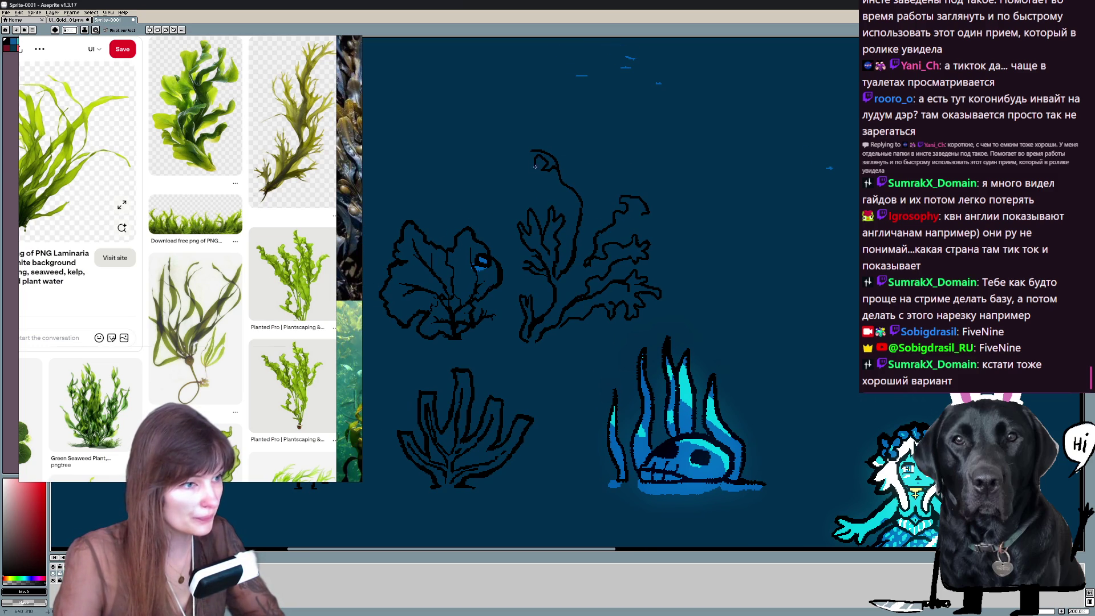
# Add a small curl to the branching seaweed outline.
pyautogui.moveTo(531, 155); pyautogui.dragTo(592, 178)
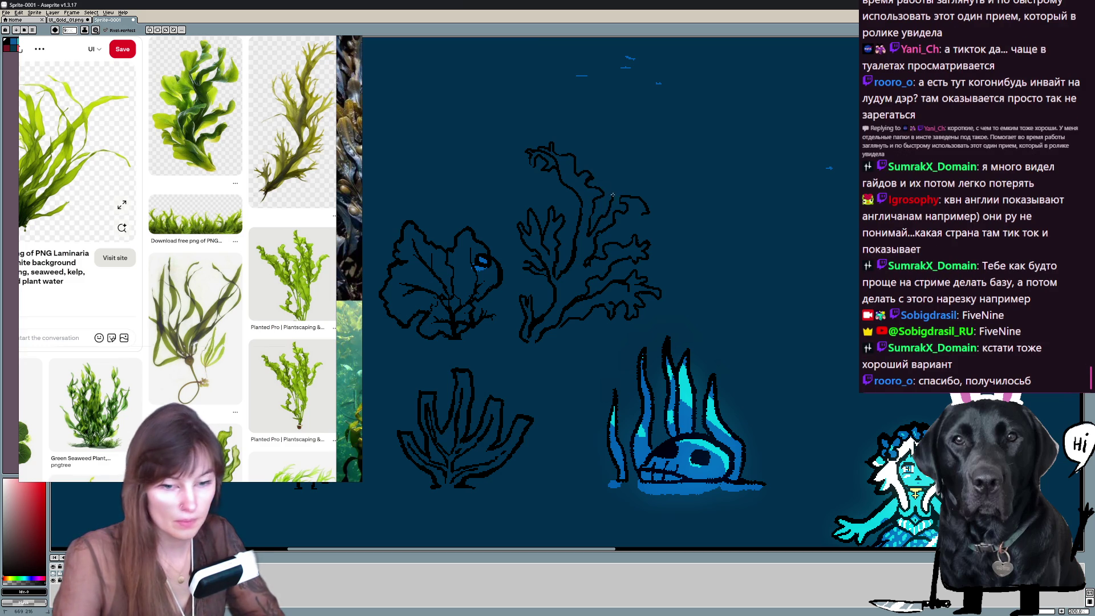
pyautogui.scroll(-1, 666, 183)
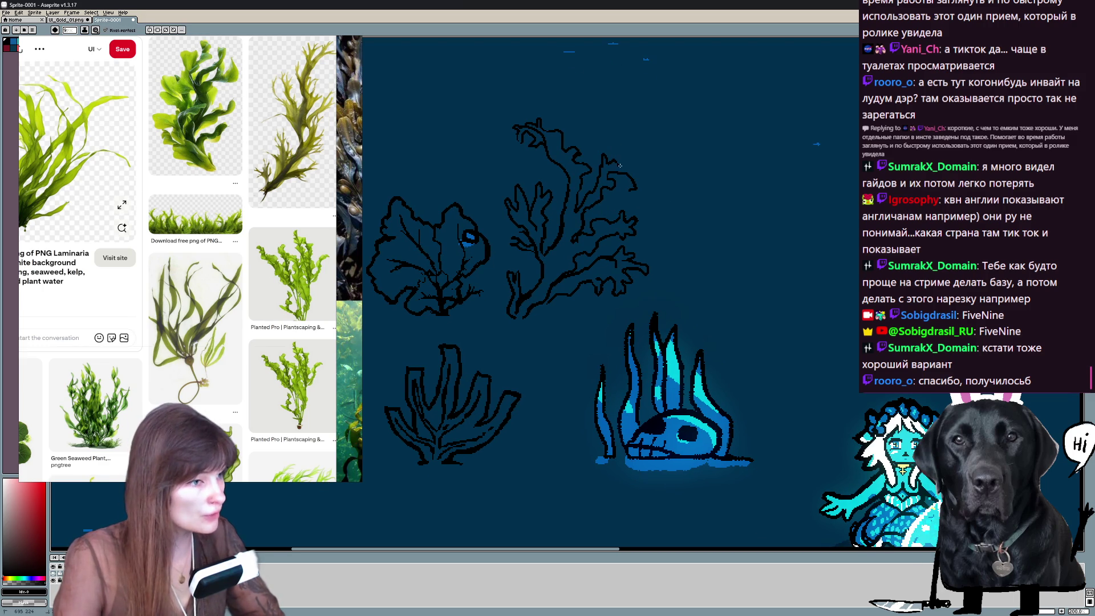
pyautogui.press('e')
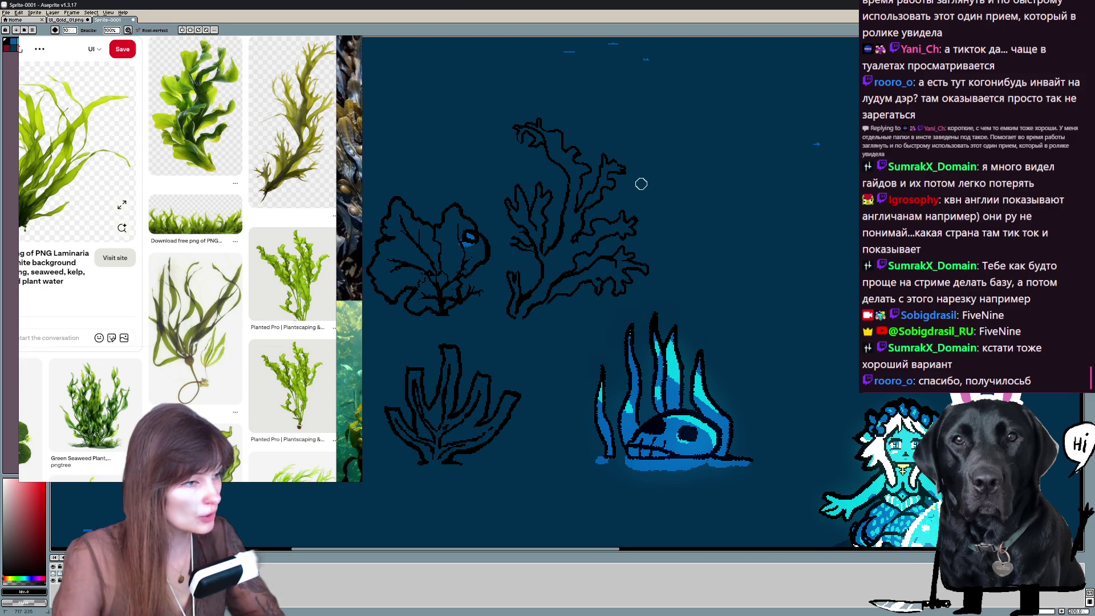
pyautogui.press('b')
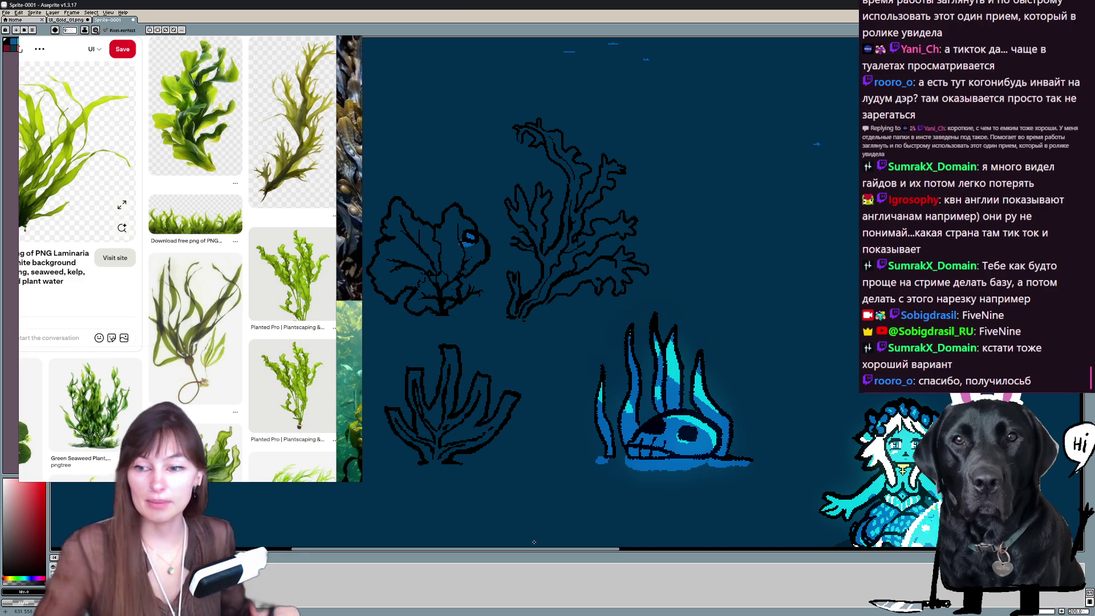
pyautogui.scroll(2, 816, 145)
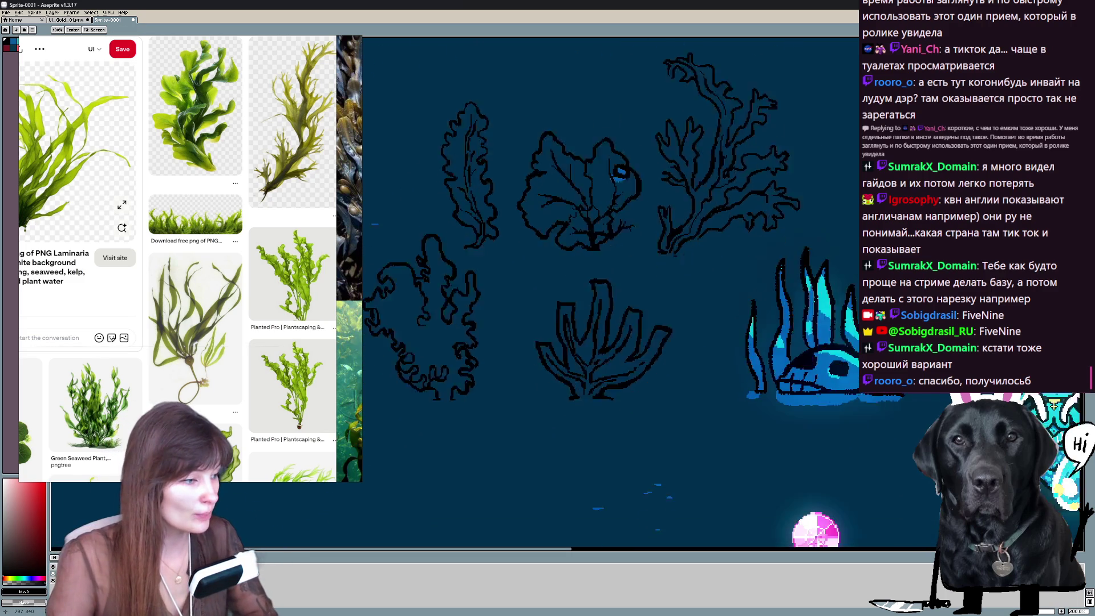
# Pan the canvas to bring the five seaweed sketches into view.
pyautogui.moveTo(770, 214)
pyautogui.mouseDown()
pyautogui.moveTo(827, 288)
pyautogui.moveTo(848, 282)
pyautogui.moveTo(871, 306)
pyautogui.mouseUp()
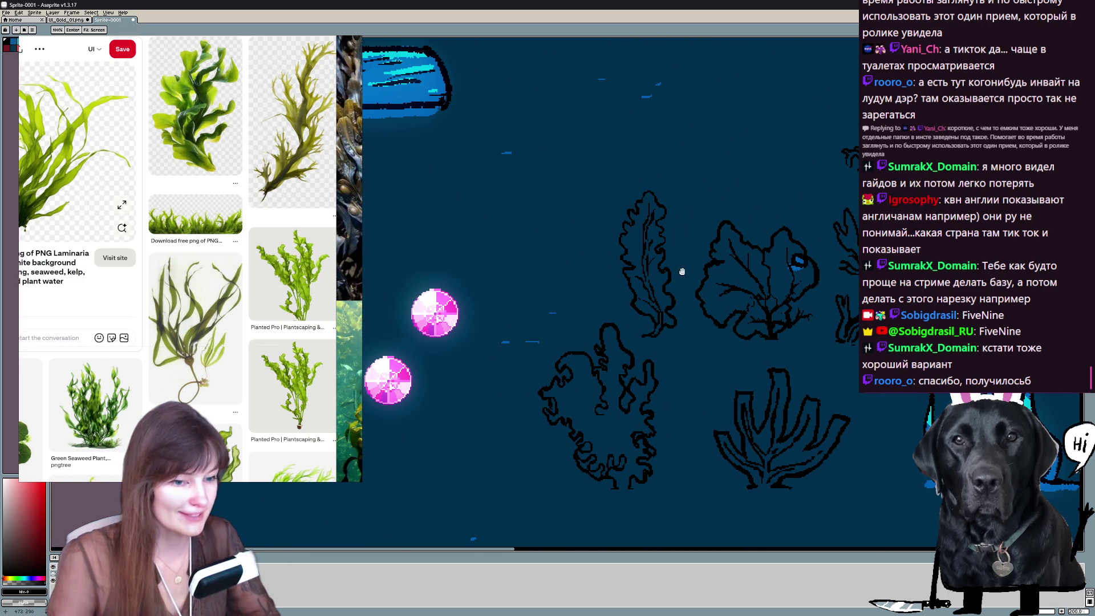
pyautogui.moveTo(681, 269); pyautogui.dragTo(684, 214)
pyautogui.scroll(-1, 685, 257)
pyautogui.scroll(1, 716, 325)
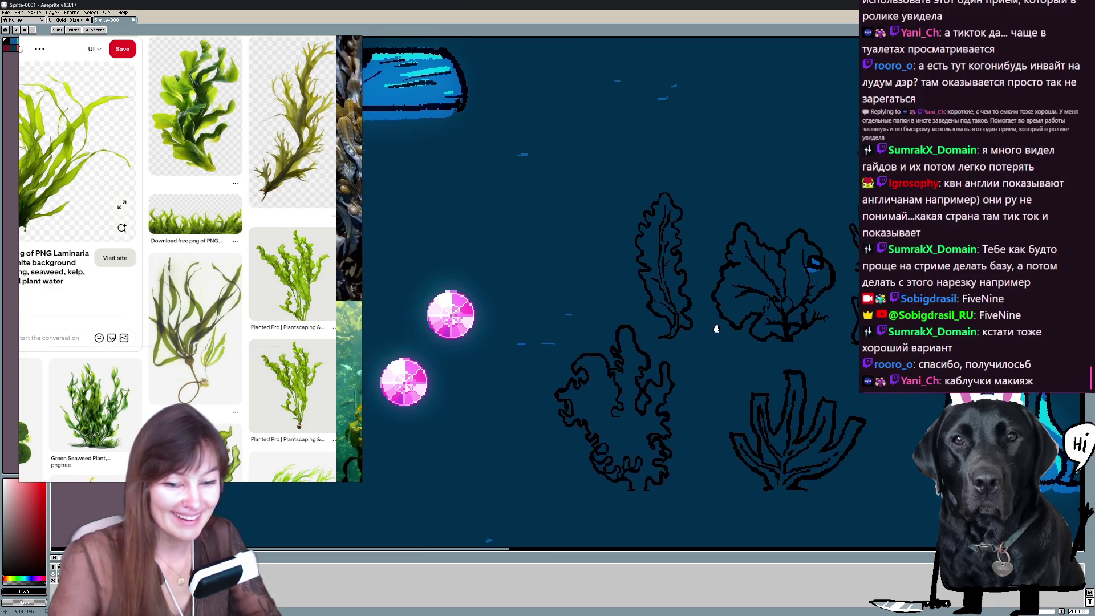
pyautogui.moveTo(715, 325); pyautogui.dragTo(663, 276)
pyautogui.scroll(-1, 663, 276)
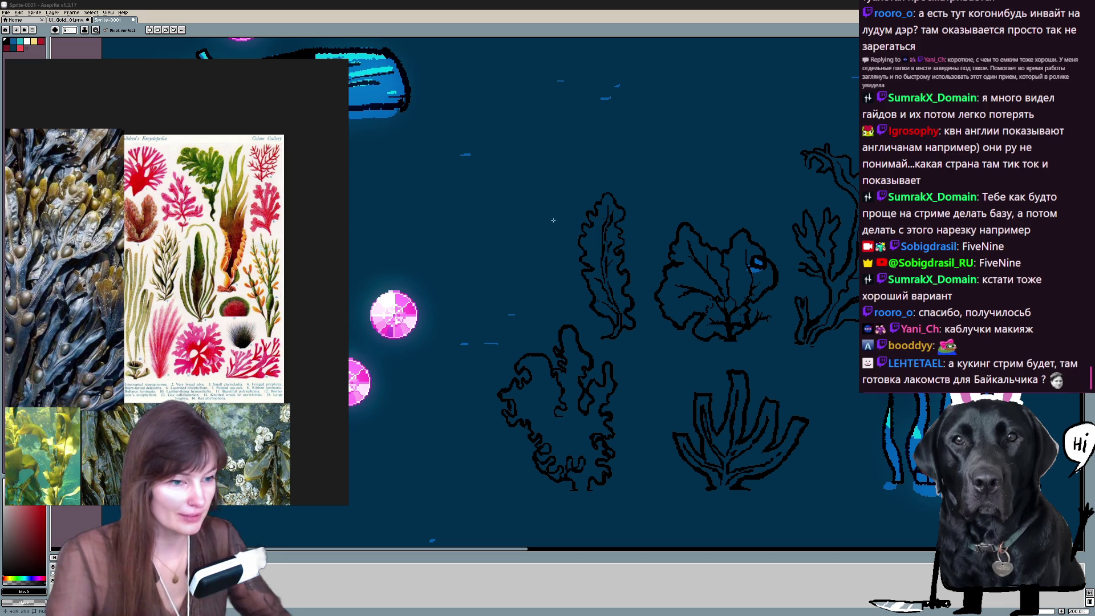
# Draw a short dome outline stroke above the leafy seaweed.
pyautogui.moveTo(681, 176); pyautogui.dragTo(638, 178)
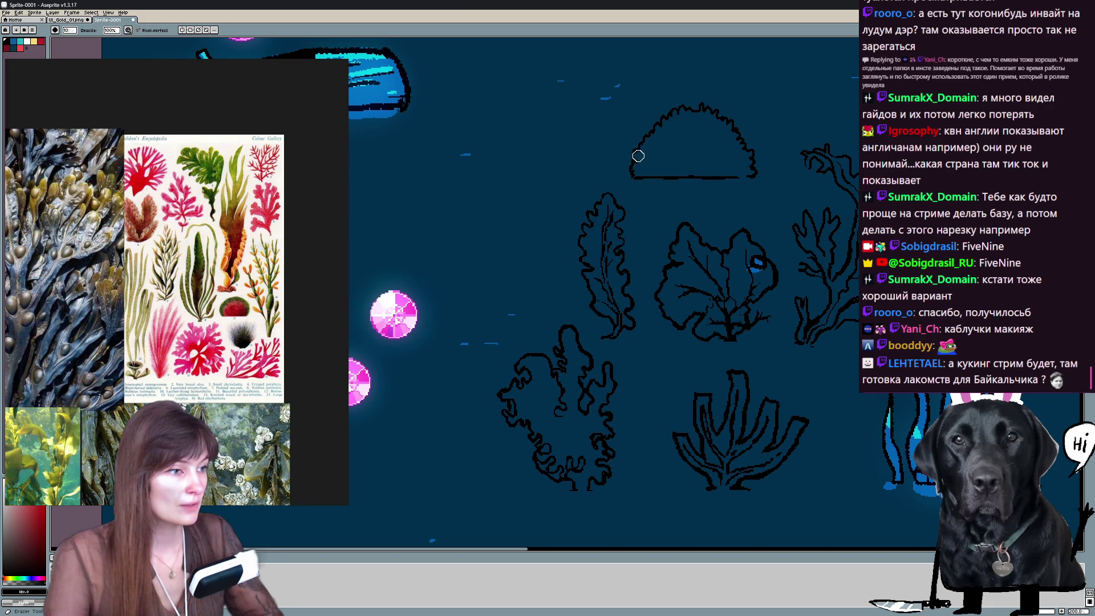
pyautogui.press('e')
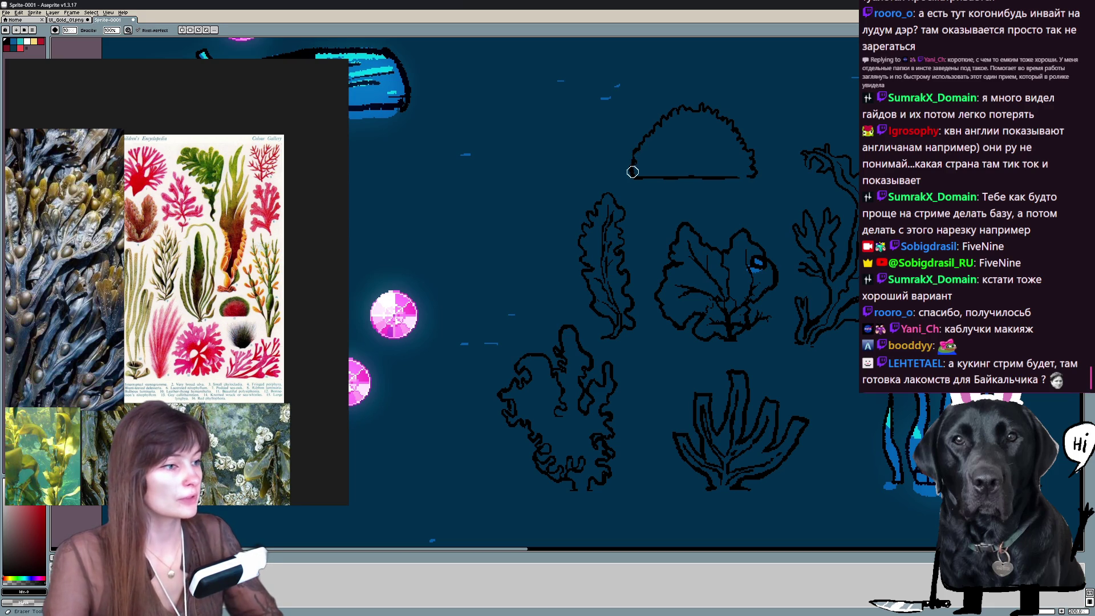
pyautogui.press('b')
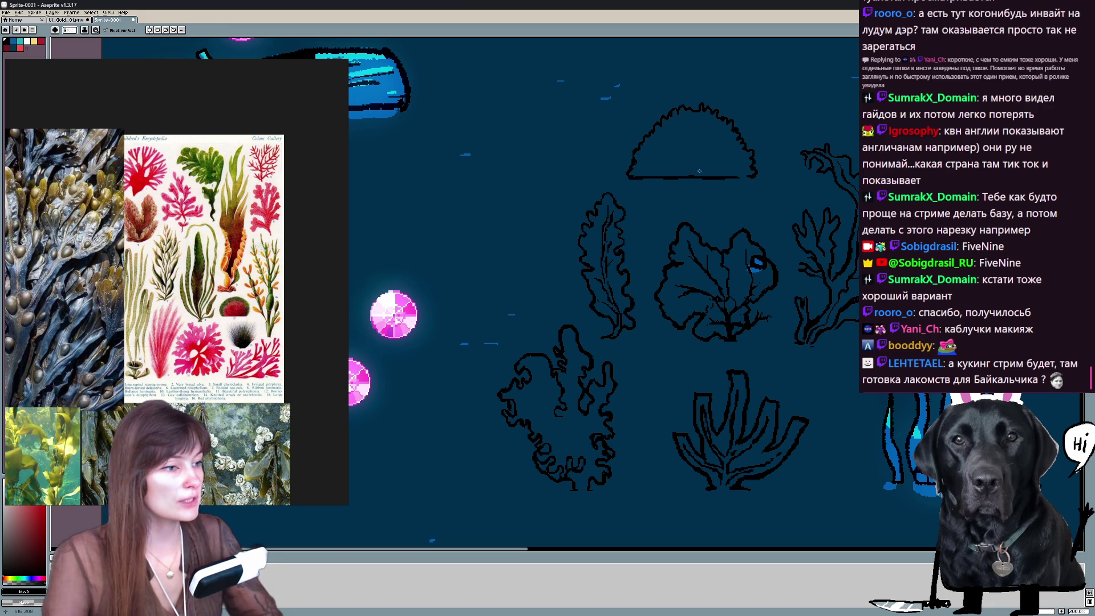
pyautogui.moveTo(753, 177); pyautogui.dragTo(629, 205)
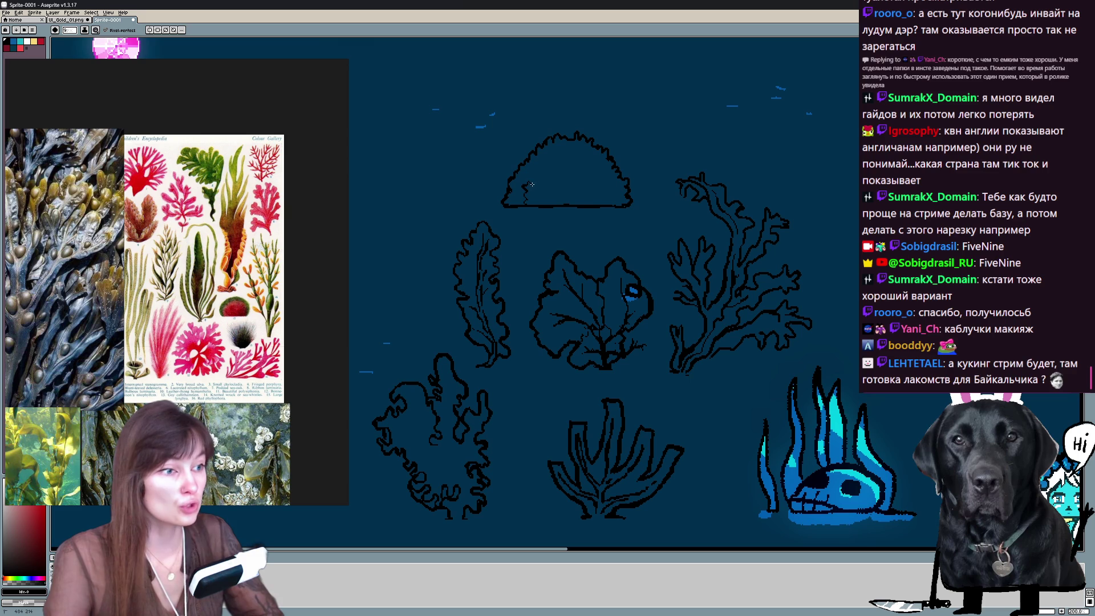
# Add bumpy texture inside the dome coral and tidy it with the eraser.
pyautogui.moveTo(536, 184); pyautogui.dragTo(548, 162)
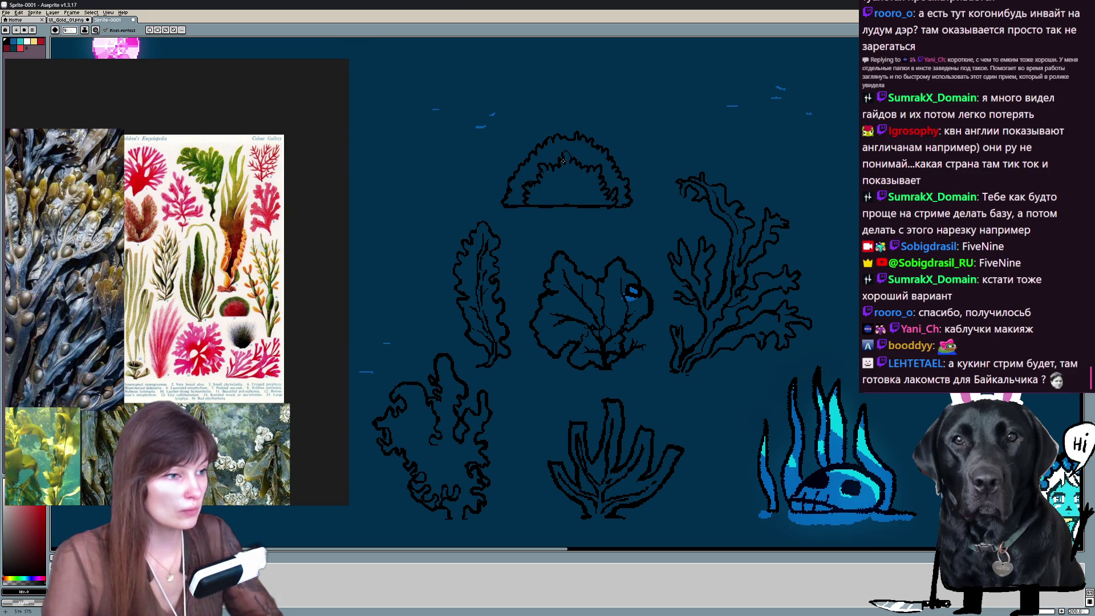
pyautogui.press('e')
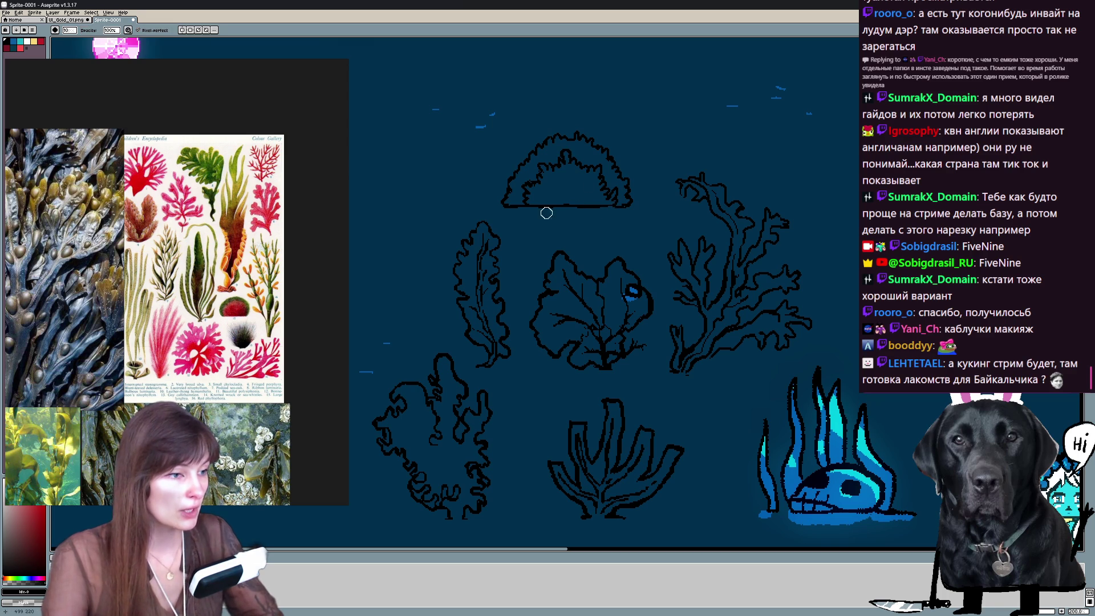
pyautogui.press('b')
pyautogui.press('e')
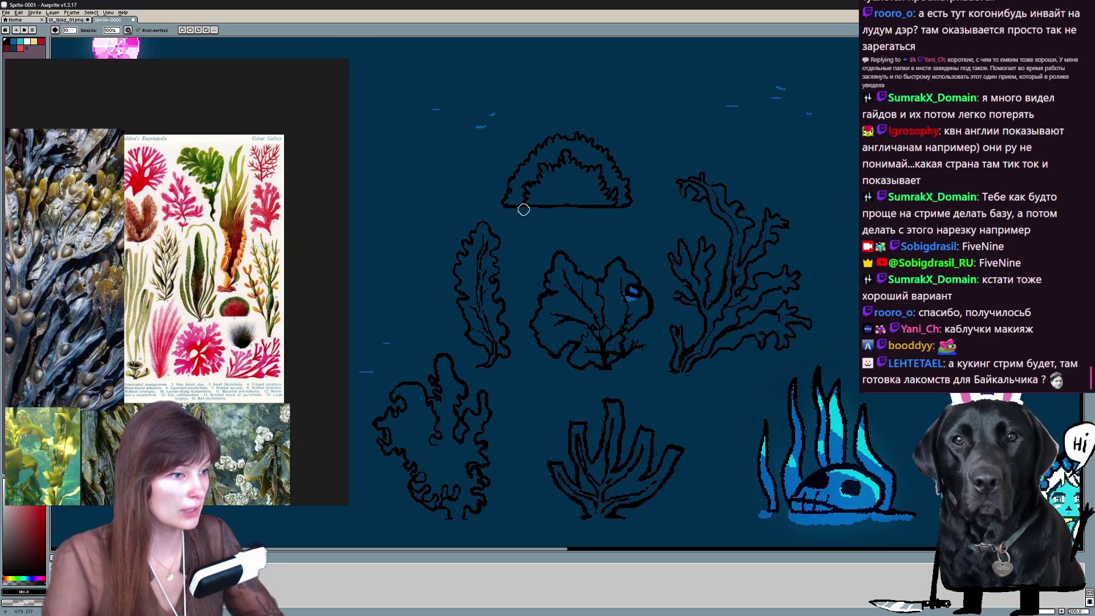
pyautogui.press('b')
pyautogui.press('e')
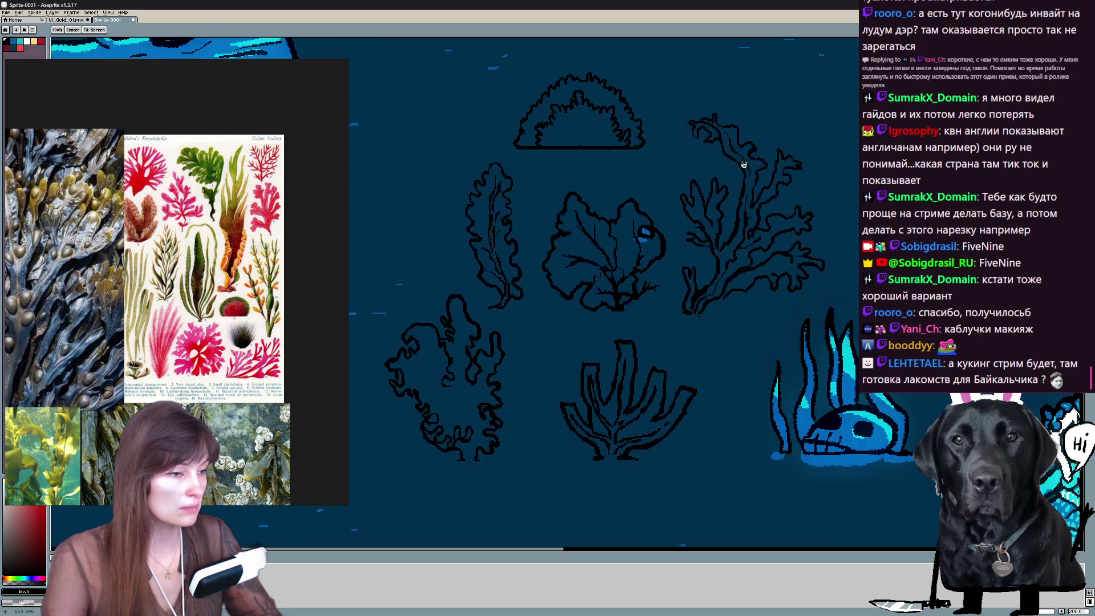
# Inspect the dome coral while toggling between pencil and eraser without changes.
pyautogui.moveTo(575, 215); pyautogui.dragTo(465, 204)
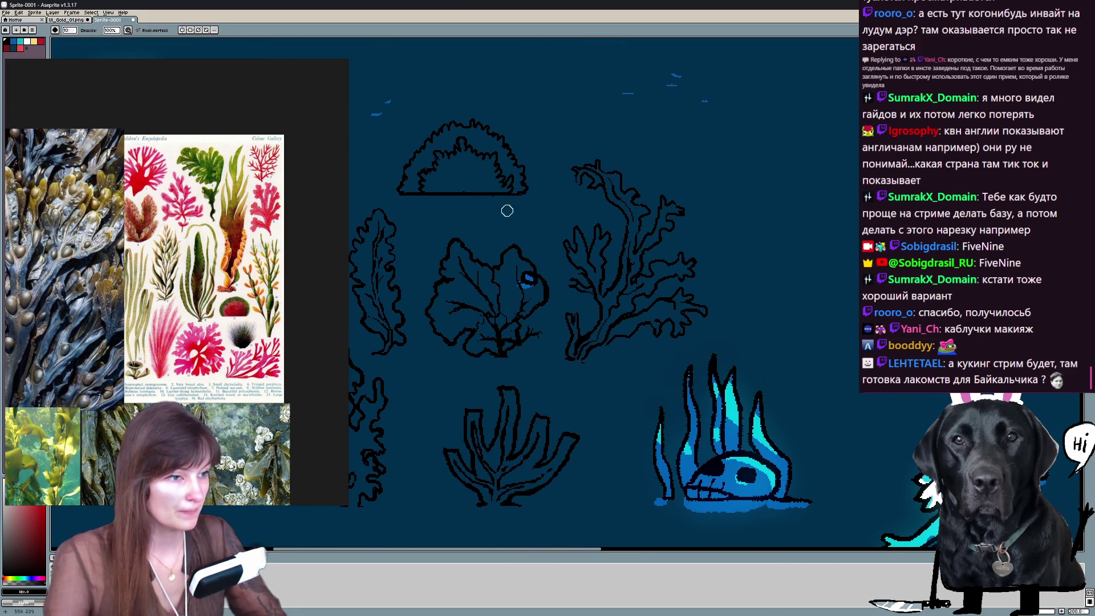
pyautogui.moveTo(463, 204)
pyautogui.mouseDown()
pyautogui.moveTo(488, 231)
pyautogui.moveTo(482, 243)
pyautogui.mouseUp()
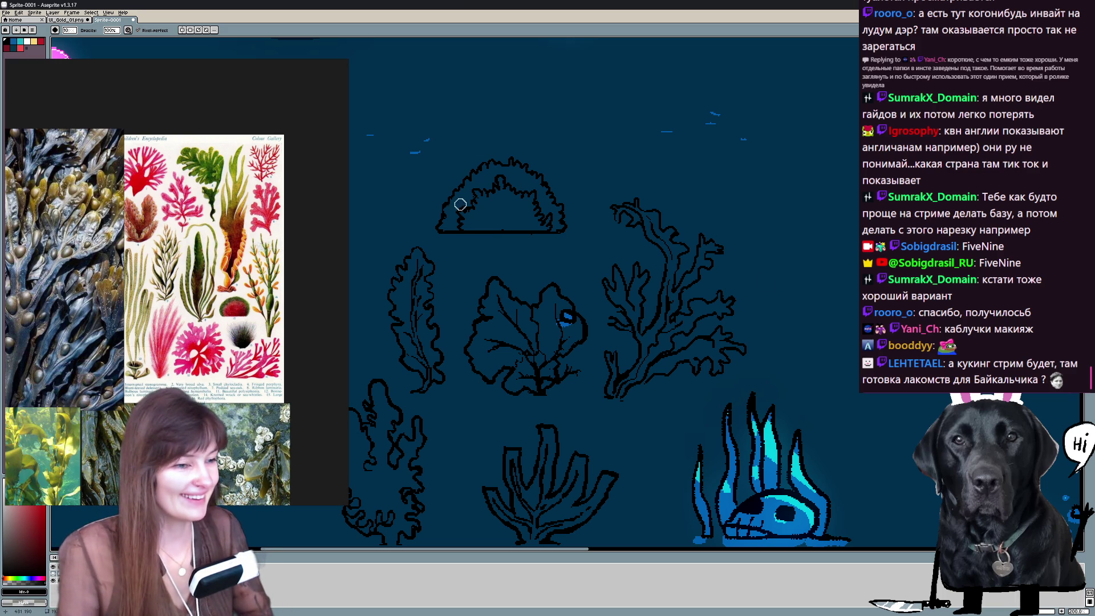
pyautogui.press('b')
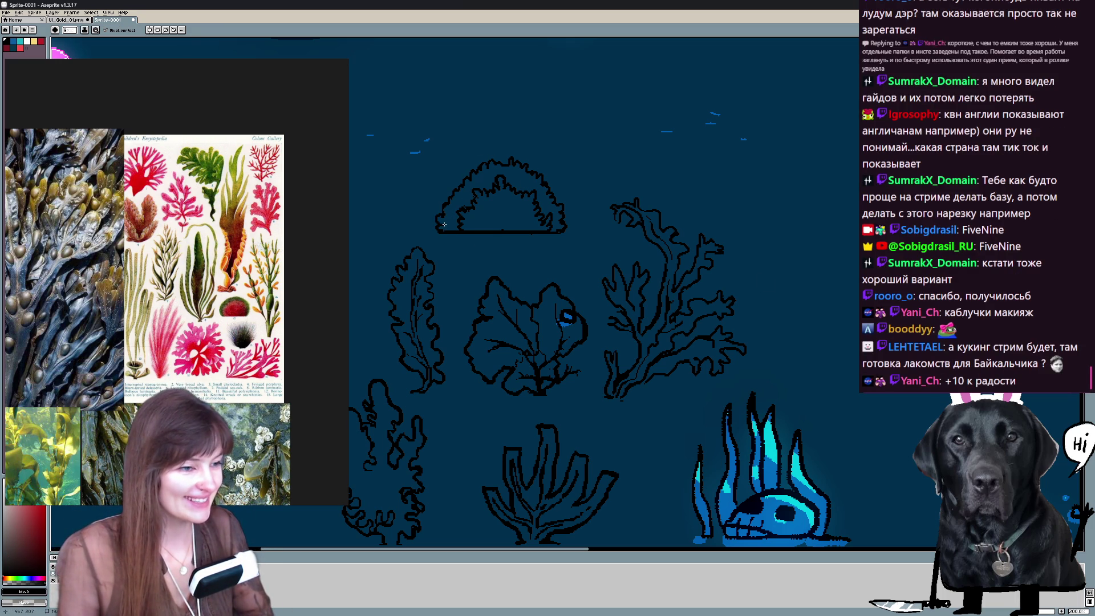
pyautogui.press('e')
pyautogui.press('b')
pyautogui.press('e')
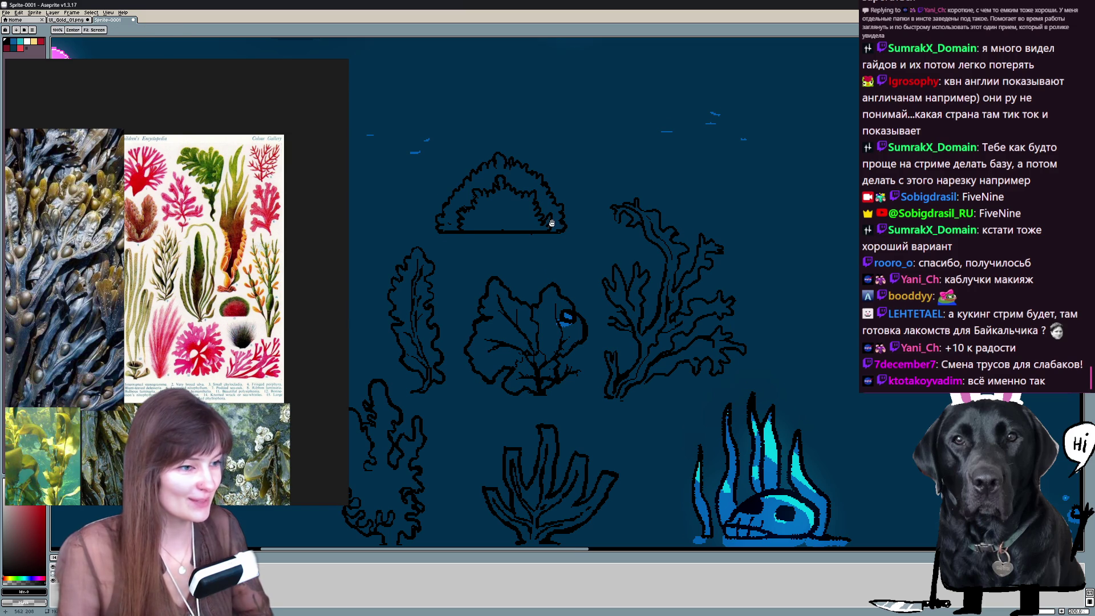
pyautogui.scroll(-1, 502, 180)
pyautogui.press('b')
pyautogui.press('e')
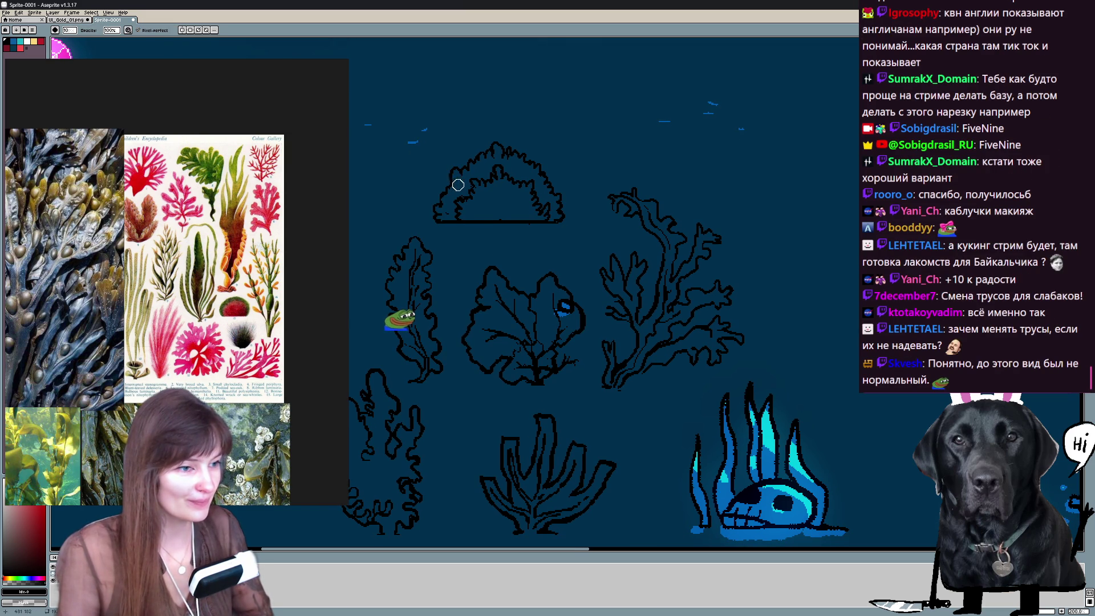
pyautogui.press('b')
pyautogui.scroll(-3, 467, 185)
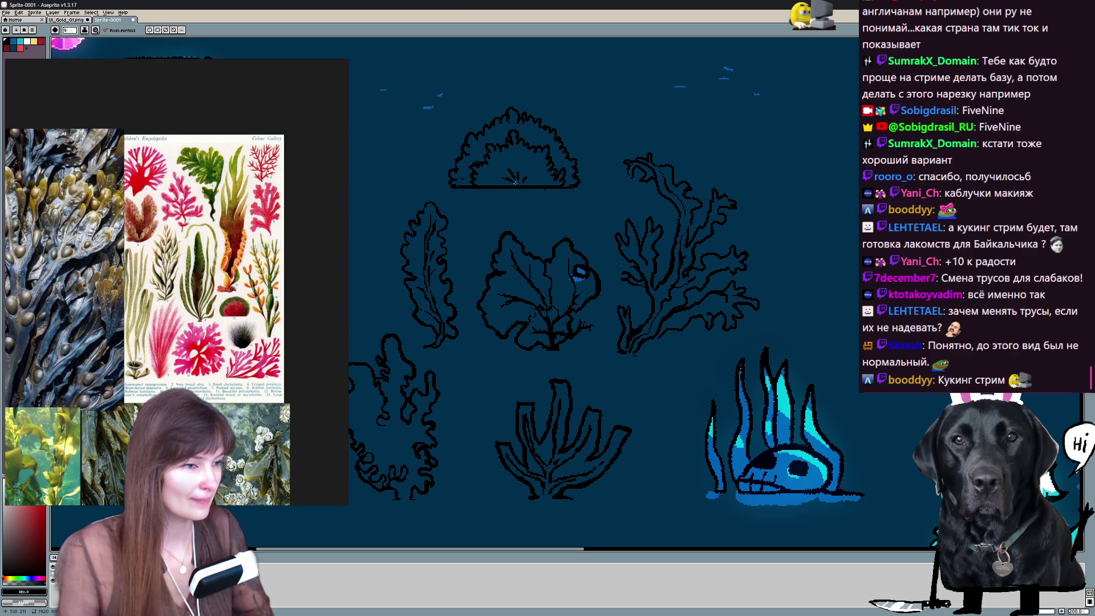
pyautogui.scroll(2, 520, 216)
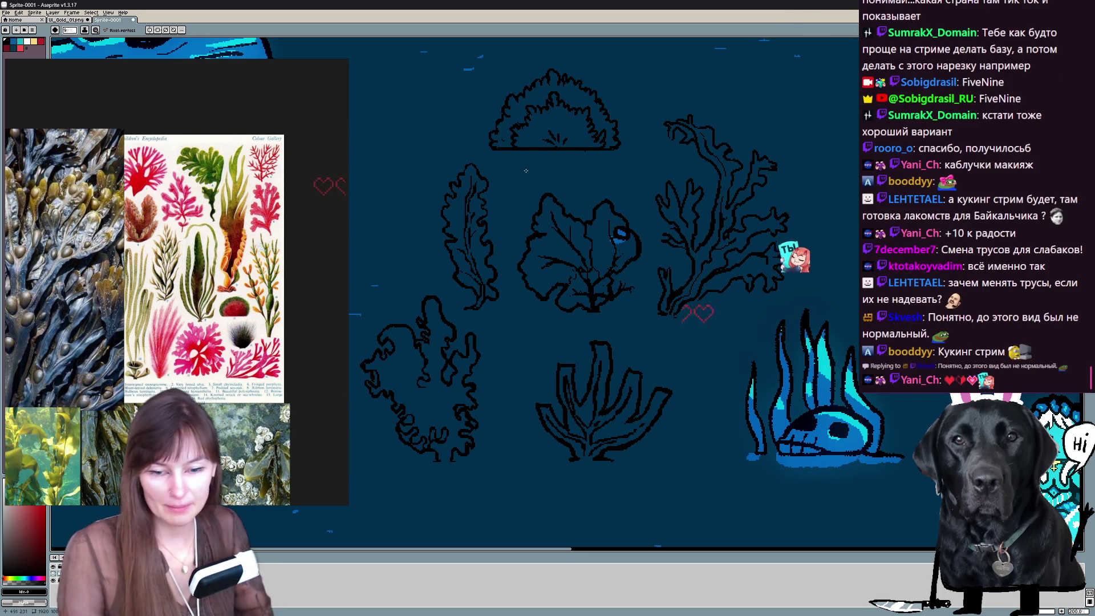
# Recentre the sketches and move the reference board to the tube sponge photos.
pyautogui.moveTo(582, 231)
pyautogui.mouseDown()
pyautogui.moveTo(613, 246)
pyautogui.moveTo(626, 185)
pyautogui.mouseUp()
pyautogui.scroll(2, 613, 246)
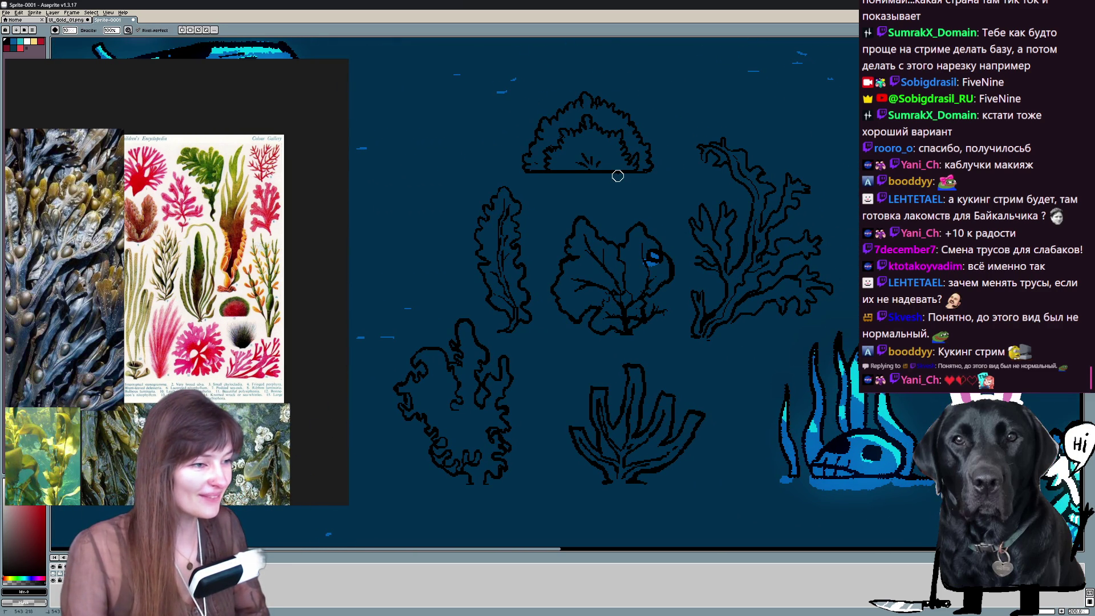
pyautogui.moveTo(659, 148)
pyautogui.mouseDown()
pyautogui.moveTo(686, 187)
pyautogui.moveTo(651, 223)
pyautogui.mouseUp()
pyautogui.scroll(-1, 651, 223)
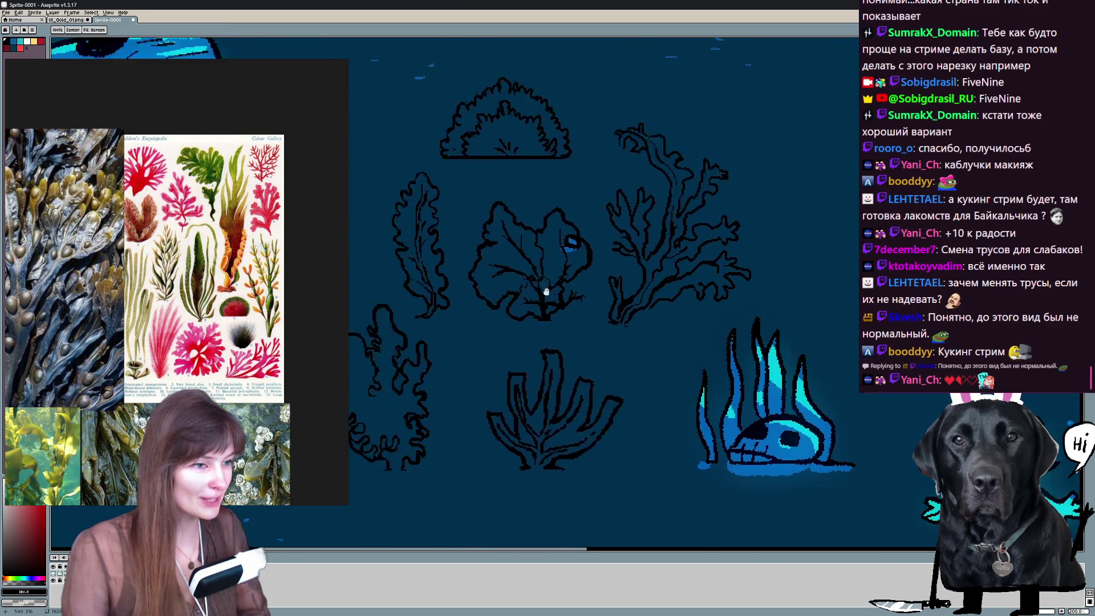
pyautogui.scroll(2, 673, 239)
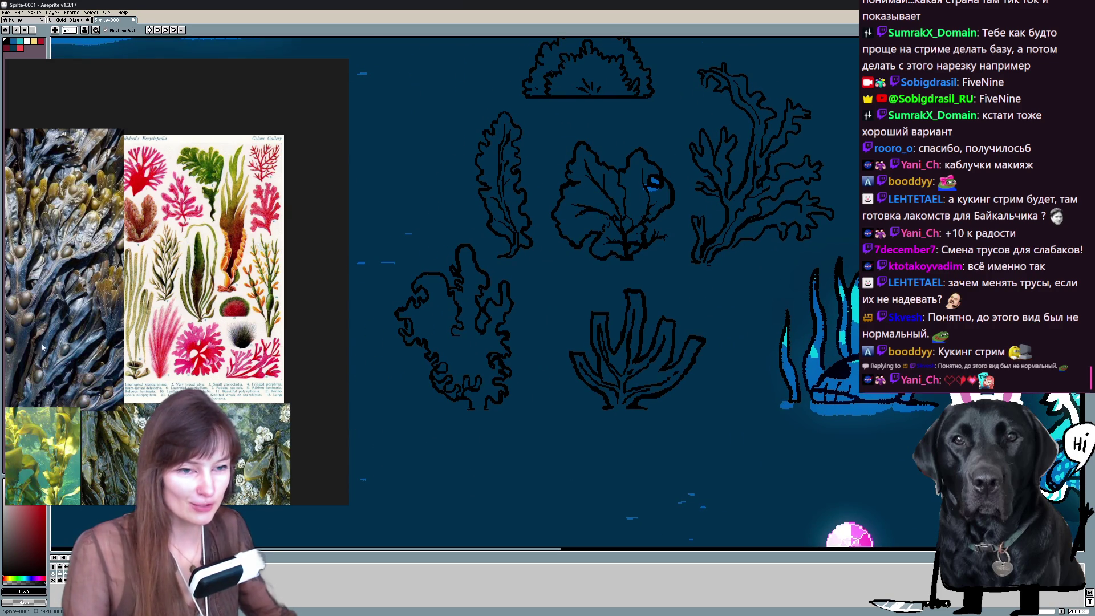
pyautogui.moveTo(39, 347); pyautogui.dragTo(72, 335)
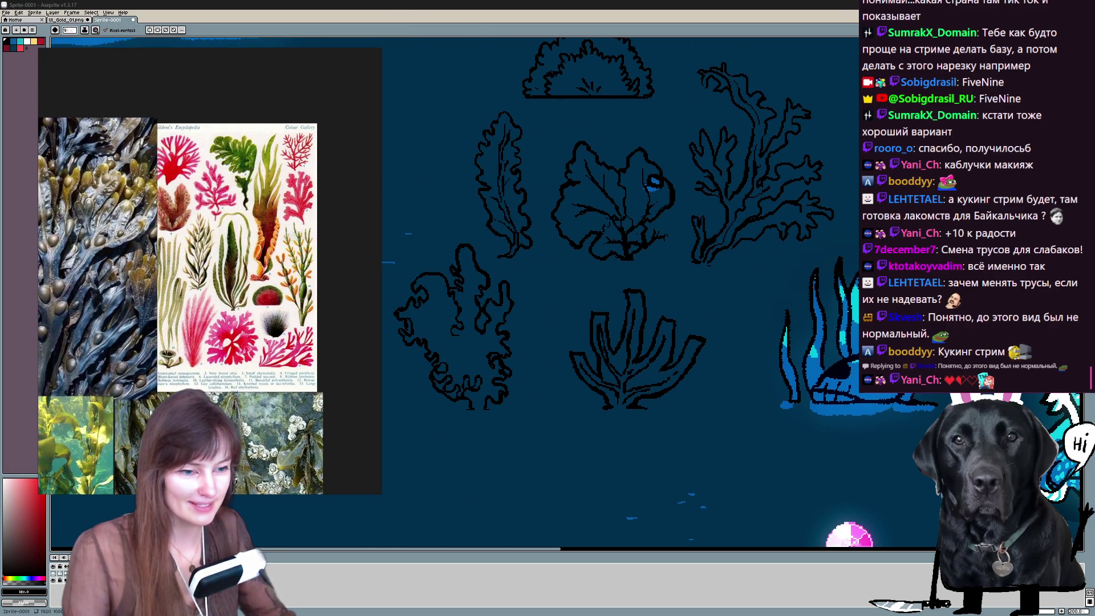
pyautogui.moveTo(171, 256); pyautogui.dragTo(300, 256)
pyautogui.moveTo(342, 381); pyautogui.dragTo(196, 347)
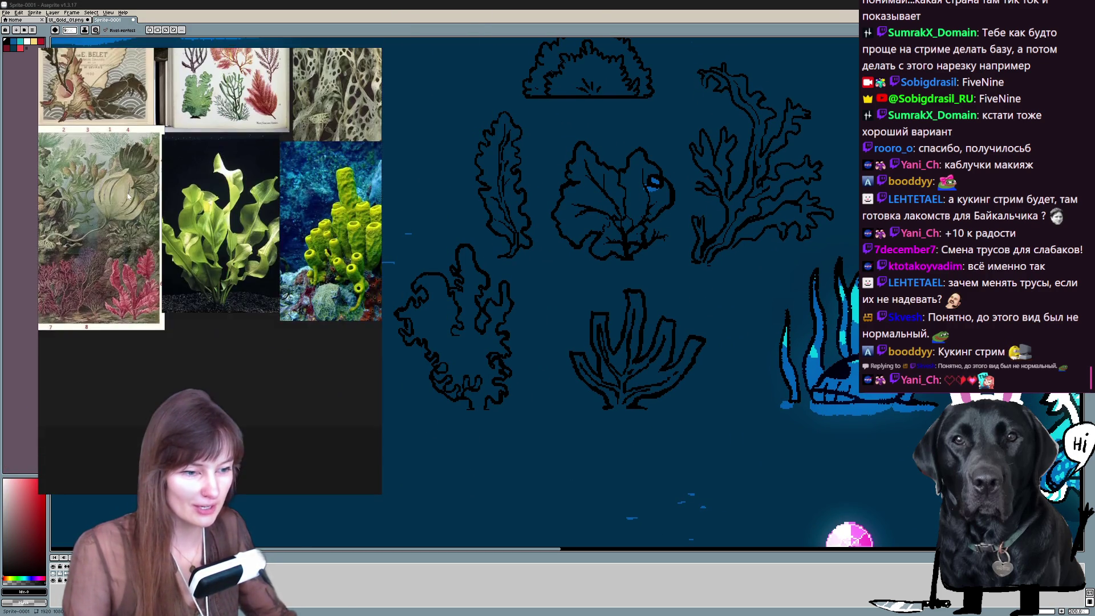
pyautogui.scroll(-3, 195, 347)
pyautogui.scroll(2, 195, 347)
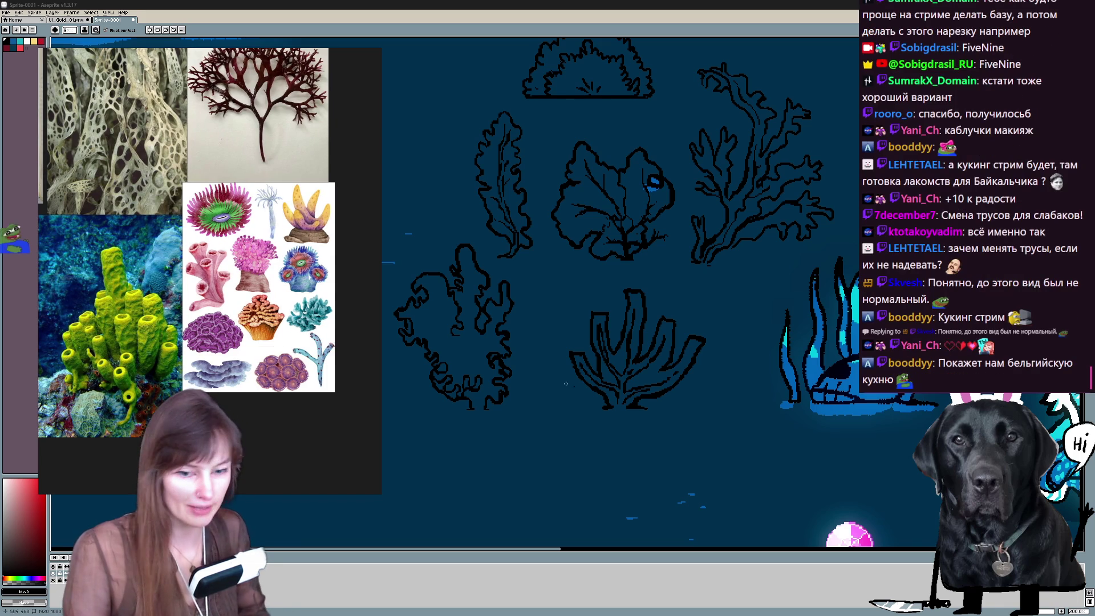
pyautogui.scroll(2, 487, 236)
# Pan to the empty area left of the seaweeds and bring up Run Command.
pyautogui.moveTo(598, 342)
pyautogui.mouseDown()
pyautogui.moveTo(486, 237)
pyautogui.moveTo(602, 249)
pyautogui.moveTo(514, 223)
pyautogui.moveTo(542, 291)
pyautogui.mouseUp()
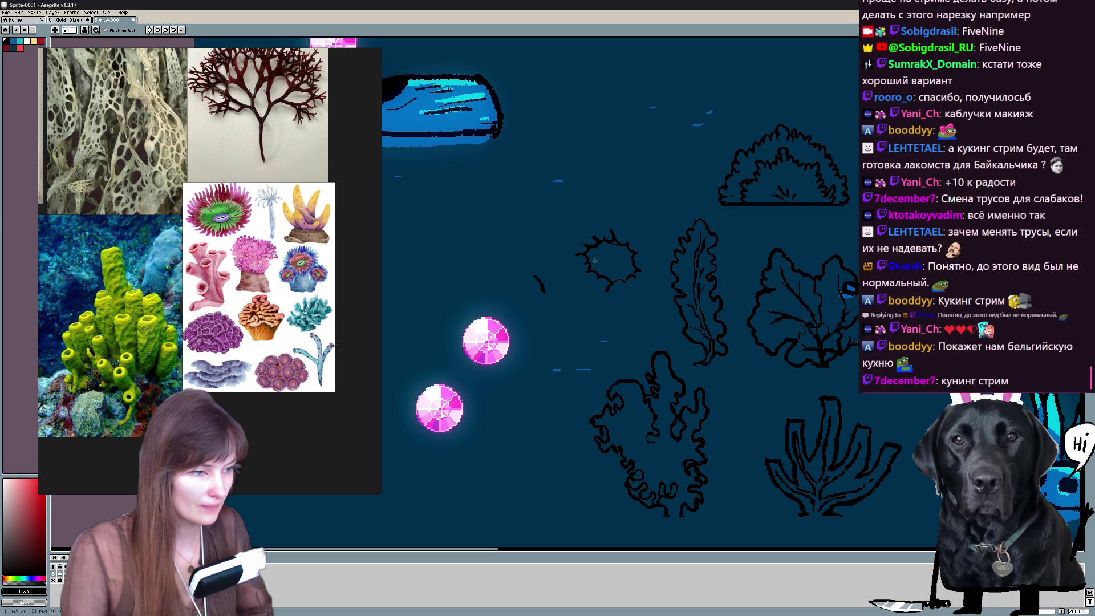
pyautogui.moveTo(607, 254); pyautogui.dragTo(479, 197)
pyautogui.hotkey('ctrl', 'space')
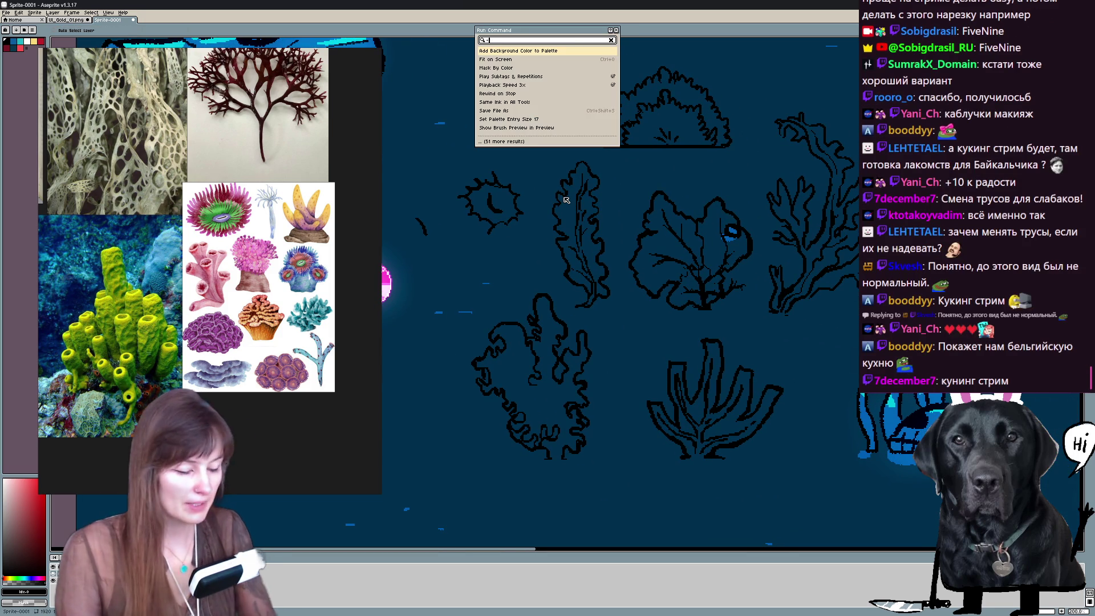
# Close Run Command, zoom out, and add a small stroke near the spiky coral.
pyautogui.click(611, 40)
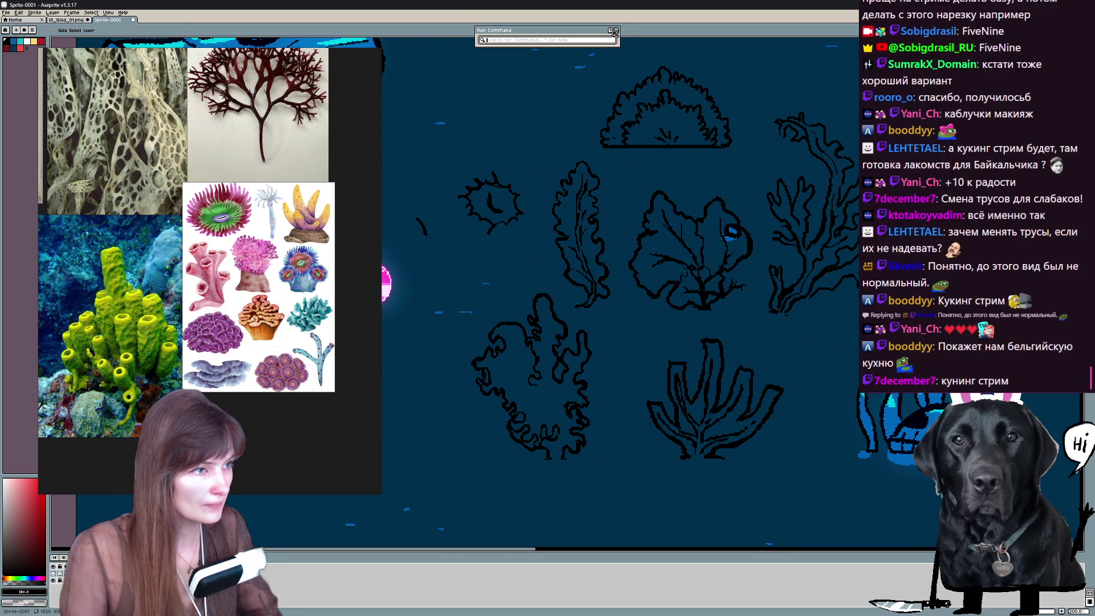
pyautogui.click(616, 32)
pyautogui.press('e')
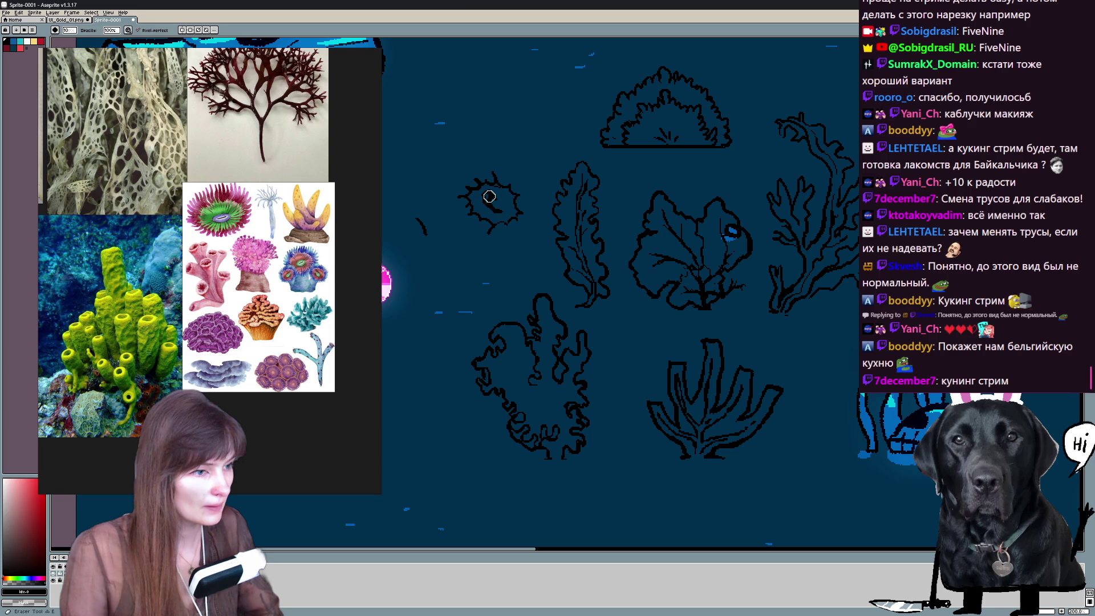
pyautogui.press('b')
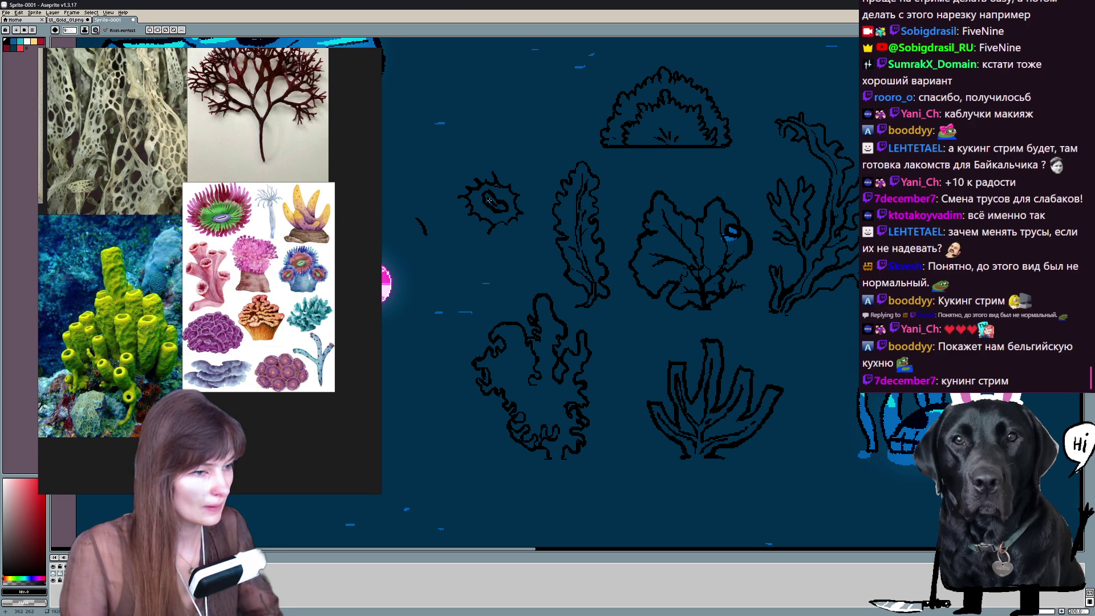
pyautogui.press('1')
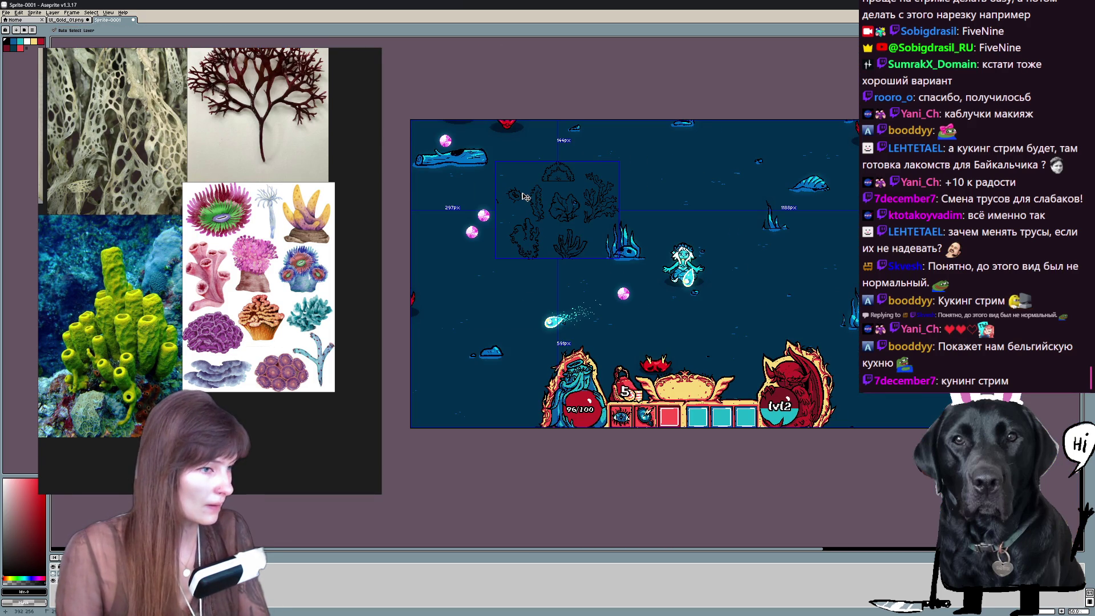
pyautogui.scroll(1, 525, 198)
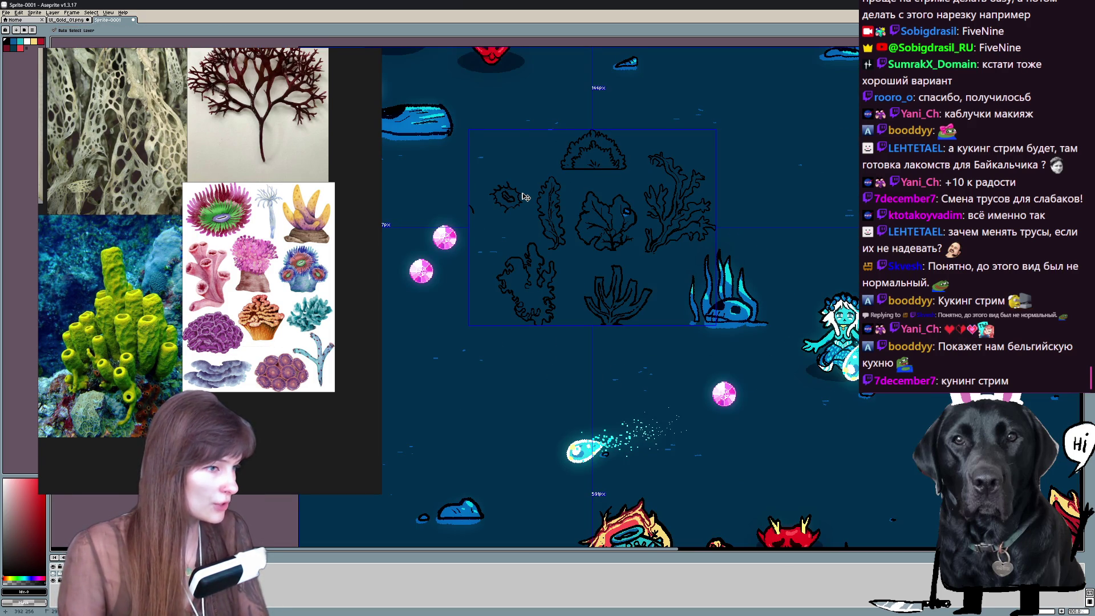
pyautogui.scroll(1, 525, 197)
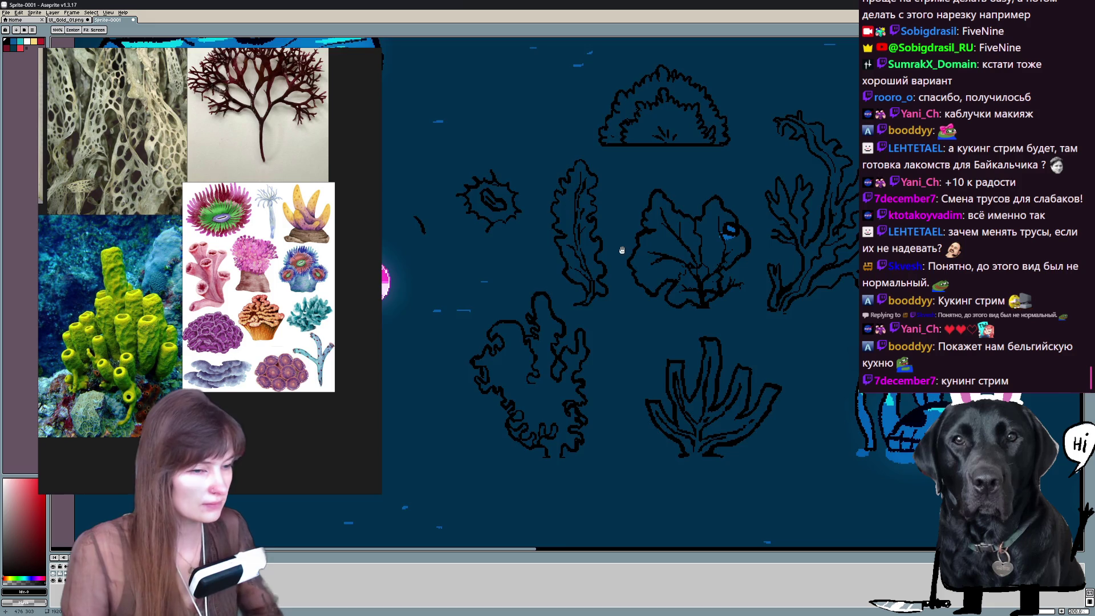
pyautogui.scroll(1, 599, 231)
pyautogui.moveTo(630, 238); pyautogui.dragTo(618, 250)
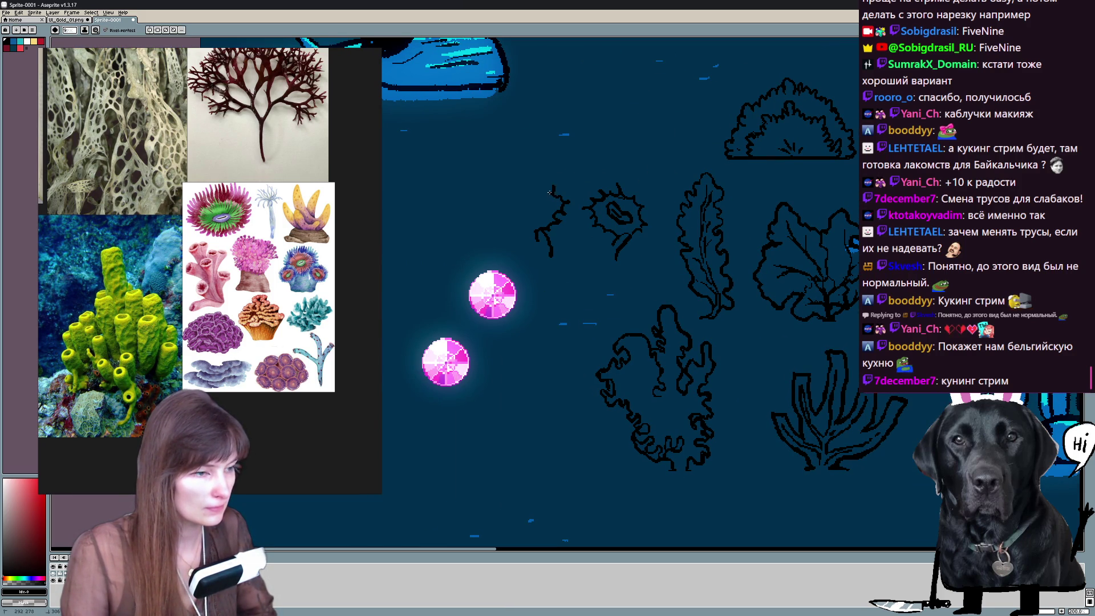
# Outline a second spiky coral beside the first and clean its edges.
pyautogui.moveTo(522, 210)
pyautogui.mouseDown()
pyautogui.moveTo(510, 221)
pyautogui.moveTo(520, 221)
pyautogui.mouseUp()
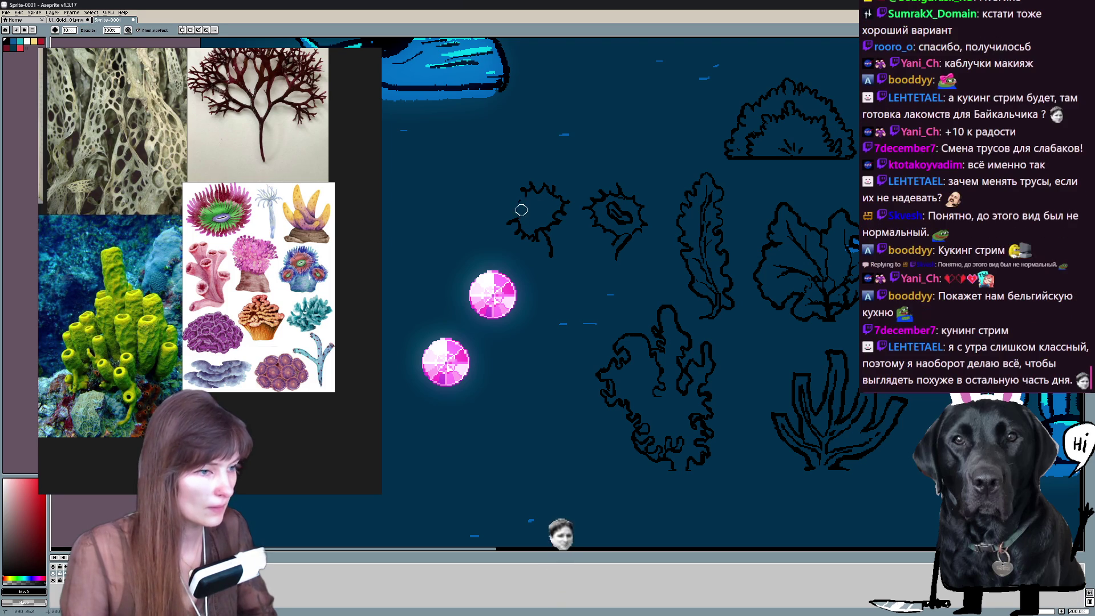
pyautogui.moveTo(573, 197); pyautogui.dragTo(597, 229)
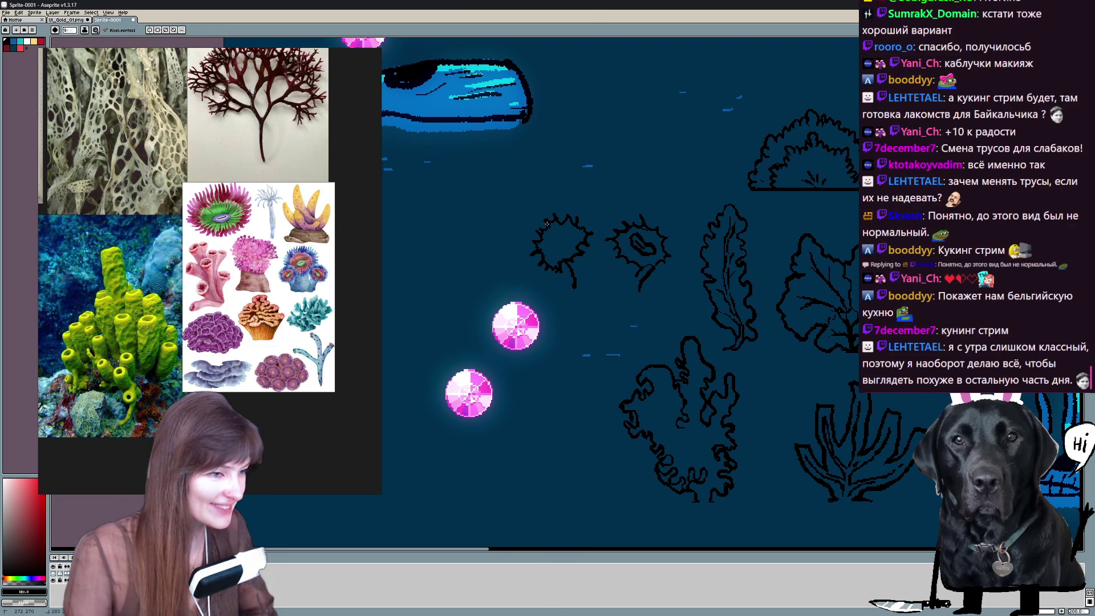
pyautogui.press('b')
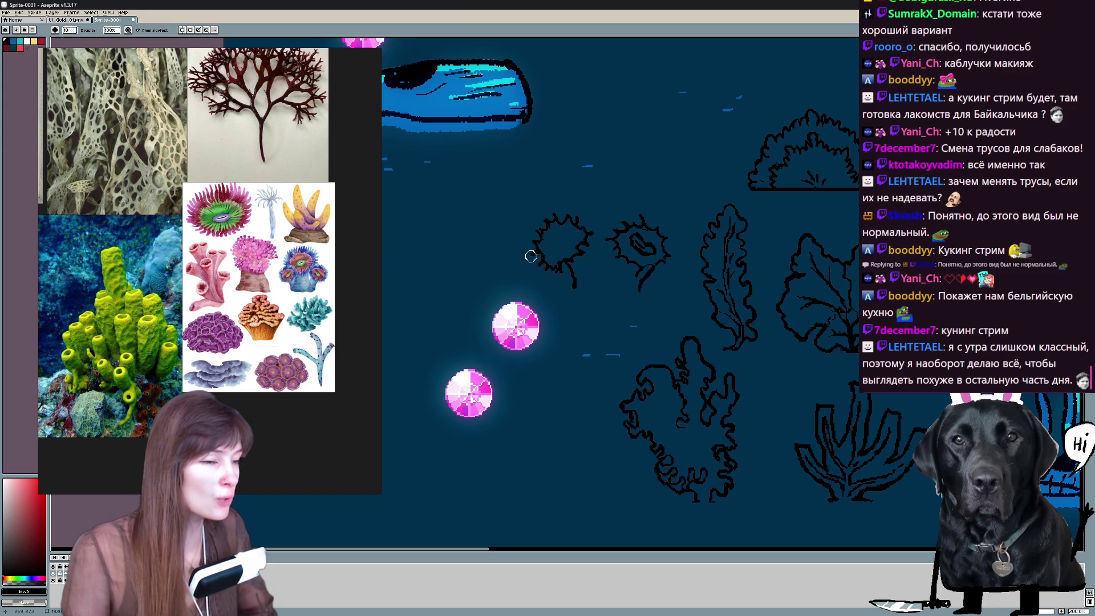
# Add a large jagged crown outline arching over both spiky corals.
pyautogui.moveTo(548, 256)
pyautogui.mouseDown()
pyautogui.moveTo(600, 240)
pyautogui.moveTo(577, 186)
pyautogui.mouseUp()
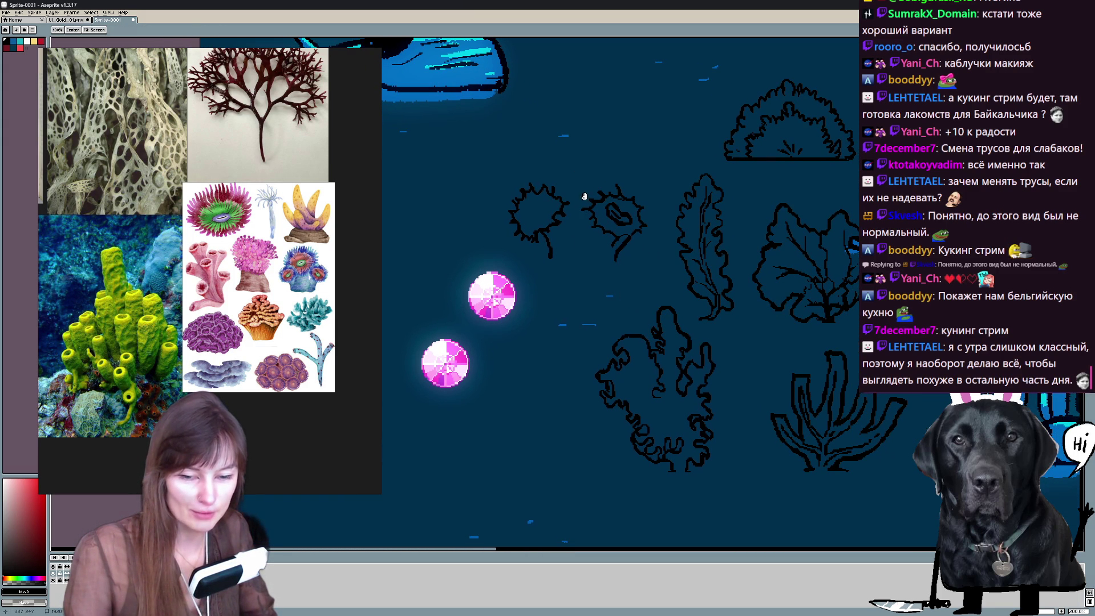
pyautogui.moveTo(584, 197); pyautogui.dragTo(567, 214)
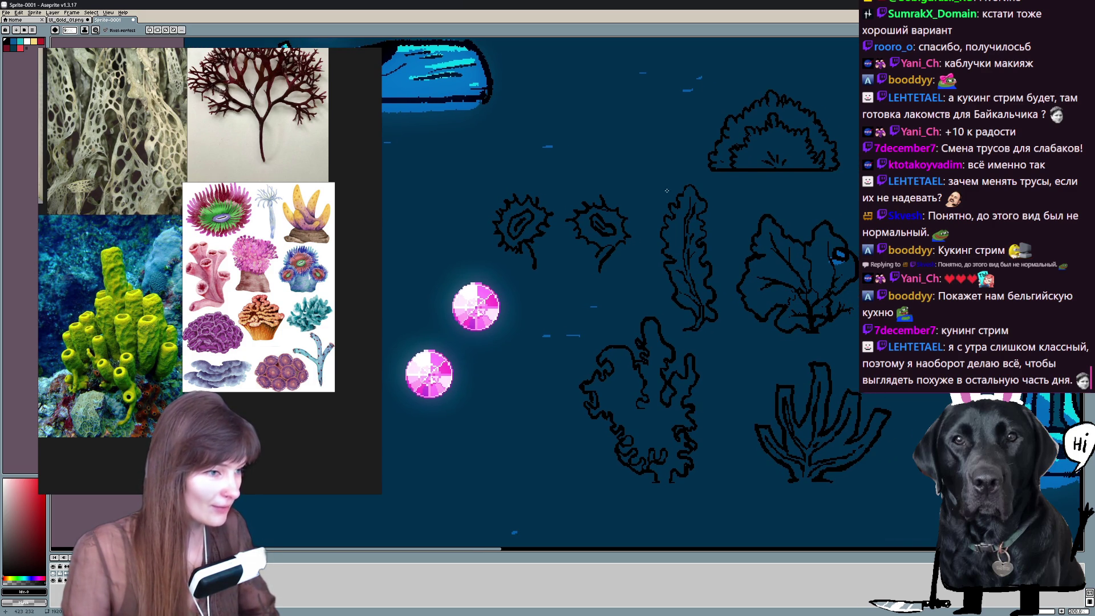
pyautogui.moveTo(652, 194); pyautogui.dragTo(631, 213)
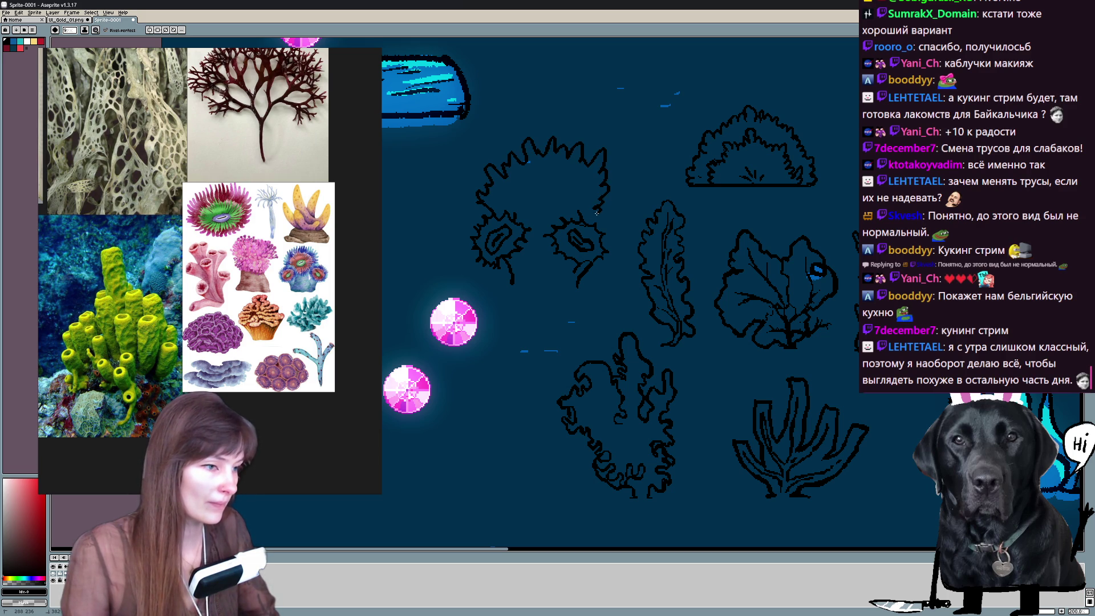
pyautogui.scroll(-3, 632, 152)
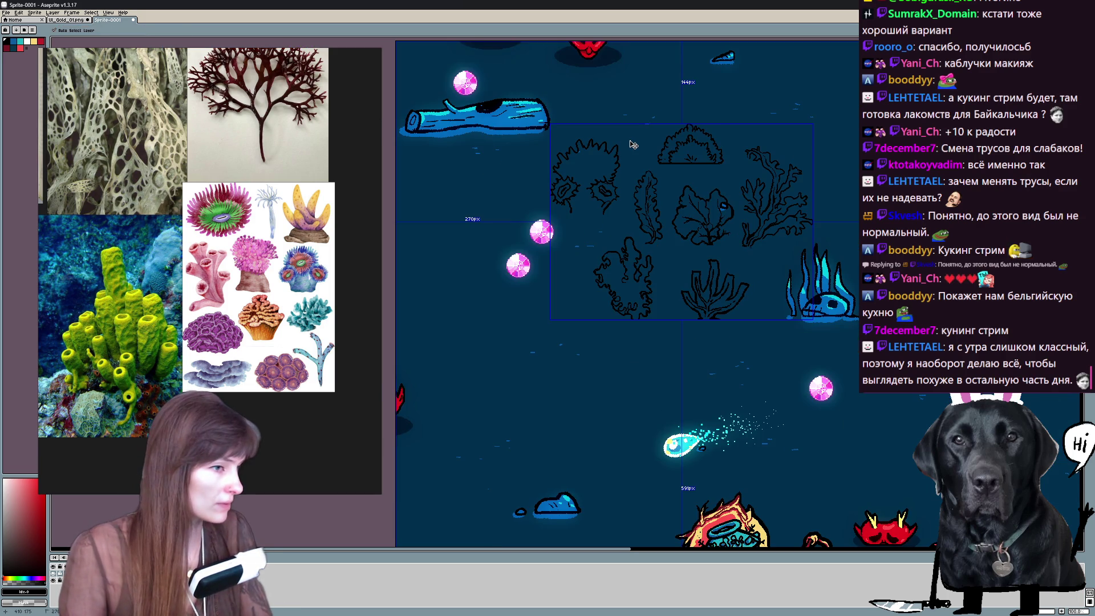
pyautogui.scroll(3, 630, 139)
pyautogui.scroll(1, 630, 140)
# Lasso the spiky coral cluster and scale it down slightly to fit among the sketches.
pyautogui.press('q')
pyautogui.moveTo(642, 326); pyautogui.dragTo(632, 285)
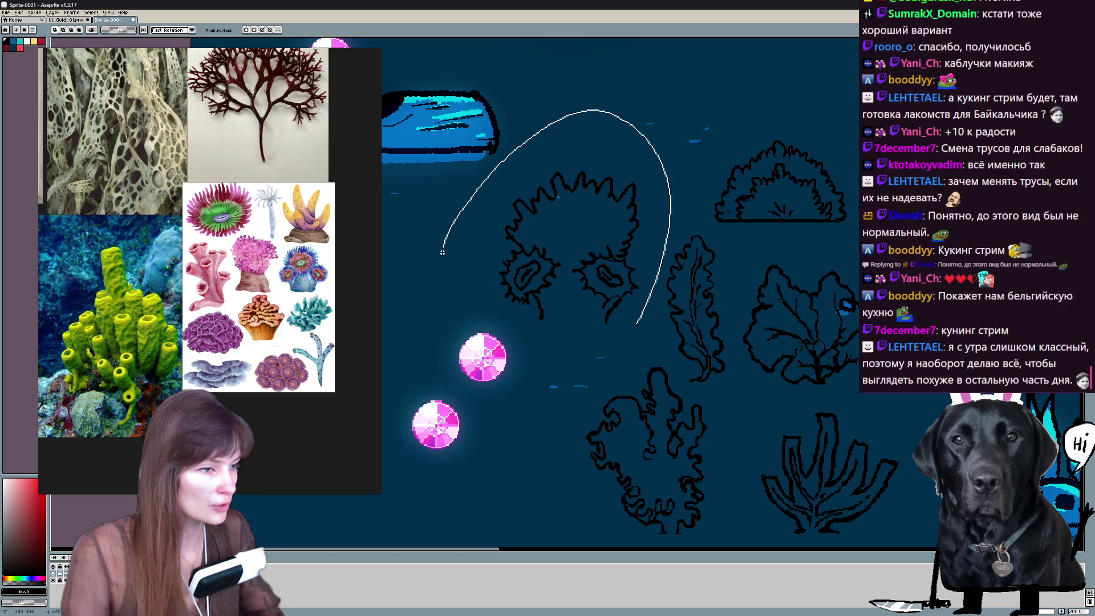
pyautogui.moveTo(673, 110); pyautogui.dragTo(639, 157)
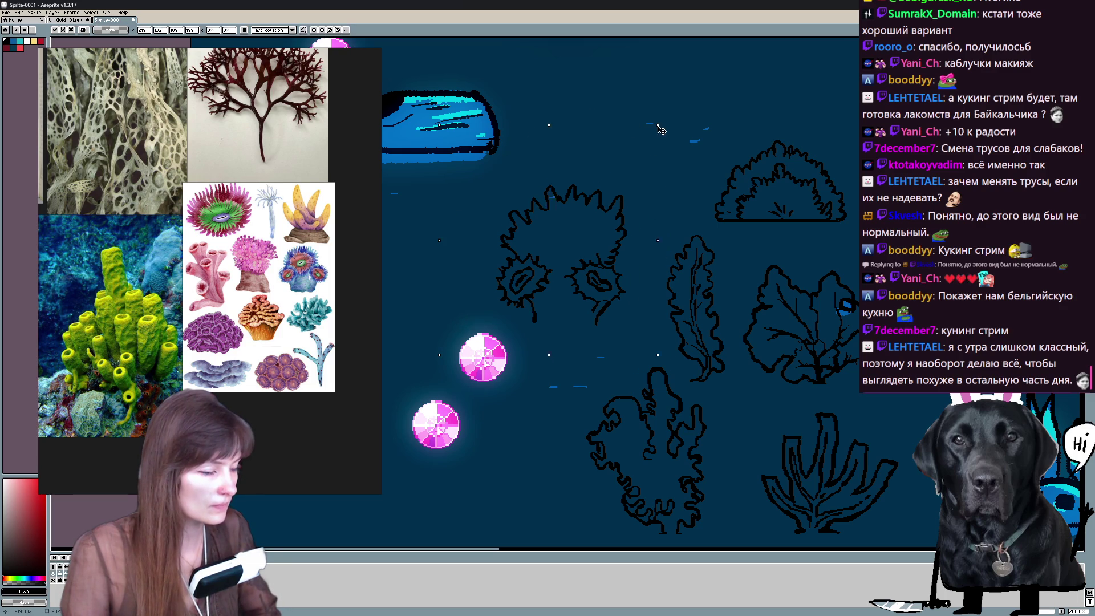
pyautogui.click(699, 105)
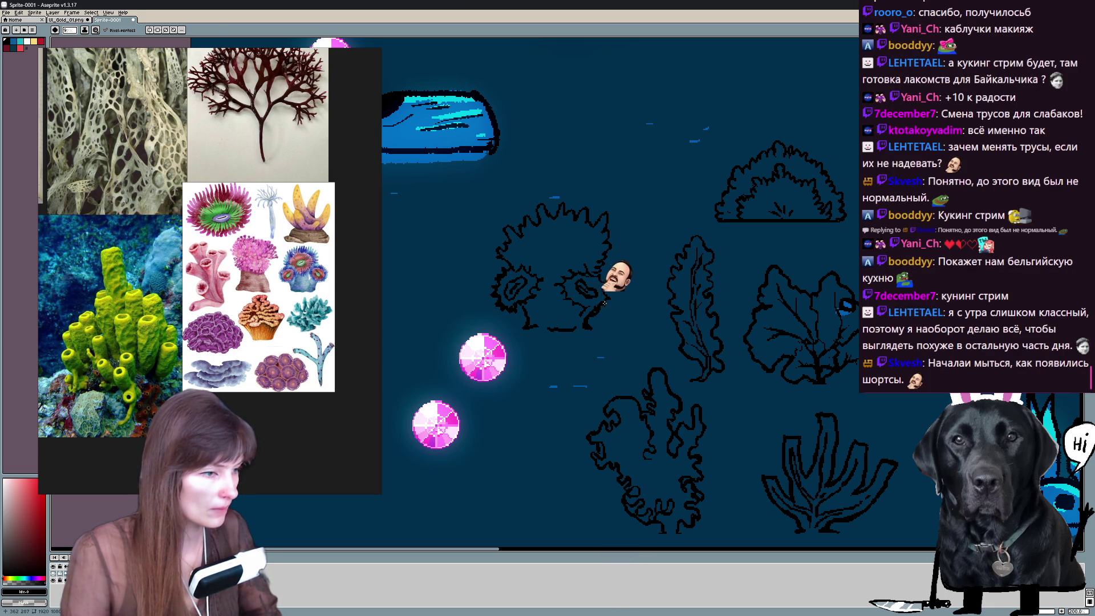
pyautogui.moveTo(599, 257)
pyautogui.mouseDown()
pyautogui.moveTo(553, 266)
pyautogui.moveTo(599, 307)
pyautogui.mouseUp()
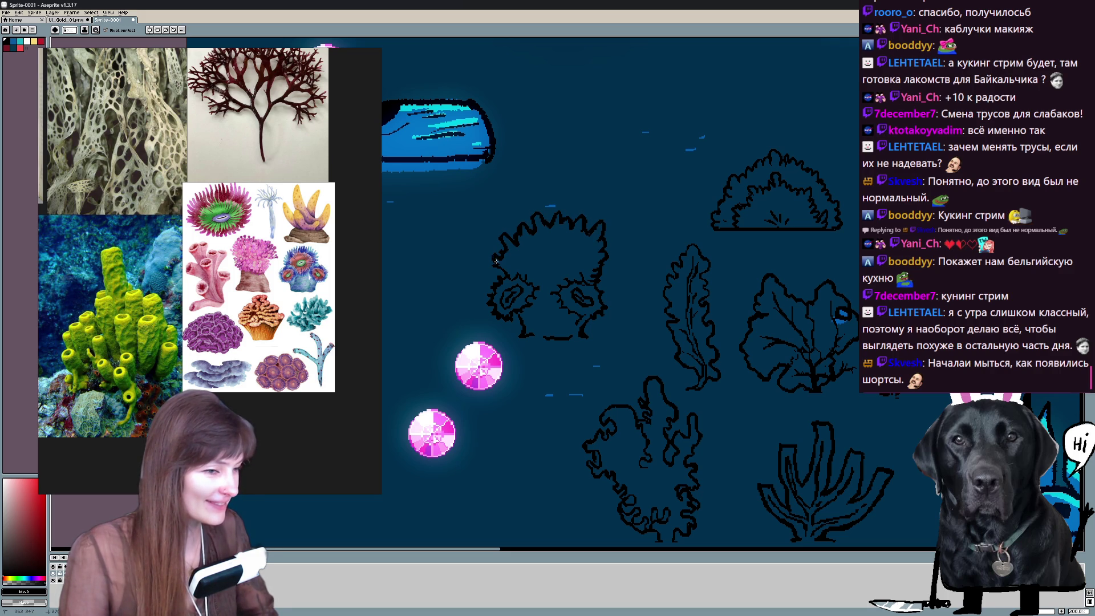
# Draw an oval opening inside the anemone outline with the pencil.
pyautogui.press('e')
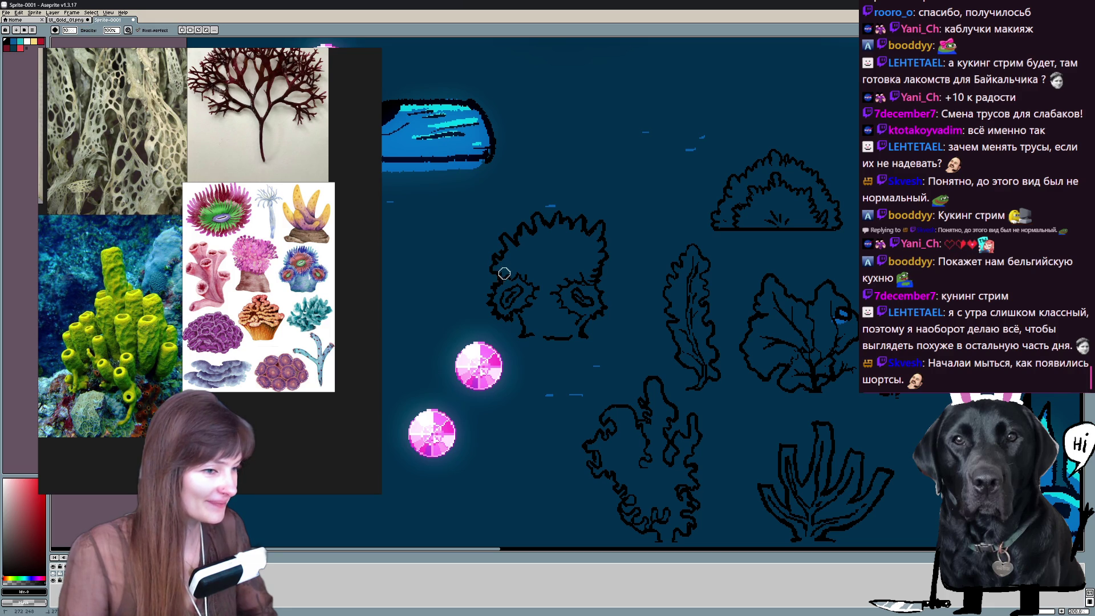
pyautogui.press('b')
pyautogui.moveTo(556, 245)
pyautogui.mouseDown()
pyautogui.moveTo(540, 244)
pyautogui.moveTo(578, 255)
pyautogui.mouseUp()
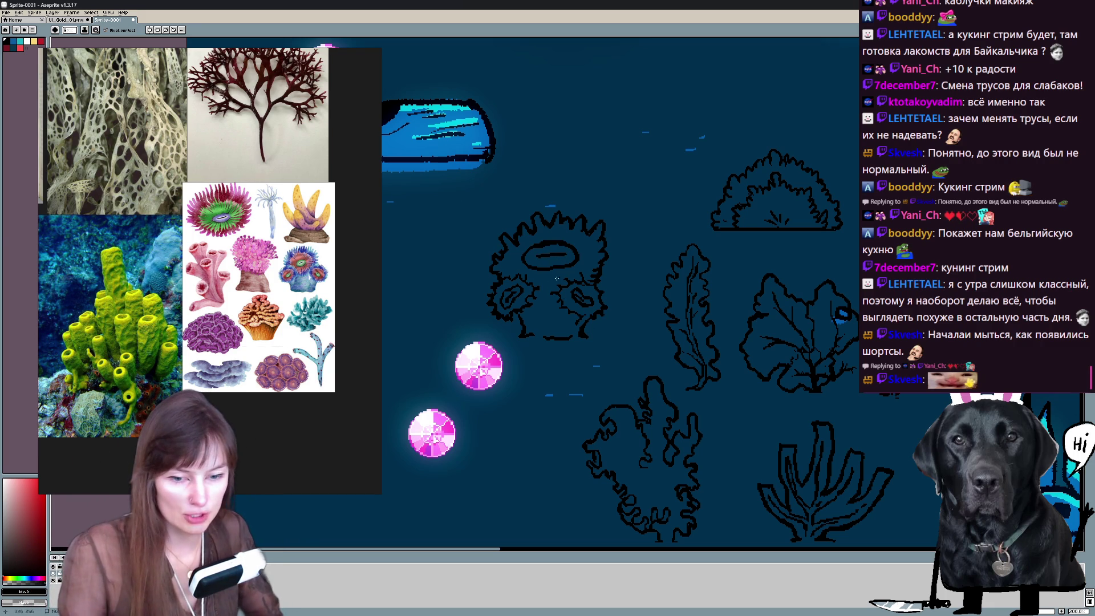
pyautogui.scroll(-1, 562, 276)
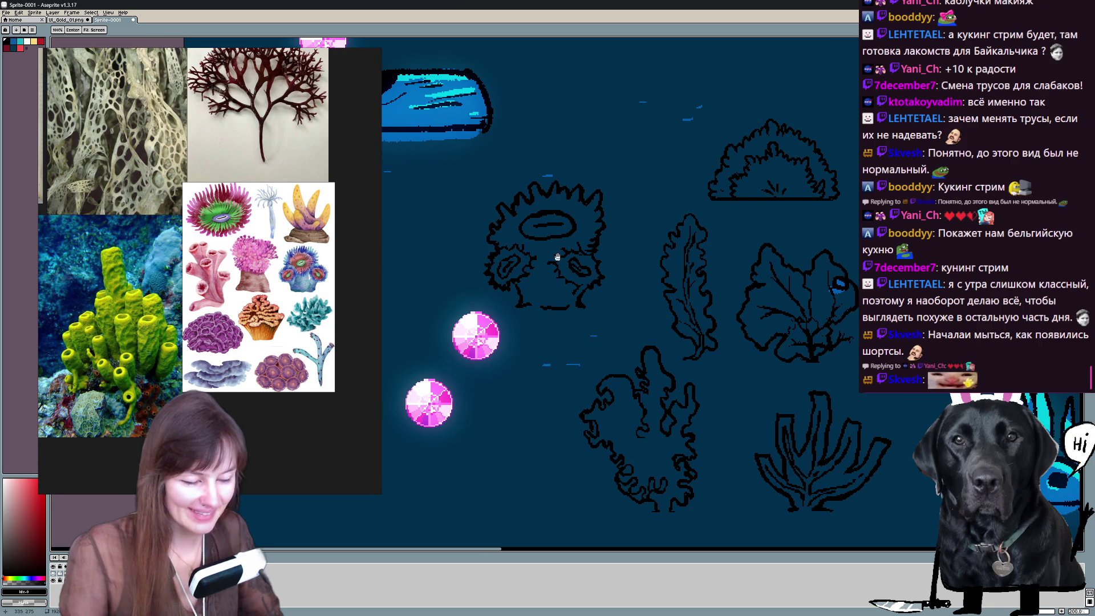
pyautogui.press('b')
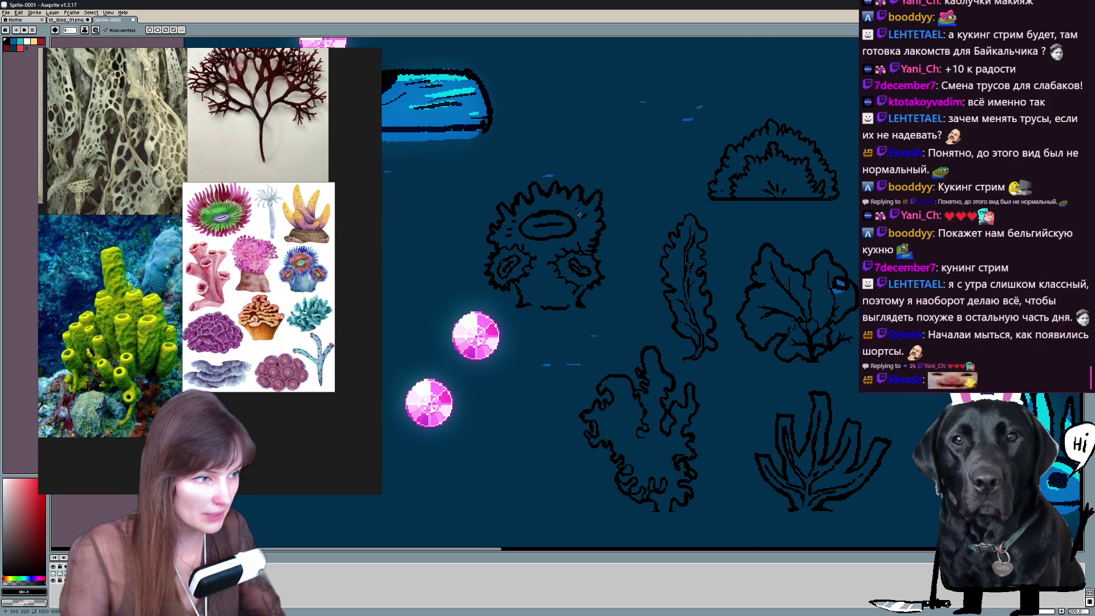
pyautogui.scroll(-1, 587, 229)
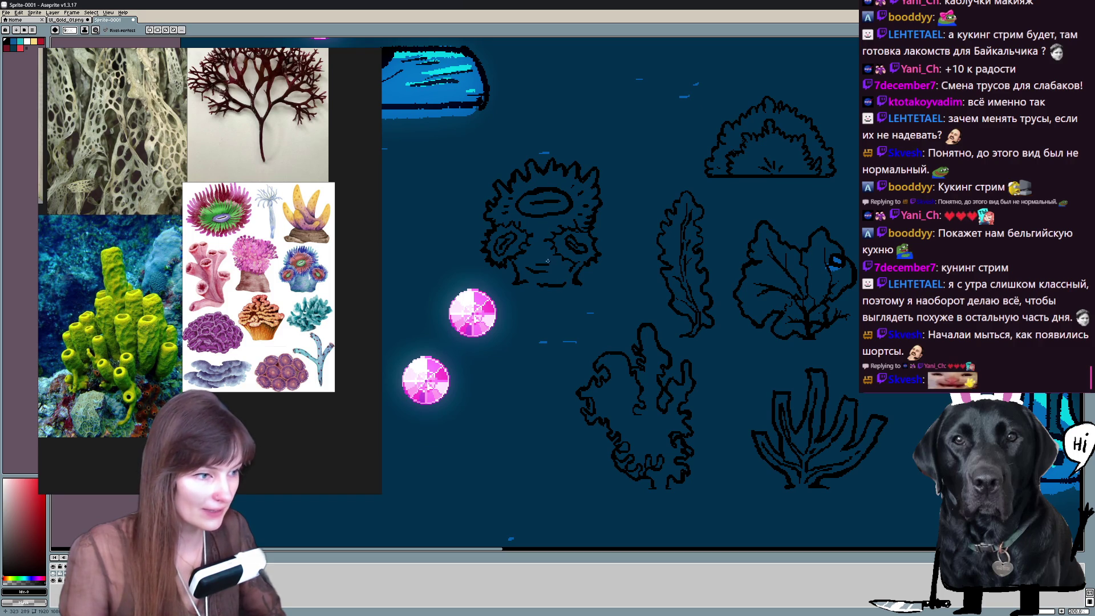
# Sketch a low forked coral outline with spreading arms in the empty water below the sketches.
pyautogui.moveTo(599, 352)
pyautogui.mouseDown()
pyautogui.moveTo(582, 286)
pyautogui.moveTo(600, 257)
pyautogui.mouseUp()
pyautogui.scroll(-2, 599, 257)
pyautogui.scroll(2, 642, 214)
pyautogui.moveTo(642, 214)
pyautogui.mouseDown()
pyautogui.moveTo(677, 138)
pyautogui.moveTo(659, 35)
pyautogui.mouseUp()
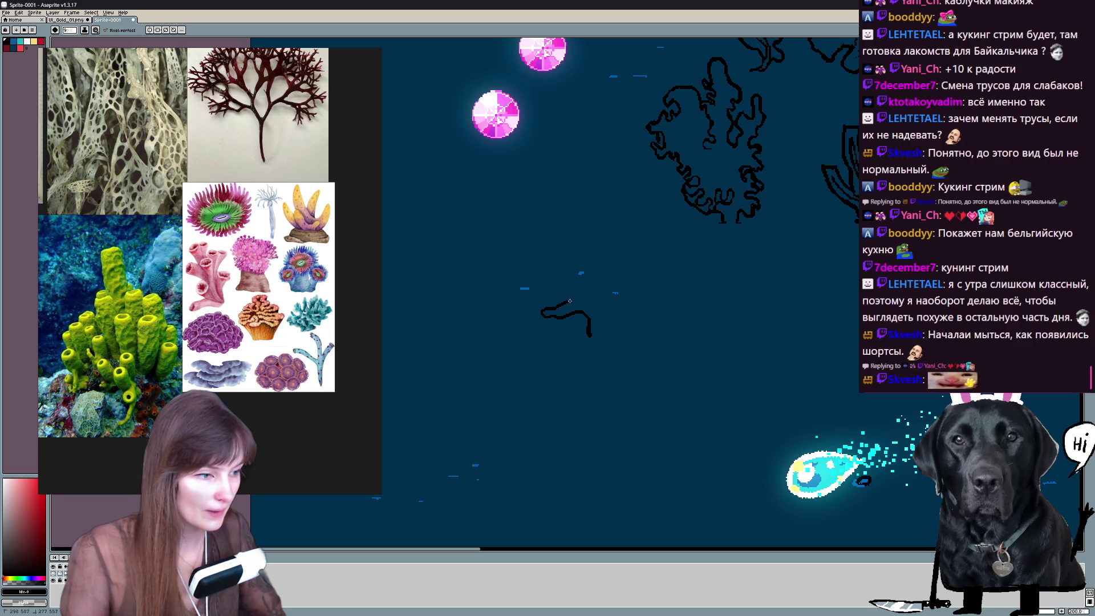
pyautogui.moveTo(599, 295); pyautogui.dragTo(602, 261)
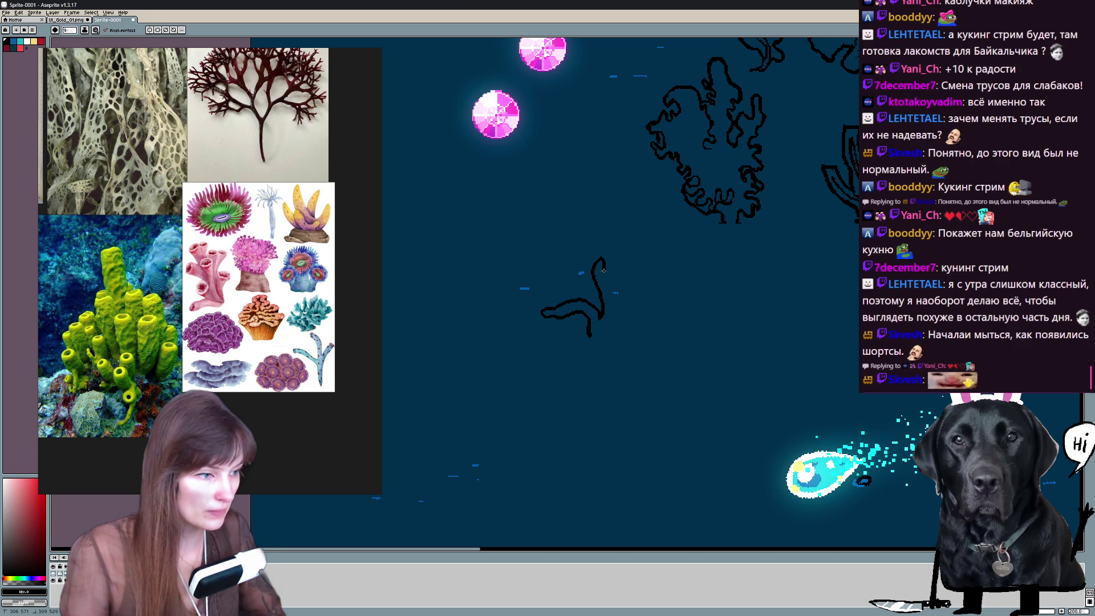
pyautogui.moveTo(672, 330); pyautogui.dragTo(617, 334)
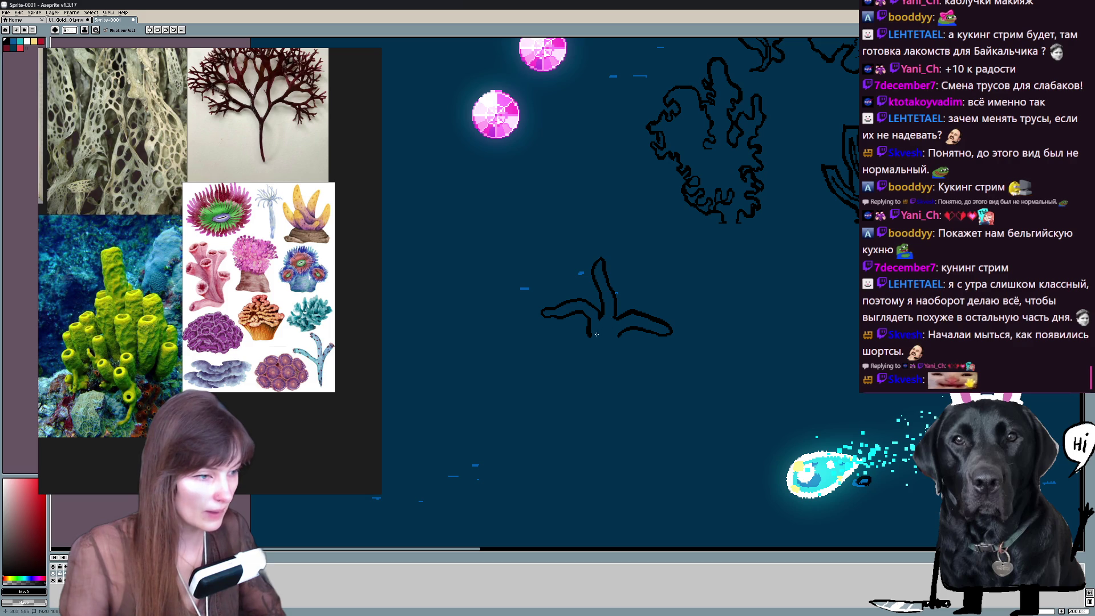
pyautogui.moveTo(787, 343); pyautogui.dragTo(645, 306)
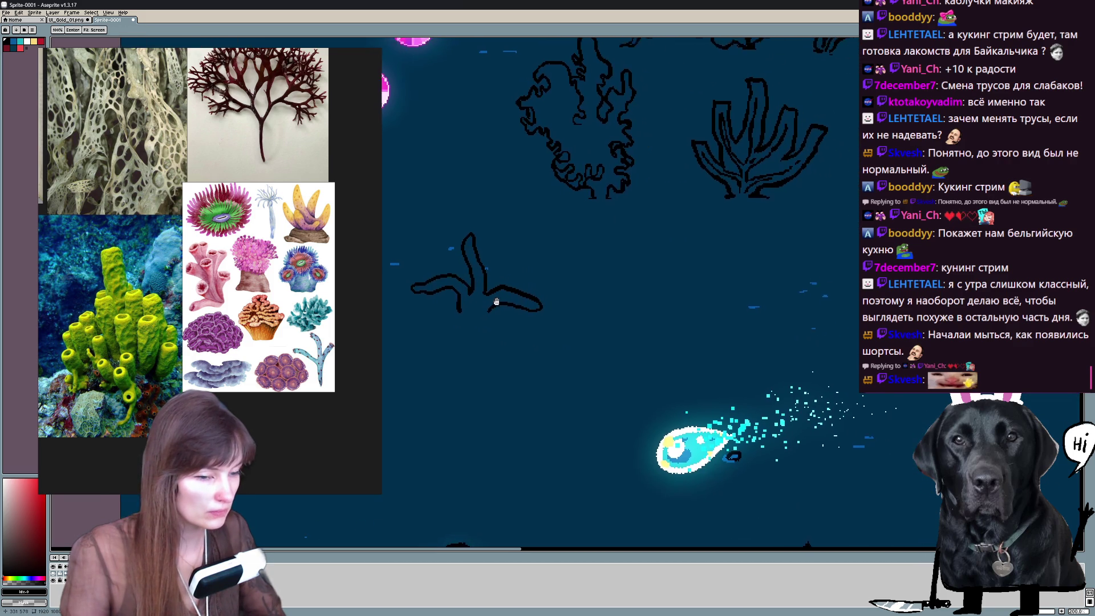
pyautogui.press('b')
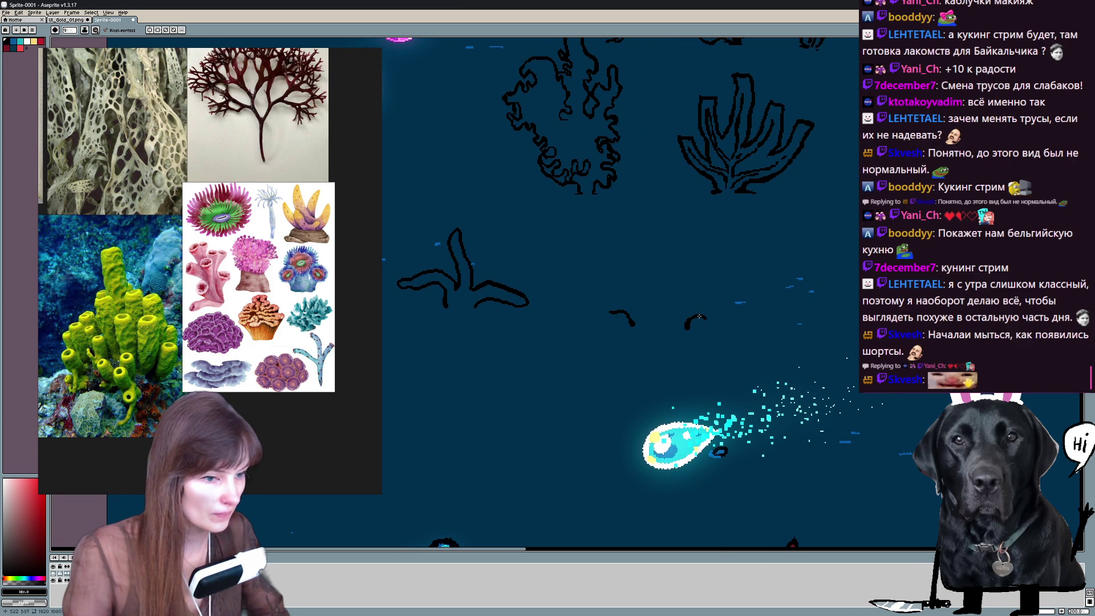
# Outline a ruffled, tiered mound-shaped coral beside the forked sketch.
pyautogui.moveTo(613, 313)
pyautogui.mouseDown()
pyautogui.moveTo(630, 302)
pyautogui.moveTo(703, 319)
pyautogui.mouseUp()
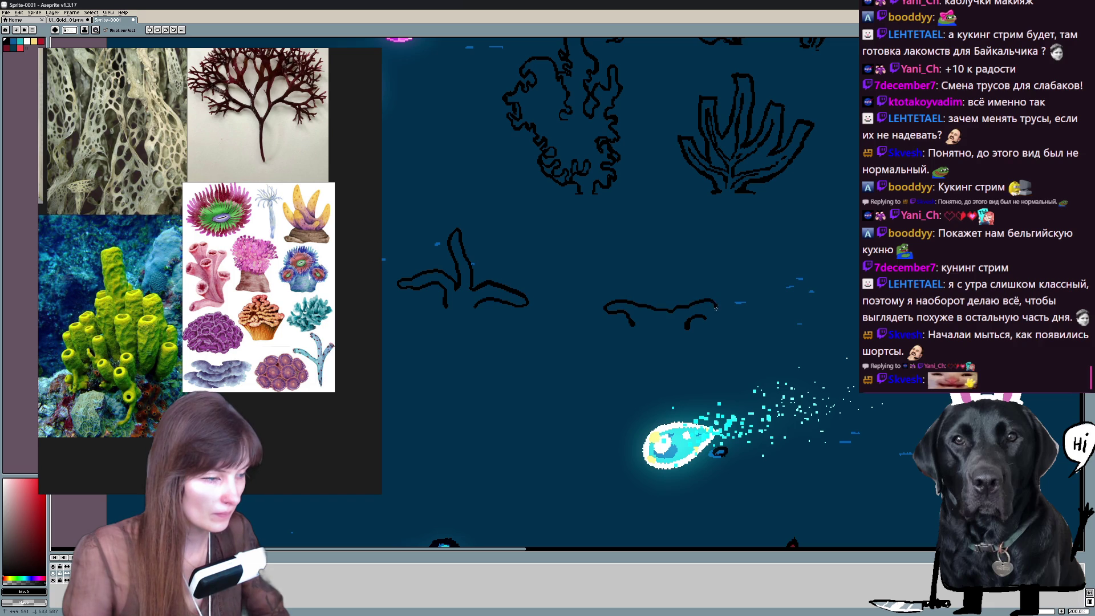
pyautogui.moveTo(593, 304)
pyautogui.mouseDown()
pyautogui.moveTo(634, 282)
pyautogui.moveTo(709, 291)
pyautogui.mouseUp()
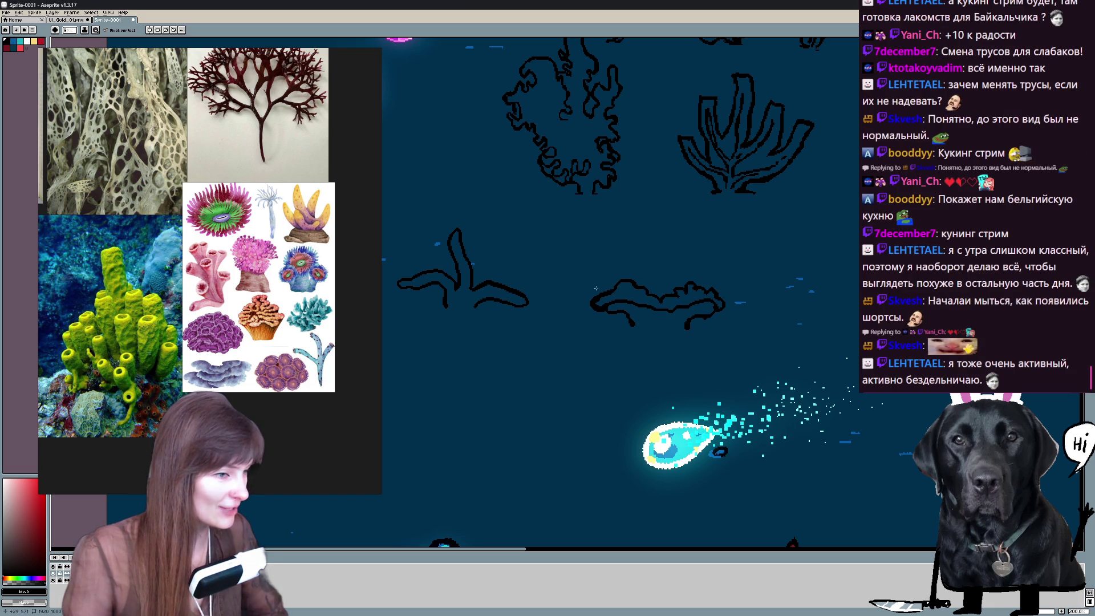
pyautogui.moveTo(591, 286); pyautogui.dragTo(655, 274)
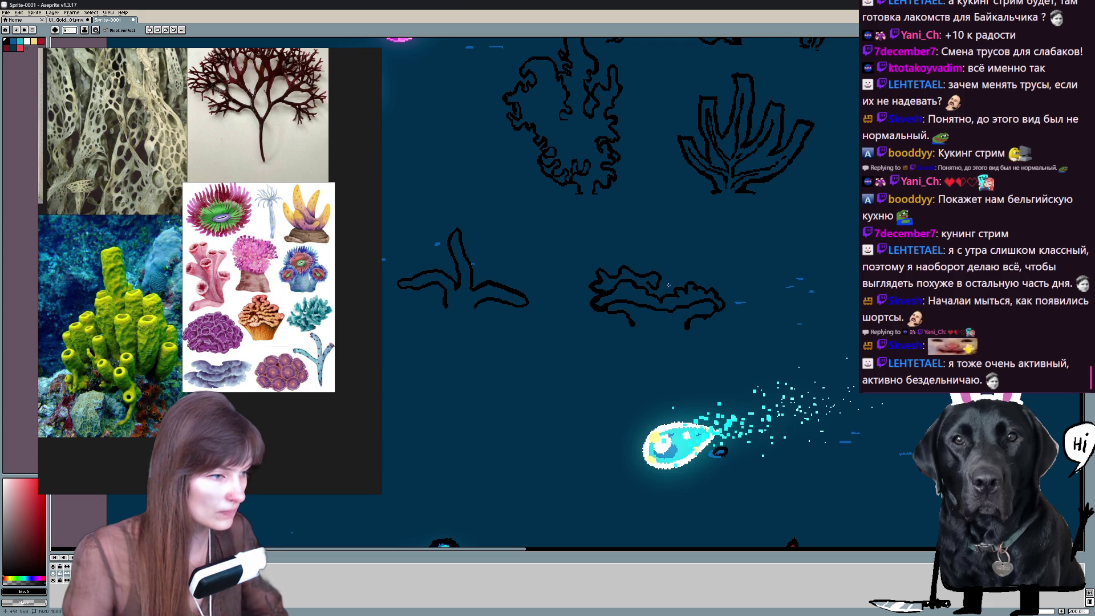
pyautogui.moveTo(661, 280)
pyautogui.mouseDown()
pyautogui.moveTo(663, 269)
pyautogui.moveTo(716, 284)
pyautogui.mouseUp()
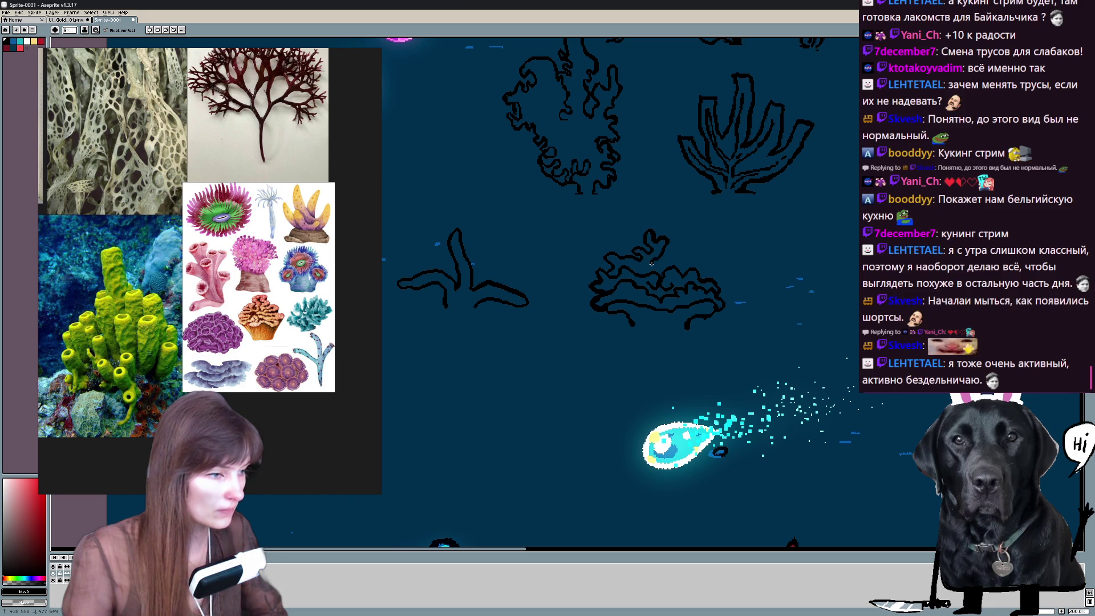
pyautogui.moveTo(677, 257); pyautogui.dragTo(703, 266)
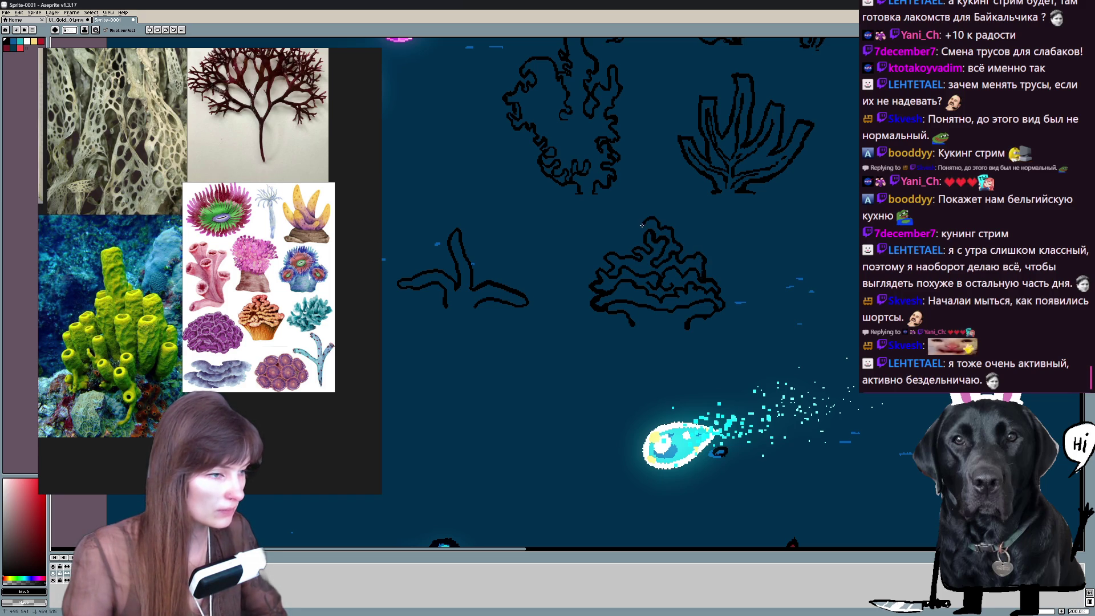
pyautogui.moveTo(630, 241); pyautogui.dragTo(557, 330)
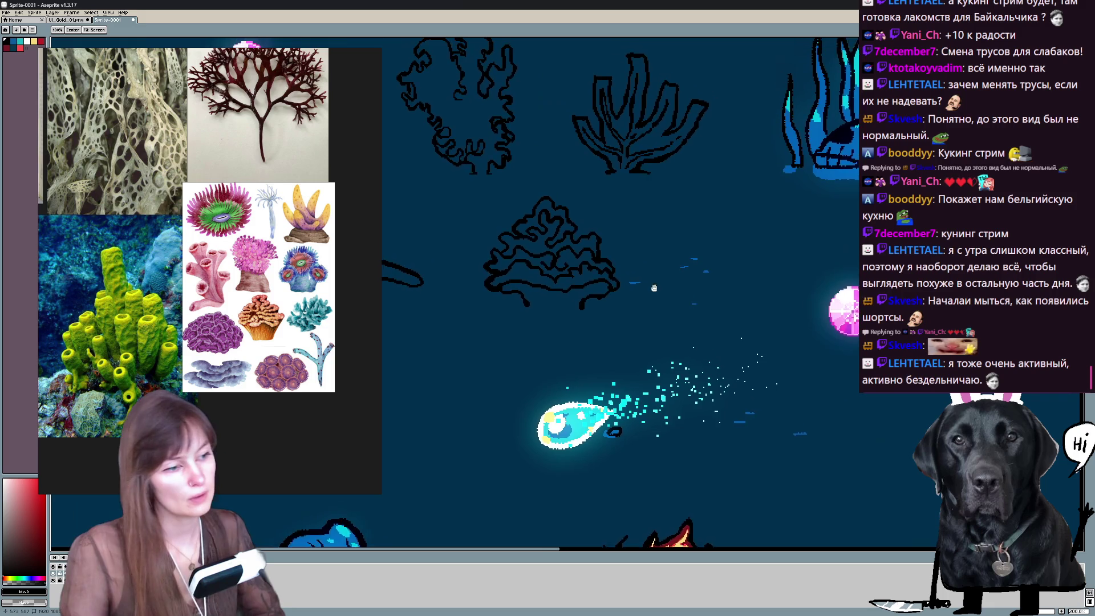
# Erase stray pixels at the ruffled coral's base.
pyautogui.press('b')
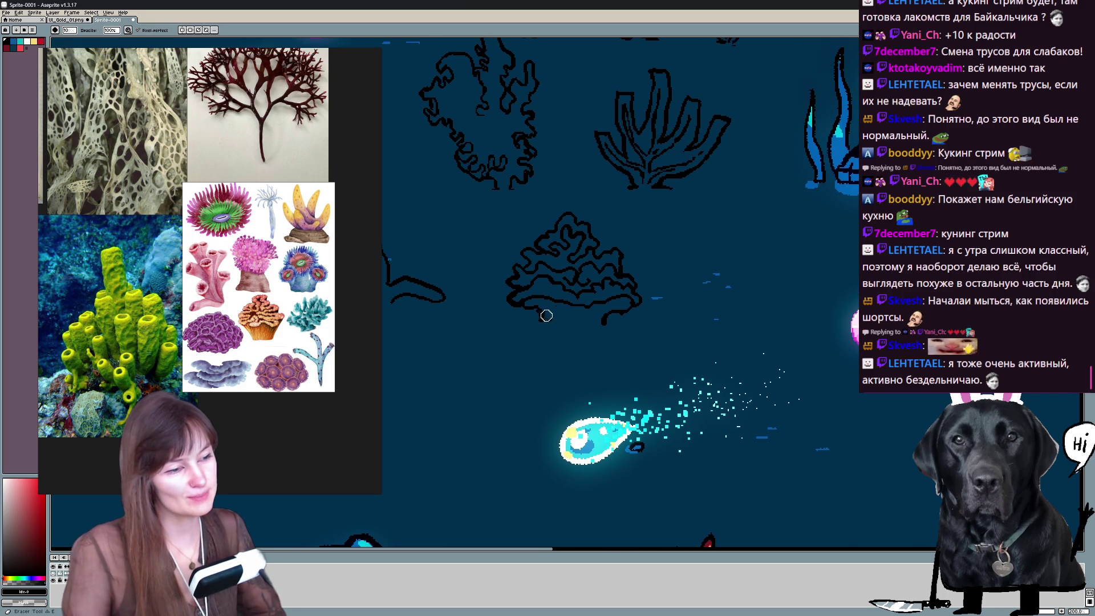
pyautogui.press('e')
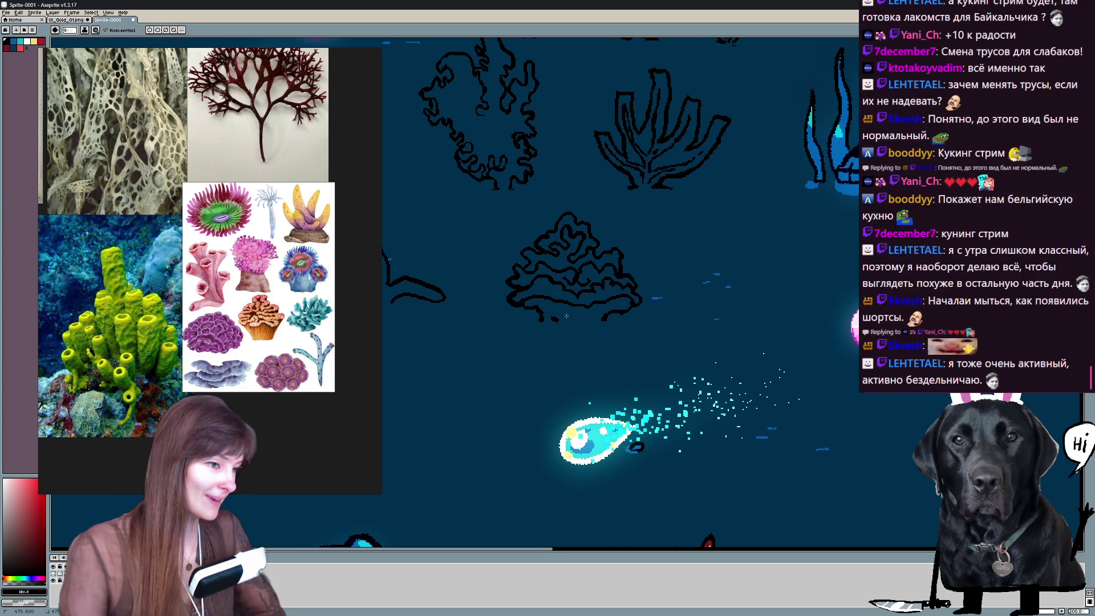
pyautogui.moveTo(585, 323); pyautogui.dragTo(565, 312)
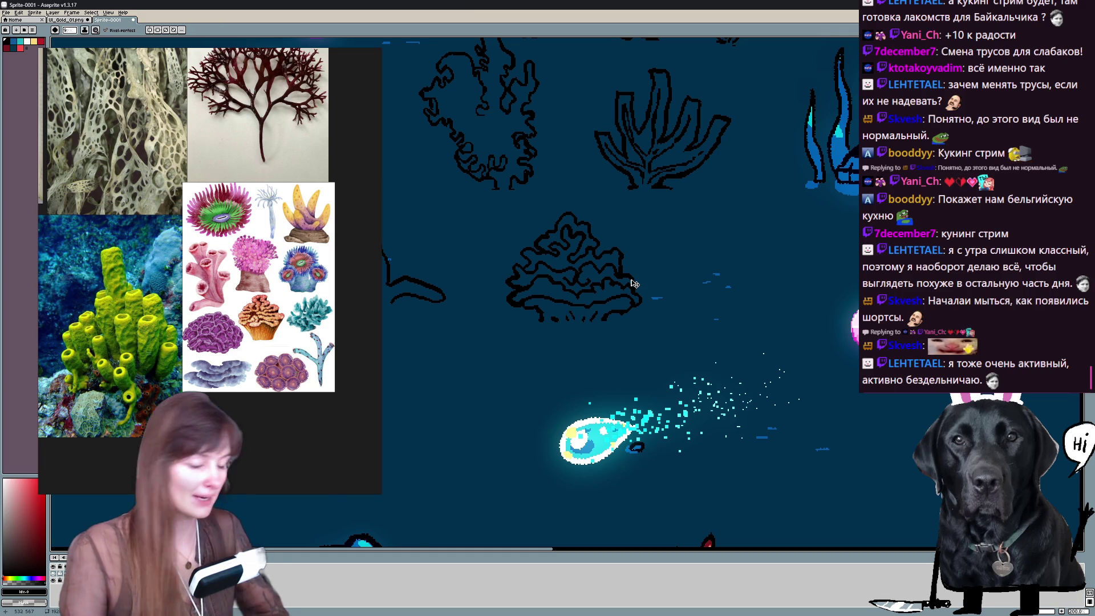
pyautogui.scroll(-2, 595, 315)
pyautogui.scroll(1, 692, 295)
pyautogui.moveTo(691, 295); pyautogui.dragTo(651, 255)
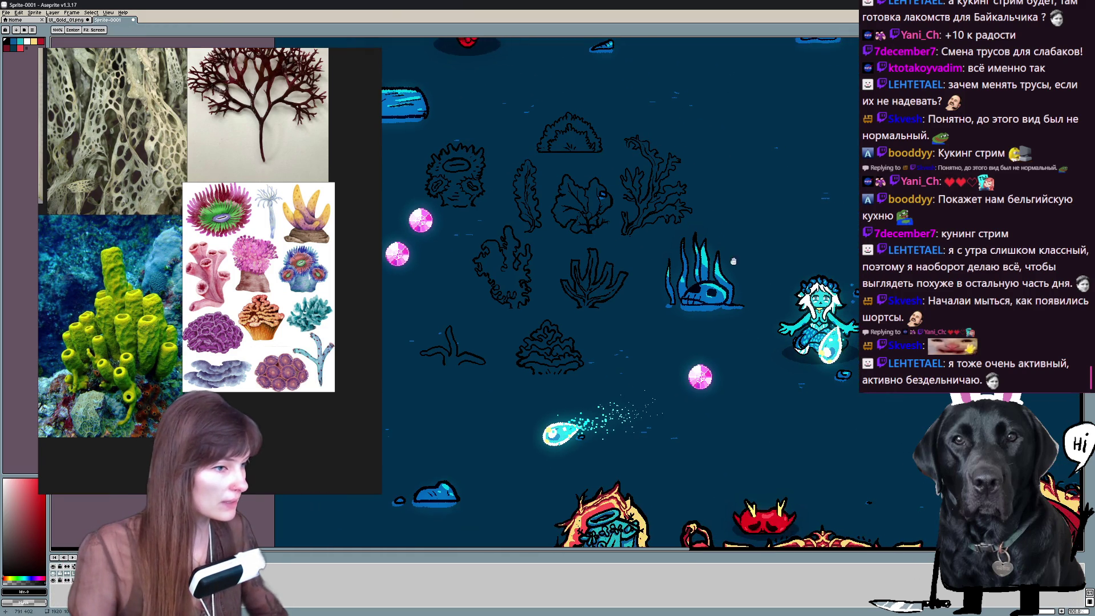
pyautogui.moveTo(809, 234); pyautogui.dragTo(832, 272)
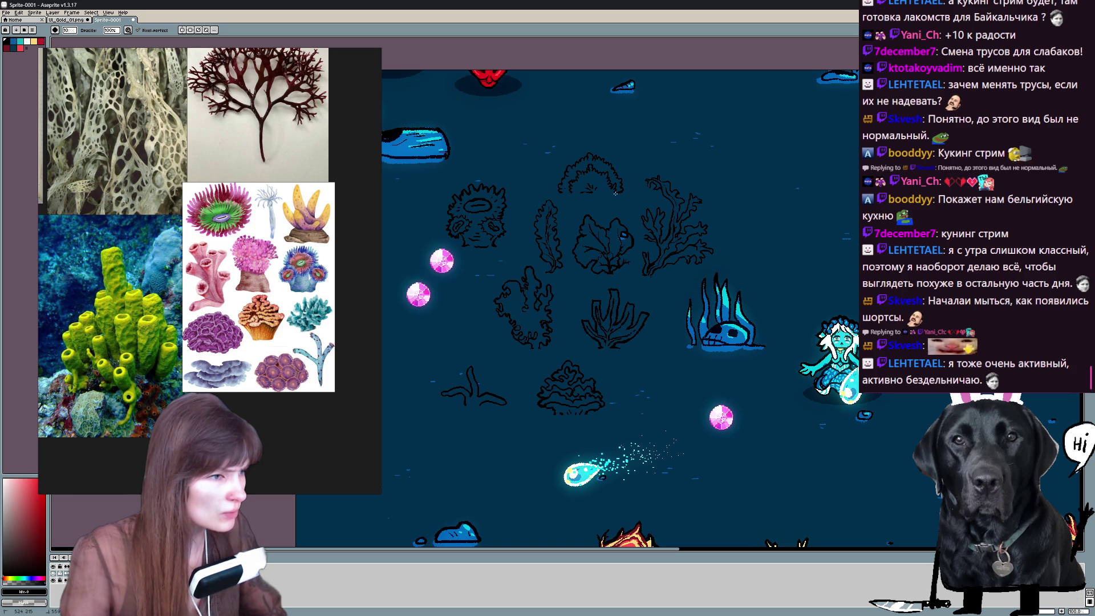
pyautogui.press('b')
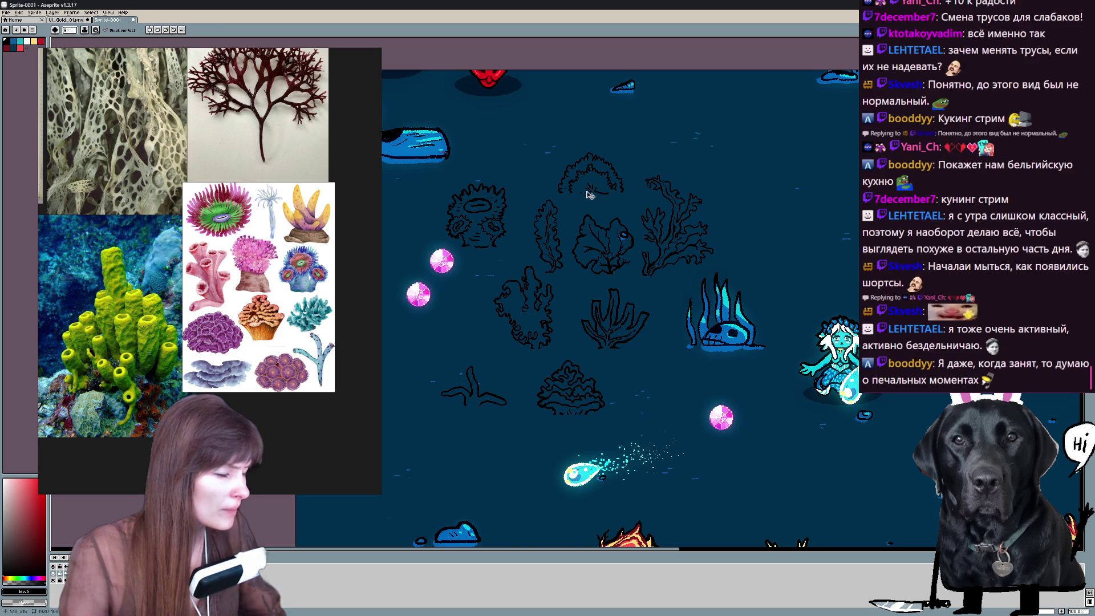
pyautogui.scroll(3, 598, 192)
pyautogui.scroll(-1, 648, 186)
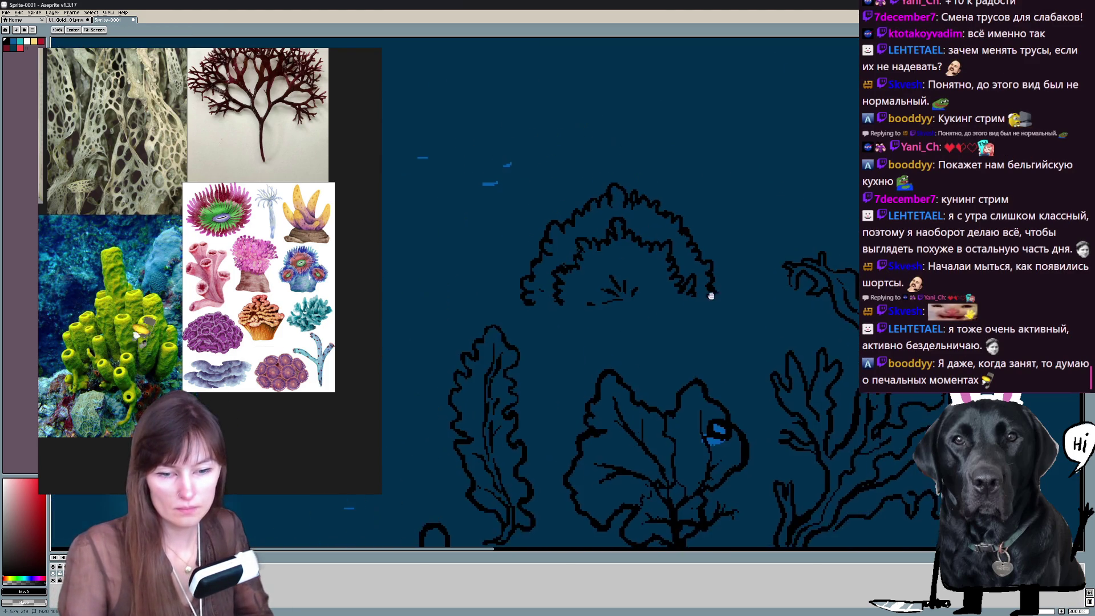
pyautogui.scroll(-1, 682, 388)
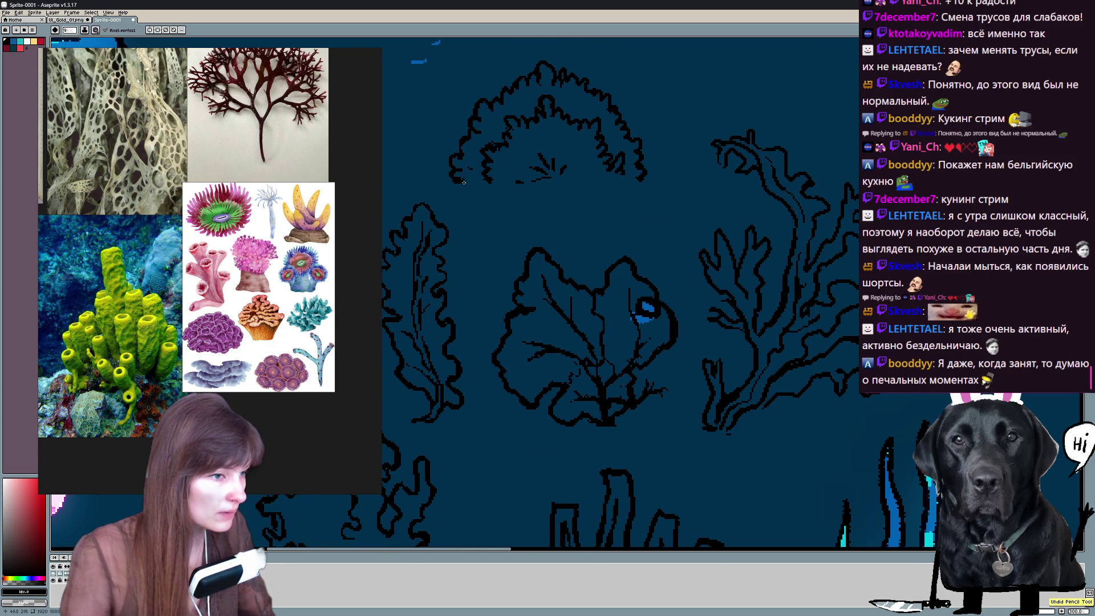
# Undo and redraw the bush coral's bottom edge, thickening it along its length.
pyautogui.hotkey('ctrl', 'z')
pyautogui.moveTo(466, 180); pyautogui.dragTo(615, 174)
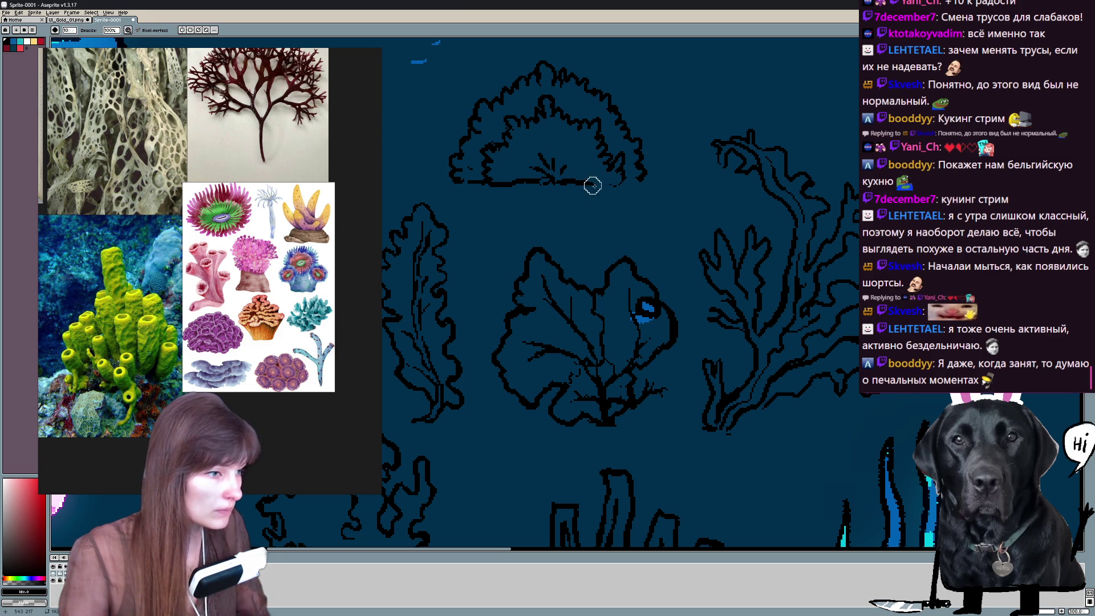
pyautogui.click(633, 180)
pyautogui.click(467, 184)
pyautogui.moveTo(462, 181)
pyautogui.mouseDown()
pyautogui.moveTo(512, 218)
pyautogui.moveTo(565, 214)
pyautogui.mouseUp()
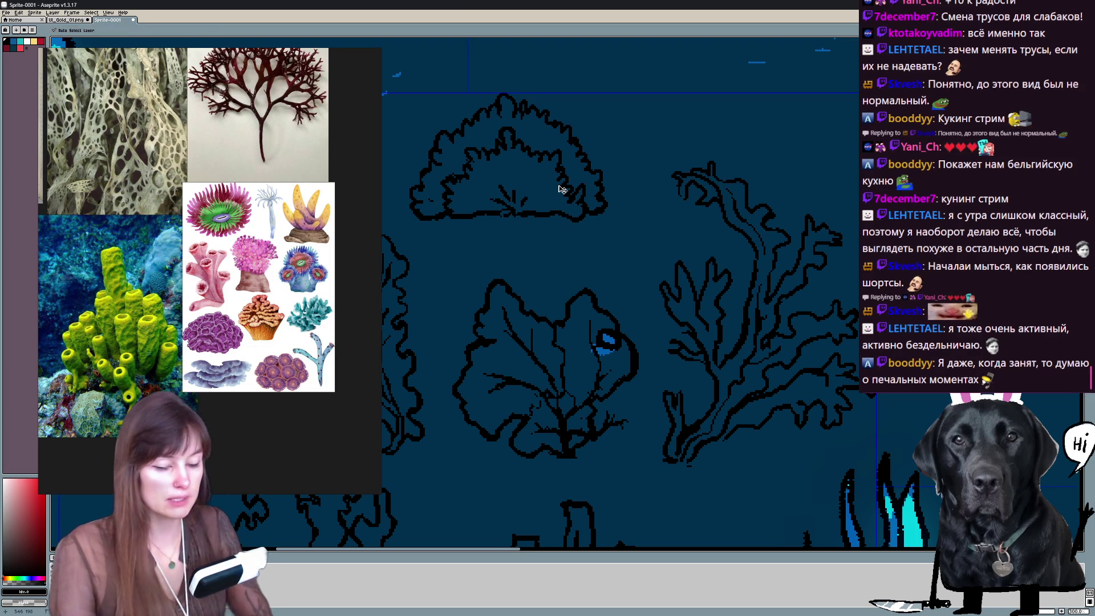
pyautogui.scroll(-1, 570, 220)
pyautogui.scroll(-1, 558, 184)
pyautogui.moveTo(599, 299); pyautogui.dragTo(556, 215)
pyautogui.moveTo(685, 256)
pyautogui.mouseDown()
pyautogui.moveTo(773, 259)
pyautogui.moveTo(598, 386)
pyautogui.moveTo(532, 338)
pyautogui.moveTo(582, 353)
pyautogui.moveTo(633, 338)
pyautogui.moveTo(537, 325)
pyautogui.mouseUp()
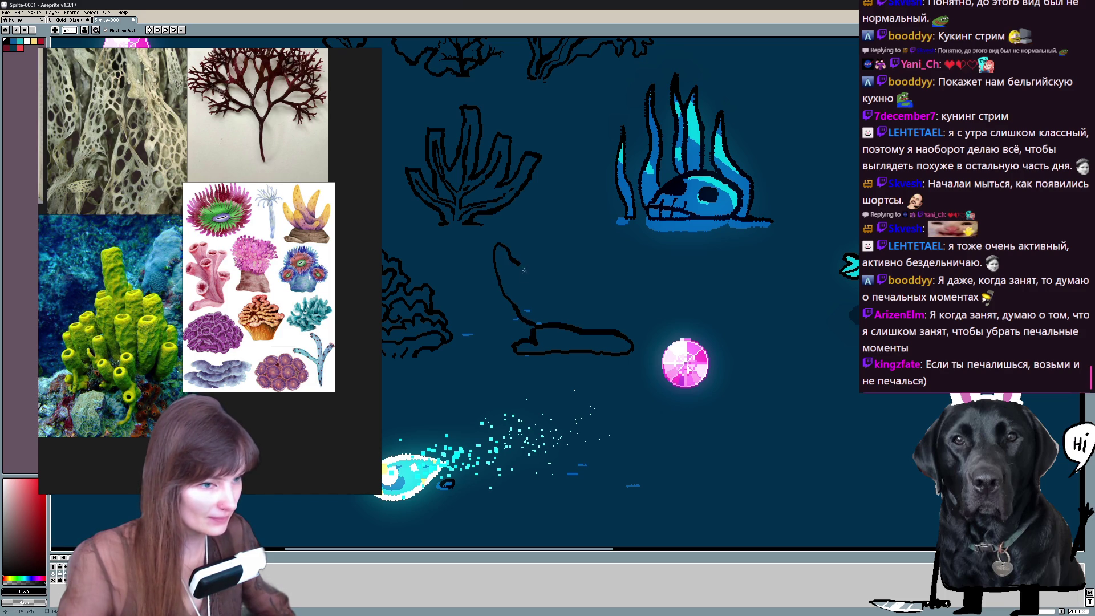
# Draw the forked coral's stalk and ledge, undoing a stray branch and adding an inner detail line.
pyautogui.moveTo(548, 319); pyautogui.dragTo(539, 261)
pyautogui.moveTo(589, 293); pyautogui.dragTo(582, 322)
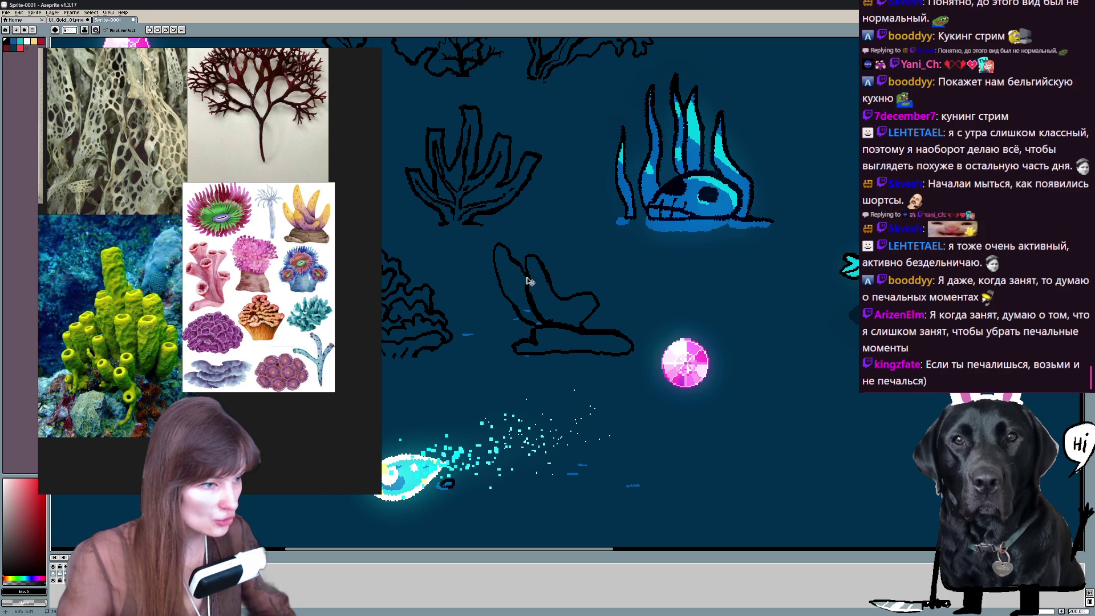
pyautogui.moveTo(539, 194)
pyautogui.mouseDown()
pyautogui.moveTo(589, 279)
pyautogui.moveTo(635, 265)
pyautogui.moveTo(631, 312)
pyautogui.mouseUp()
pyautogui.hotkey('ctrl', 'z')
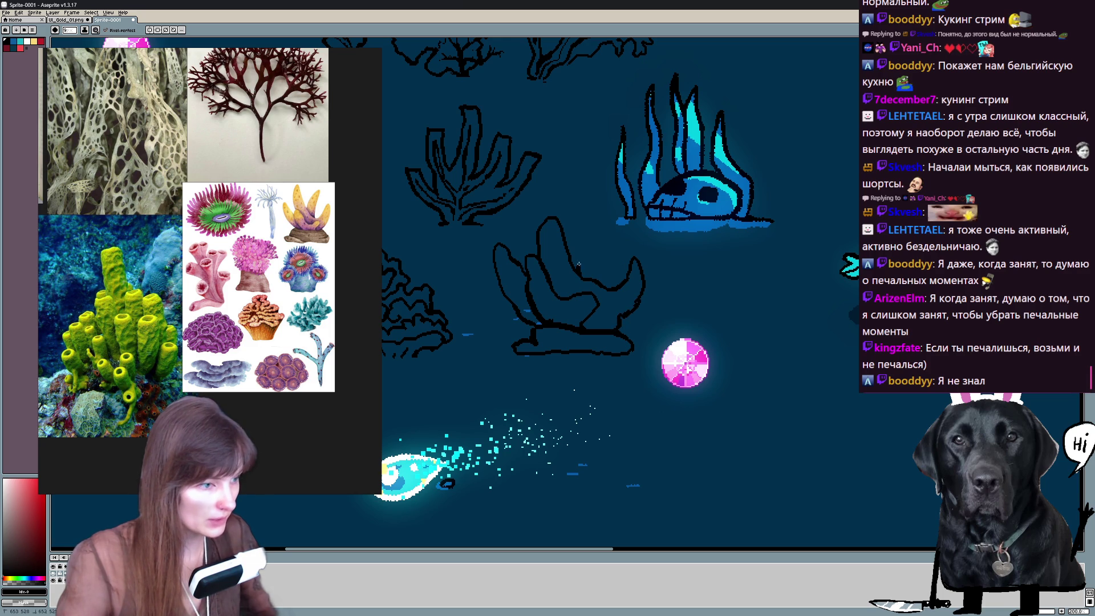
pyautogui.moveTo(577, 260); pyautogui.dragTo(598, 233)
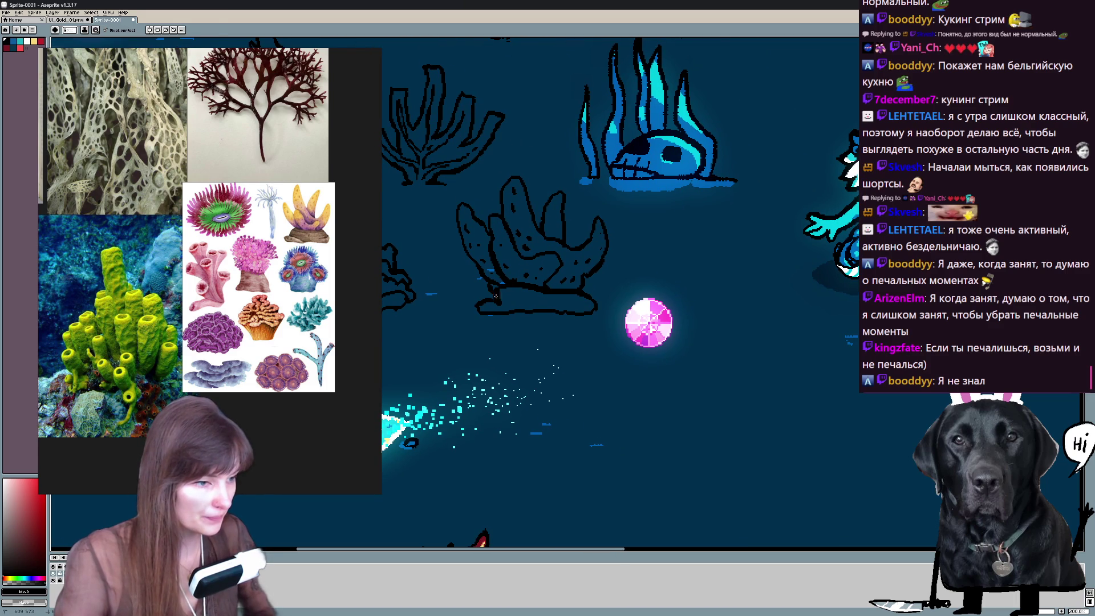
# Touch up stray pixels on the coral outlines beside the fish skull.
pyautogui.press('e')
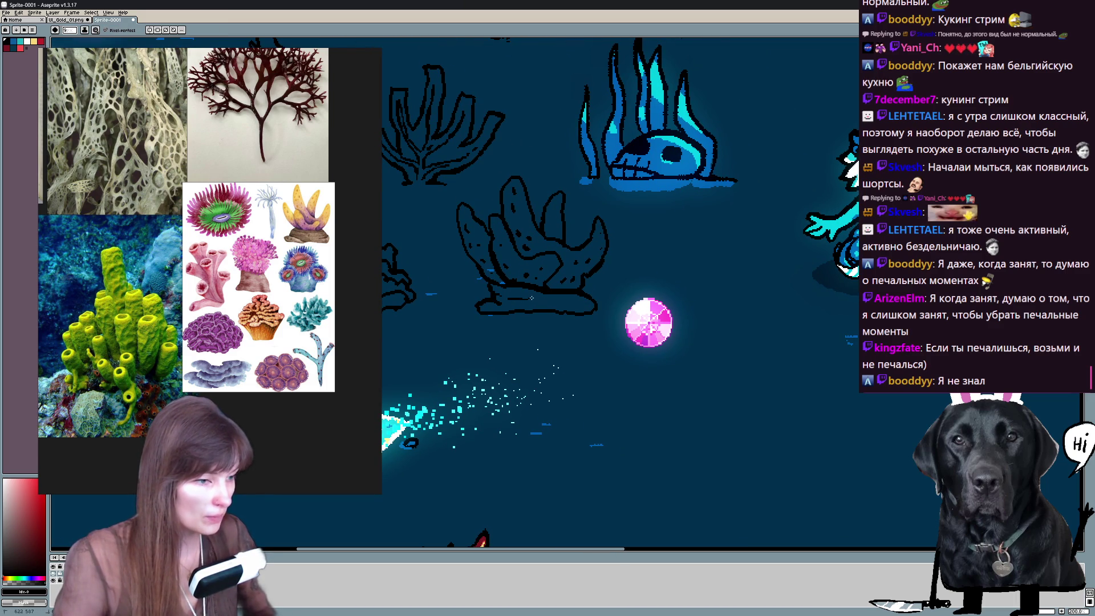
pyautogui.moveTo(574, 304); pyautogui.dragTo(666, 358)
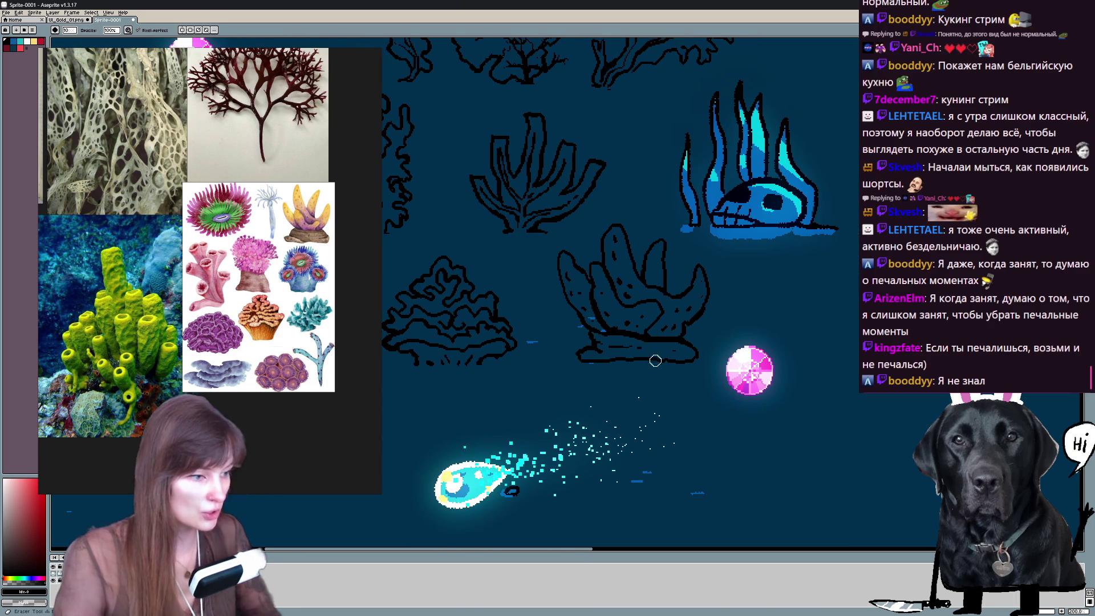
pyautogui.press('b')
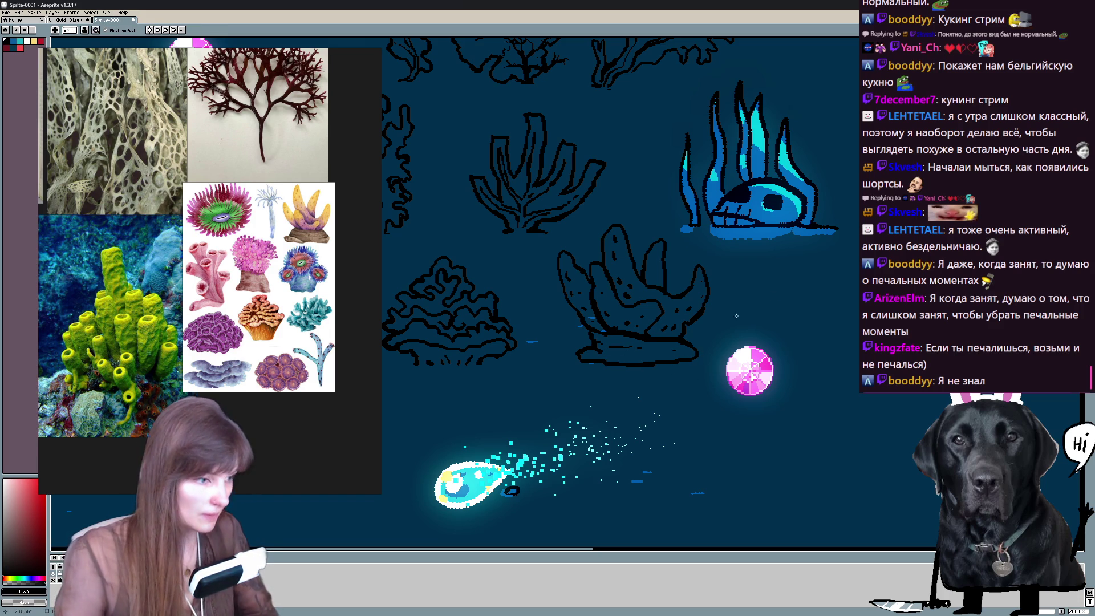
pyautogui.press('h')
pyautogui.moveTo(784, 262); pyautogui.dragTo(805, 382)
pyautogui.press('b')
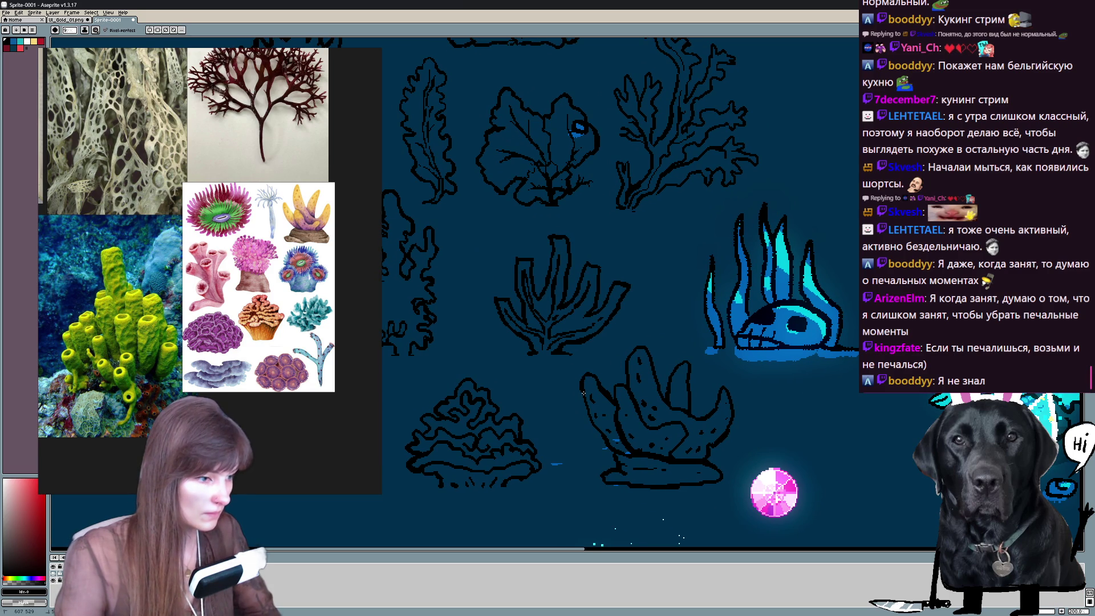
pyautogui.scroll(-3, 600, 343)
# Lasso the fish skull outline and place it in the open water above the blue skull.
pyautogui.press('v')
pyautogui.scroll(3, 646, 200)
pyautogui.hotkey('ctrl', 'Tab')
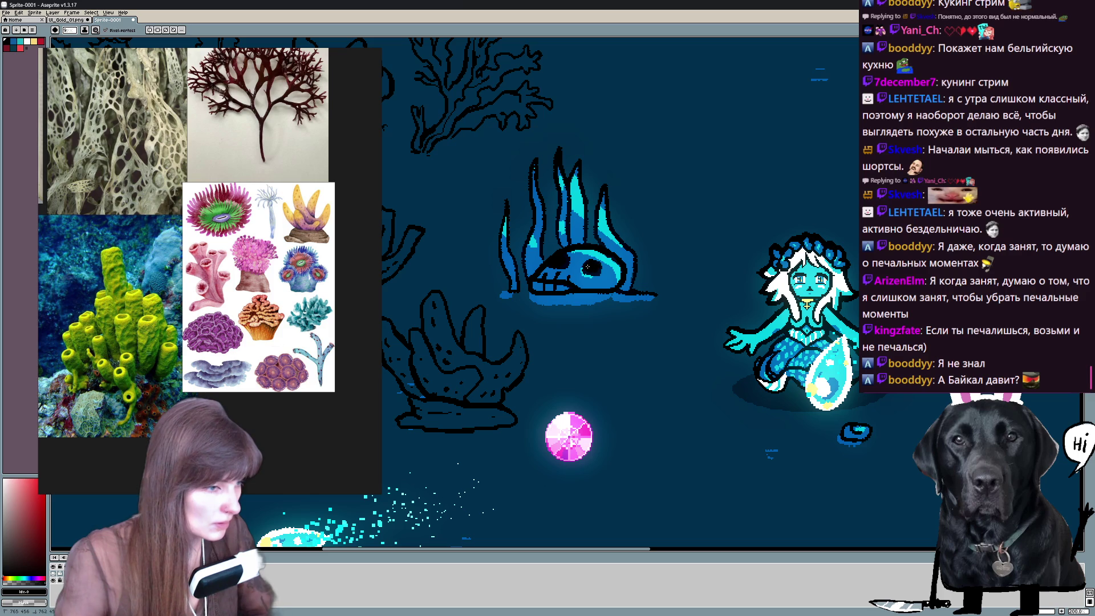
pyautogui.press('q')
pyautogui.moveTo(526, 282)
pyautogui.mouseDown()
pyautogui.moveTo(604, 294)
pyautogui.moveTo(634, 128)
pyautogui.mouseUp()
pyautogui.scroll(-1, 634, 128)
pyautogui.hotkey('ctrl', 'd')
pyautogui.press('b')
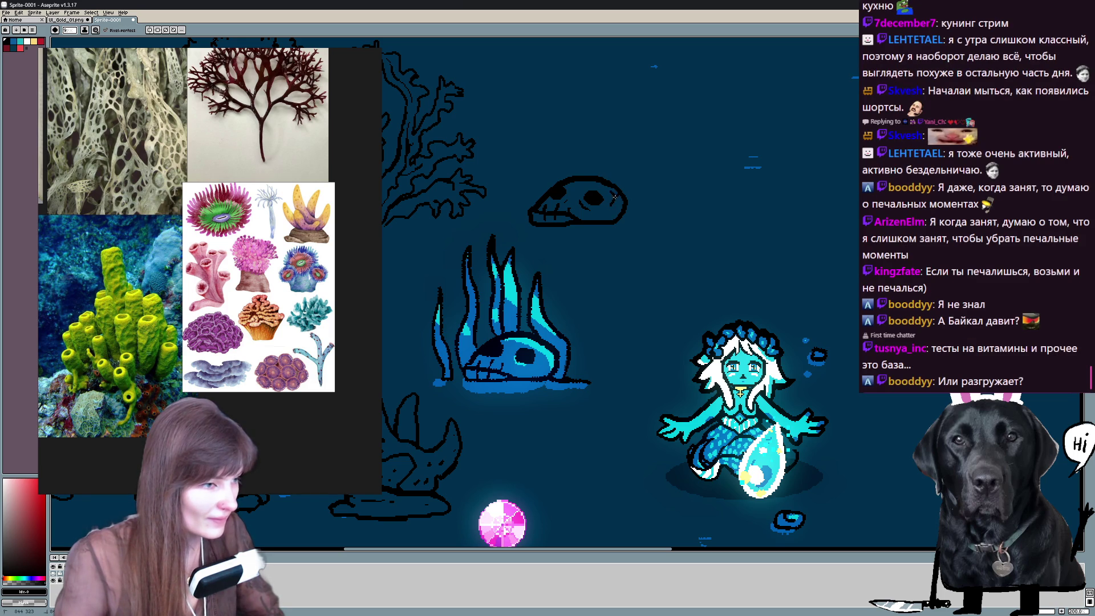
# Pan across the zoomed-out scene to bring the sketch area into view.
pyautogui.moveTo(636, 175); pyautogui.dragTo(676, 239)
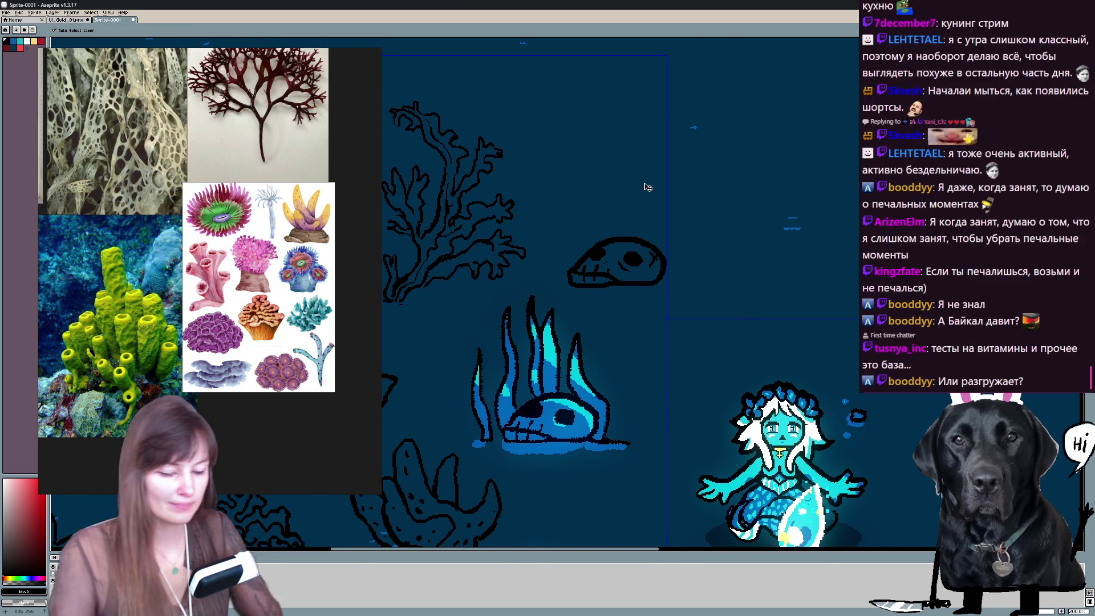
pyautogui.scroll(-2, 661, 277)
pyautogui.moveTo(599, 343); pyautogui.dragTo(651, 258)
pyautogui.moveTo(599, 299); pyautogui.dragTo(749, 308)
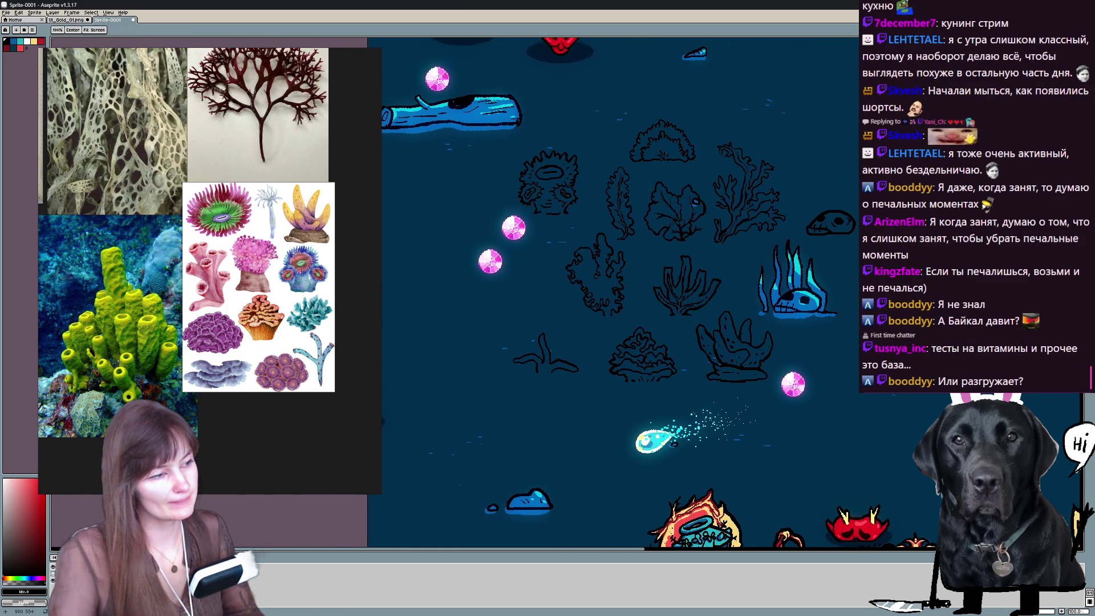
pyautogui.moveTo(685, 257); pyautogui.dragTo(557, 256)
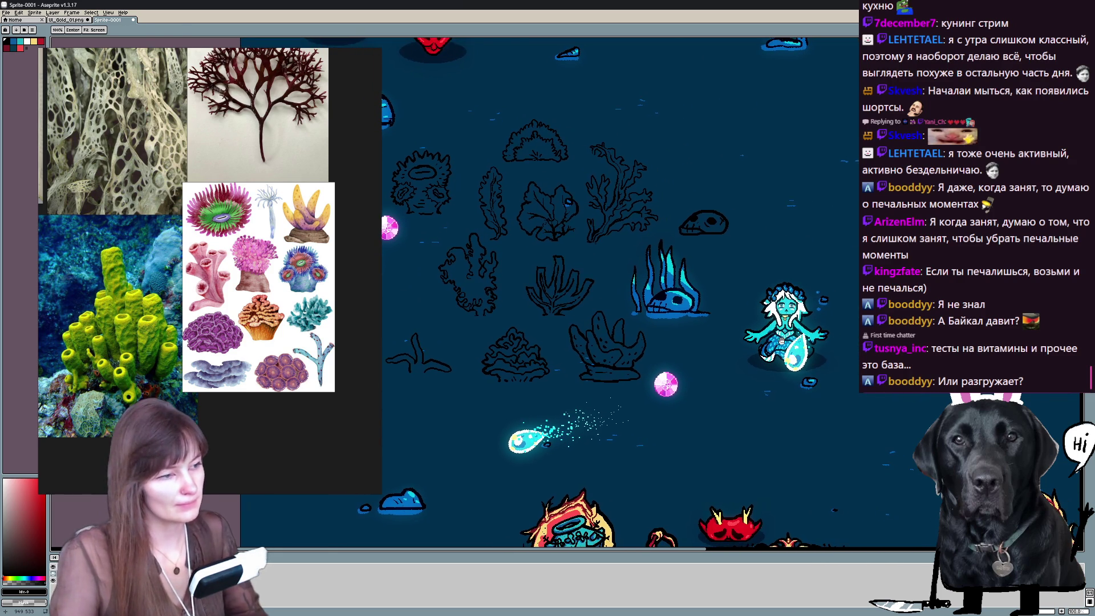
pyautogui.scroll(2, 685, 283)
pyautogui.moveTo(548, 214); pyautogui.dragTo(702, 402)
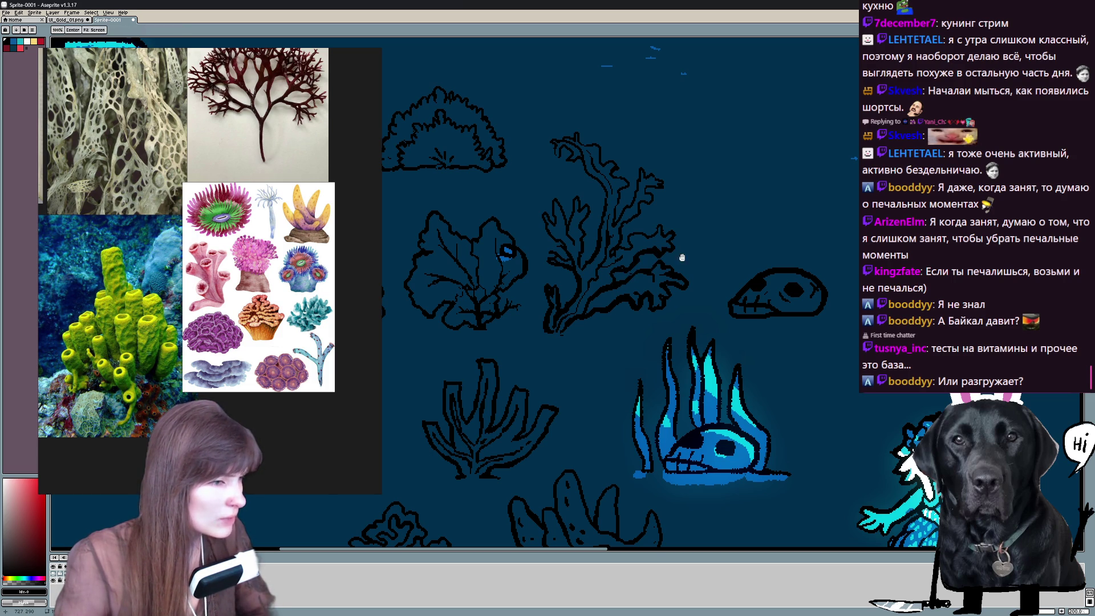
# Sketch thin vein lines into the fan seaweed and add a curling branch to its neighbour.
pyautogui.moveTo(657, 252); pyautogui.dragTo(673, 250)
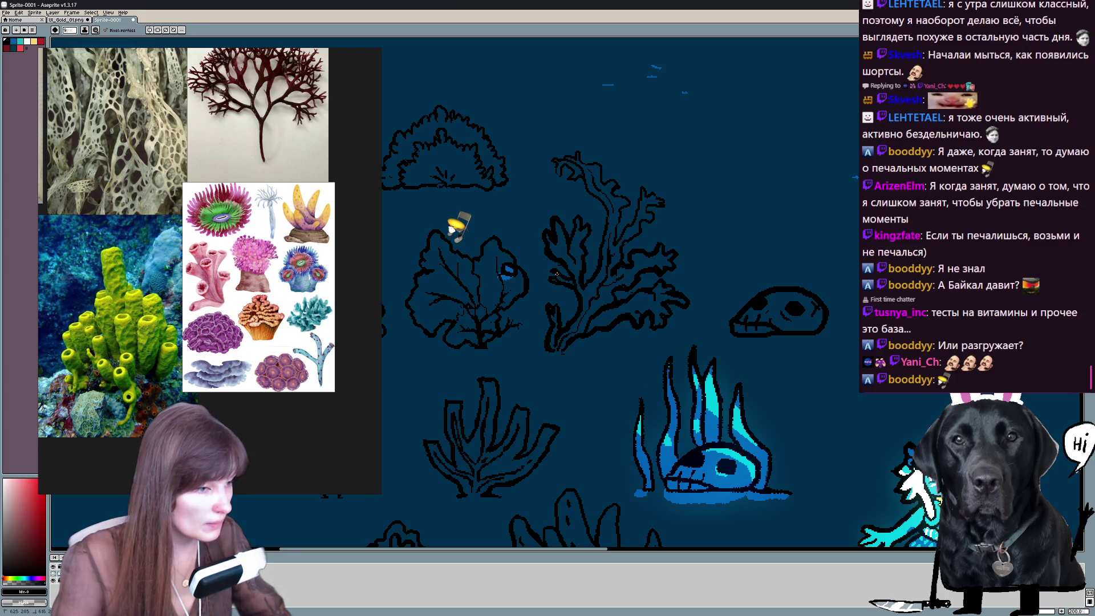
pyautogui.scroll(1, 645, 165)
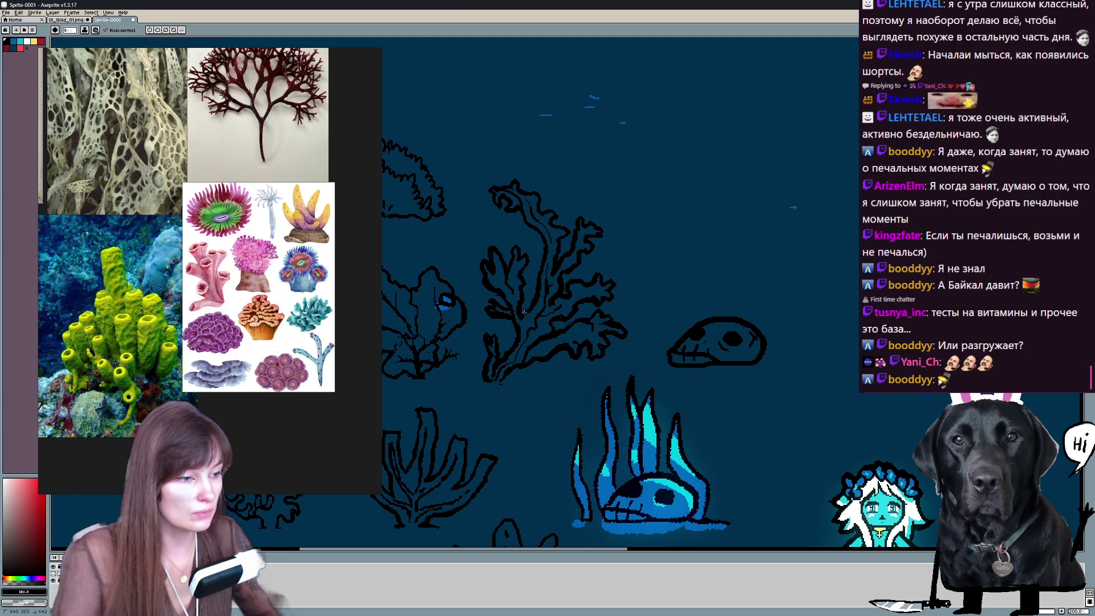
pyautogui.scroll(-2, 557, 223)
pyautogui.moveTo(557, 257); pyautogui.dragTo(730, 245)
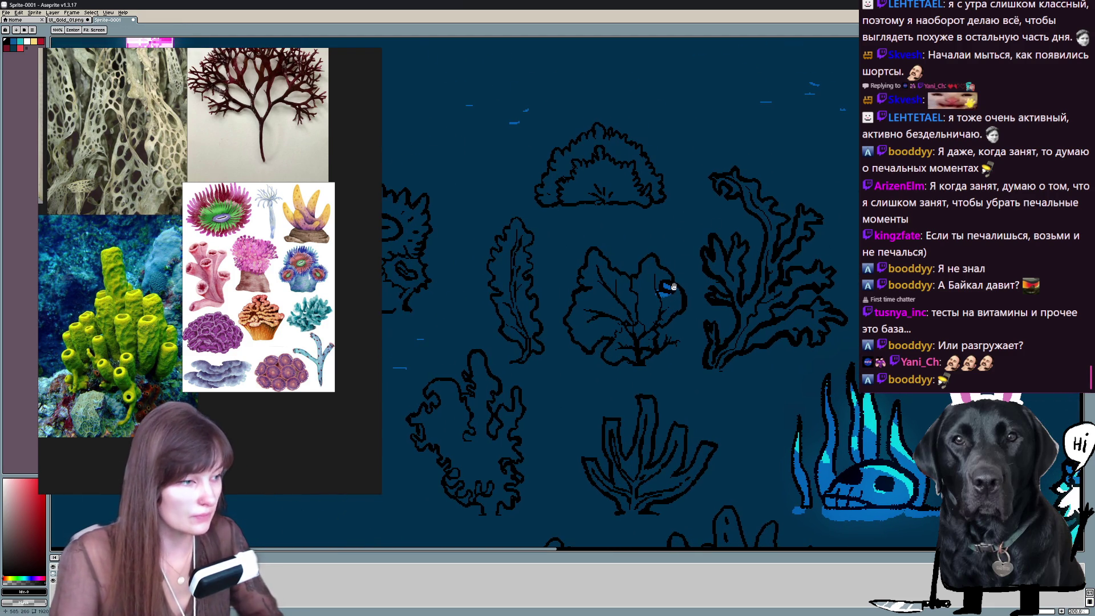
# Thicken the fan seaweed's veins into bold branches and roughen the curly seaweed's left edge.
pyautogui.hotkey('ctrl', 'Tab')
pyautogui.hotkey('ctrl', 'shift', 'Tab')
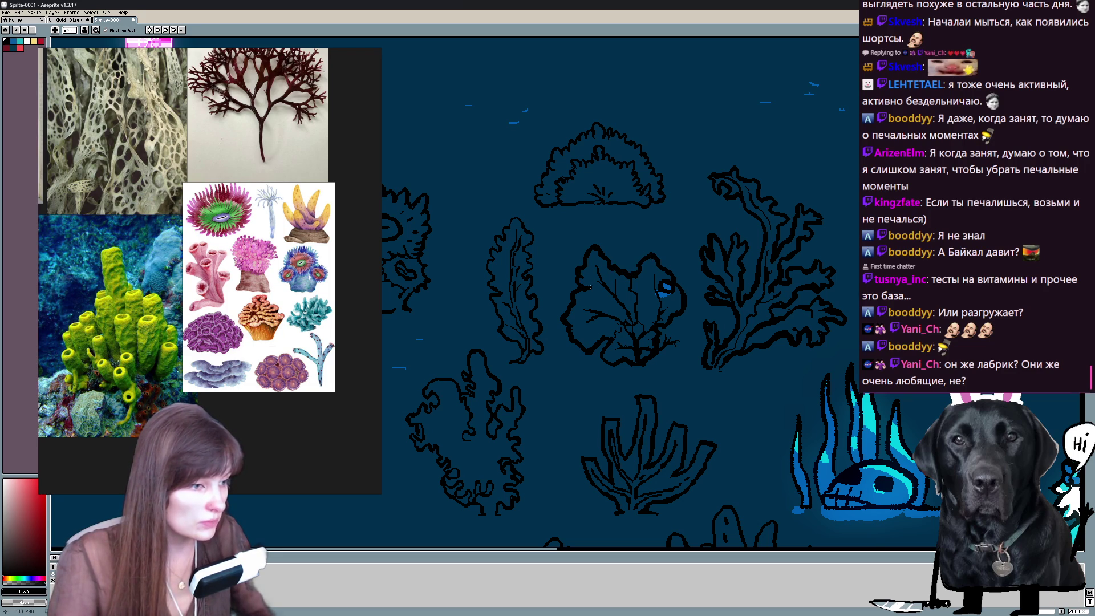
pyautogui.scroll(2, 582, 287)
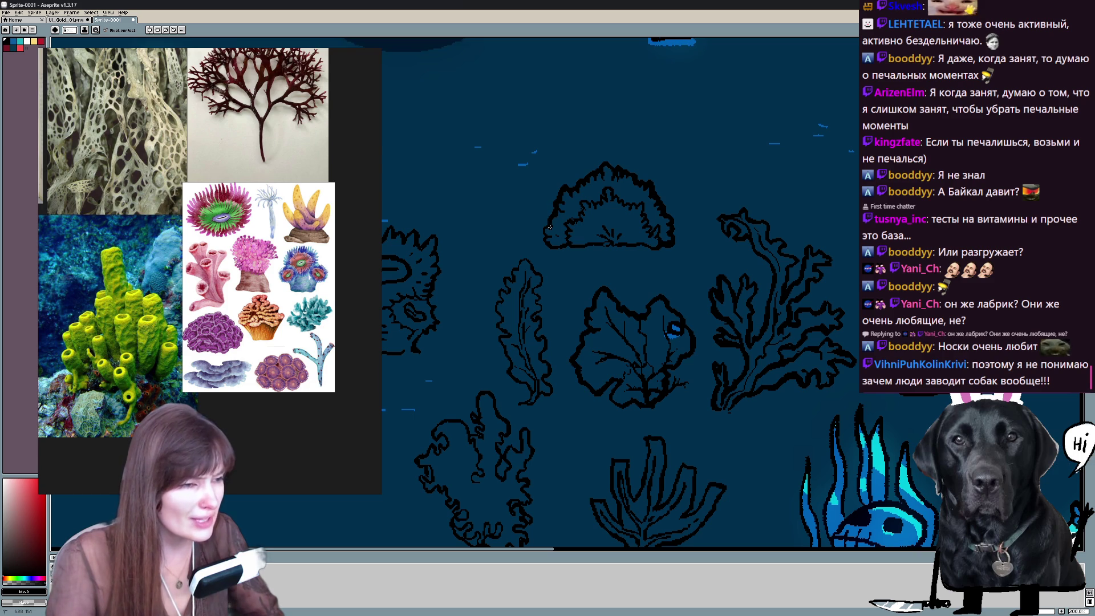
pyautogui.press('space')
pyautogui.moveTo(691, 255); pyautogui.dragTo(773, 196)
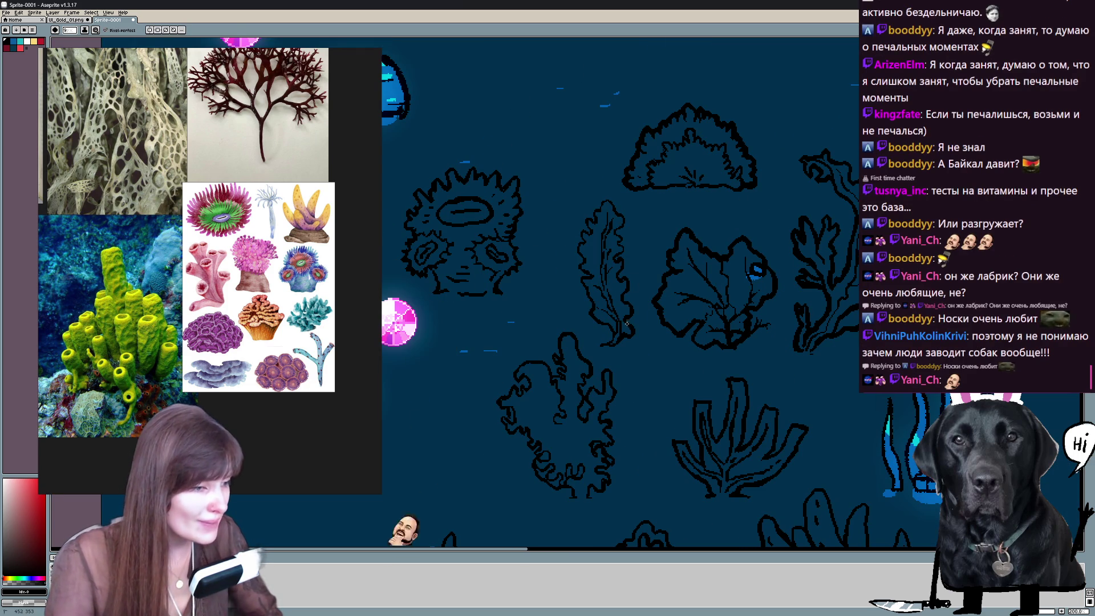
pyautogui.moveTo(628, 324); pyautogui.dragTo(676, 234)
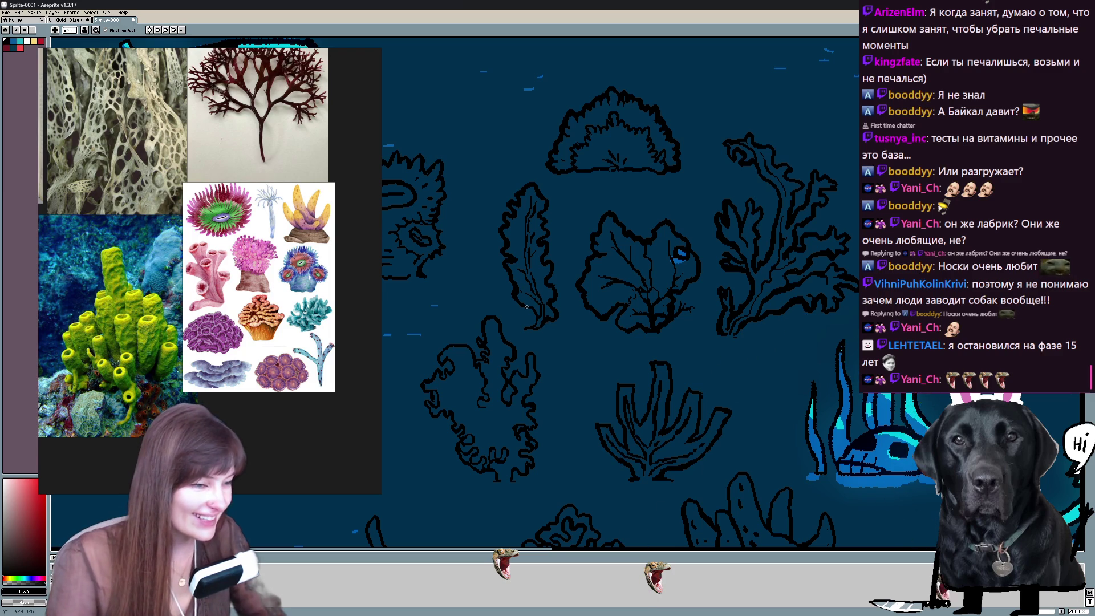
pyautogui.press('b')
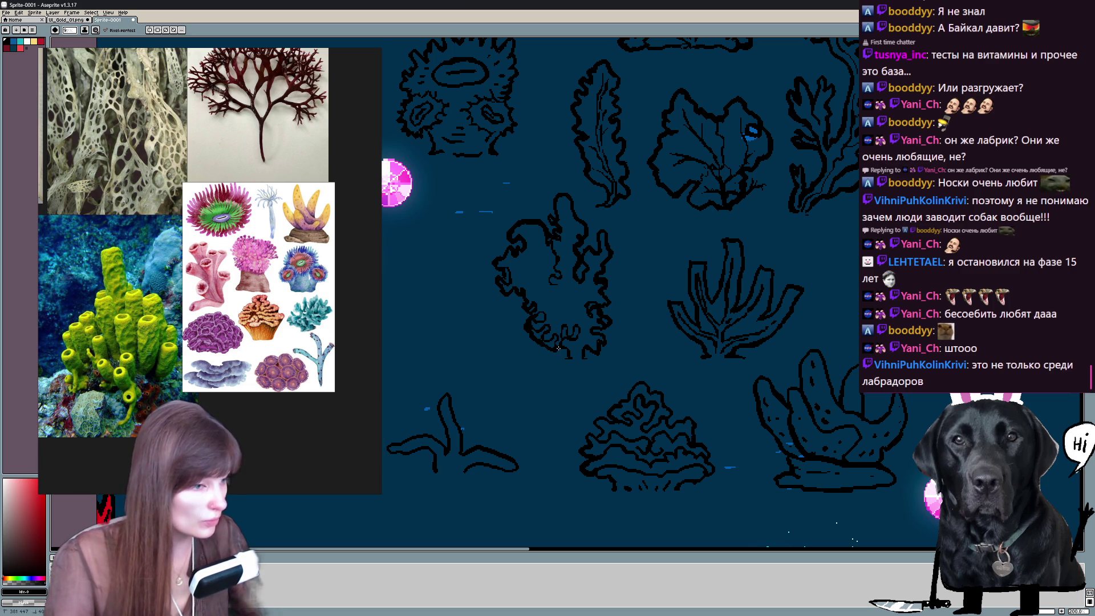
pyautogui.scroll(-3, 599, 368)
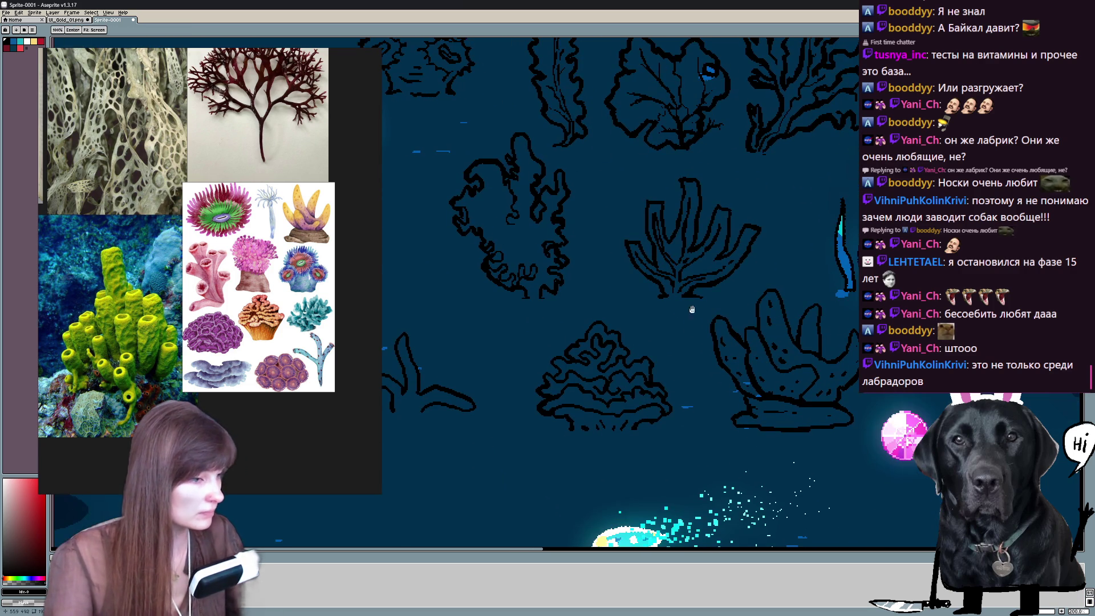
pyautogui.scroll(5, 672, 410)
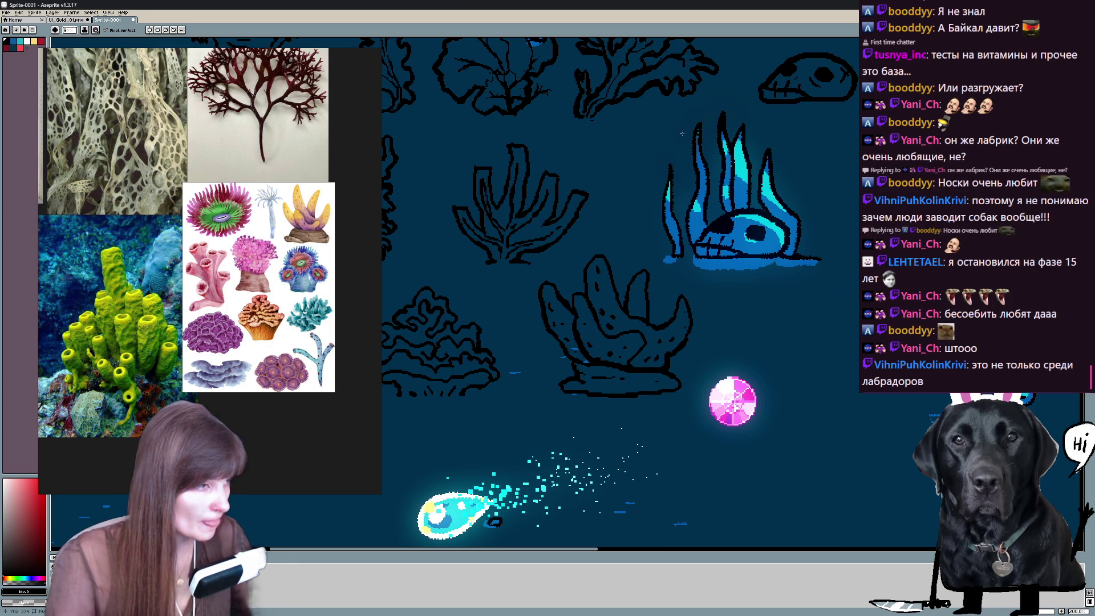
pyautogui.scroll(-3, 599, 300)
pyautogui.scroll(3, 599, 300)
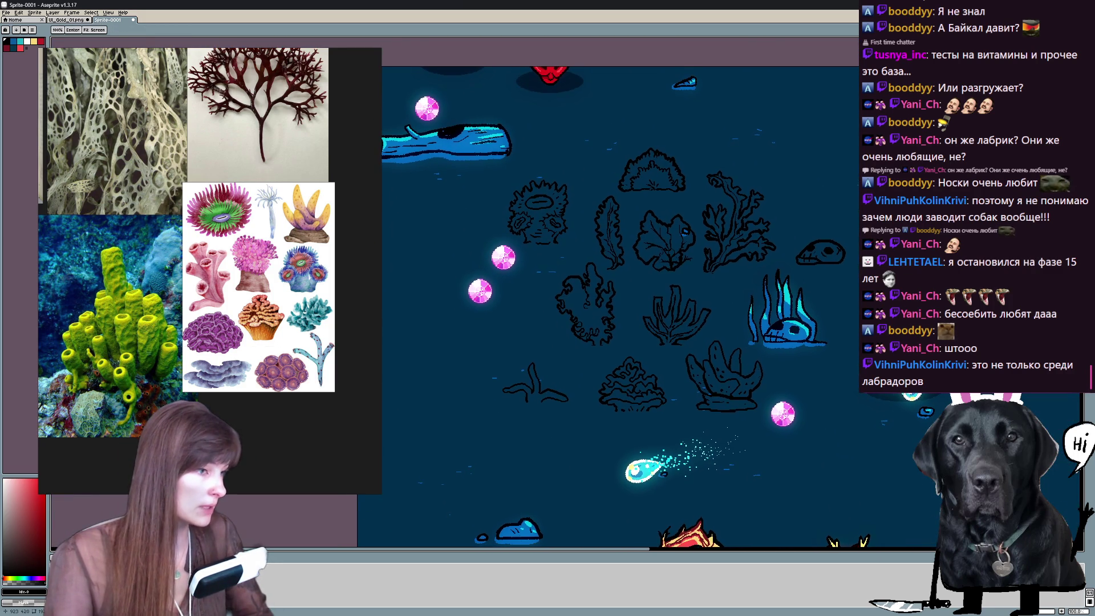
pyautogui.scroll(3, 666, 295)
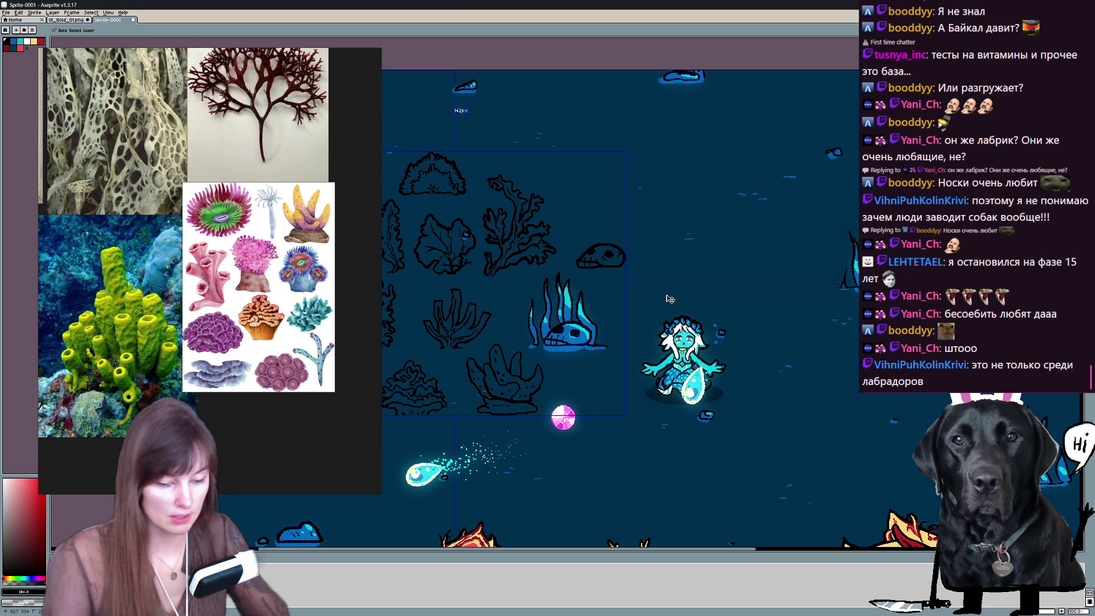
pyautogui.scroll(3, 666, 296)
pyautogui.moveTo(522, 210); pyautogui.dragTo(602, 245)
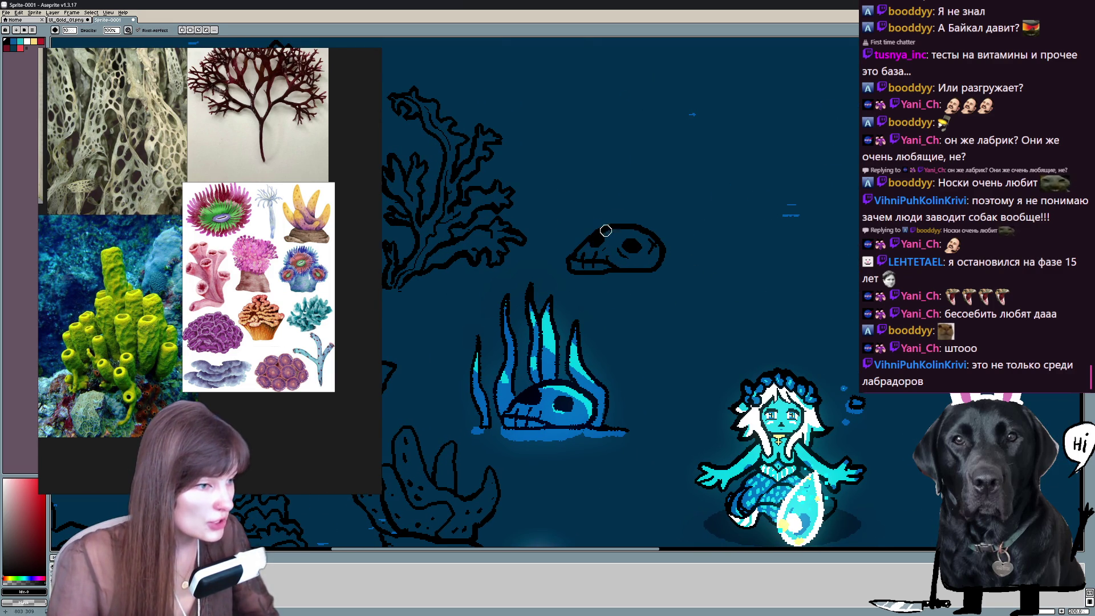
pyautogui.press('e')
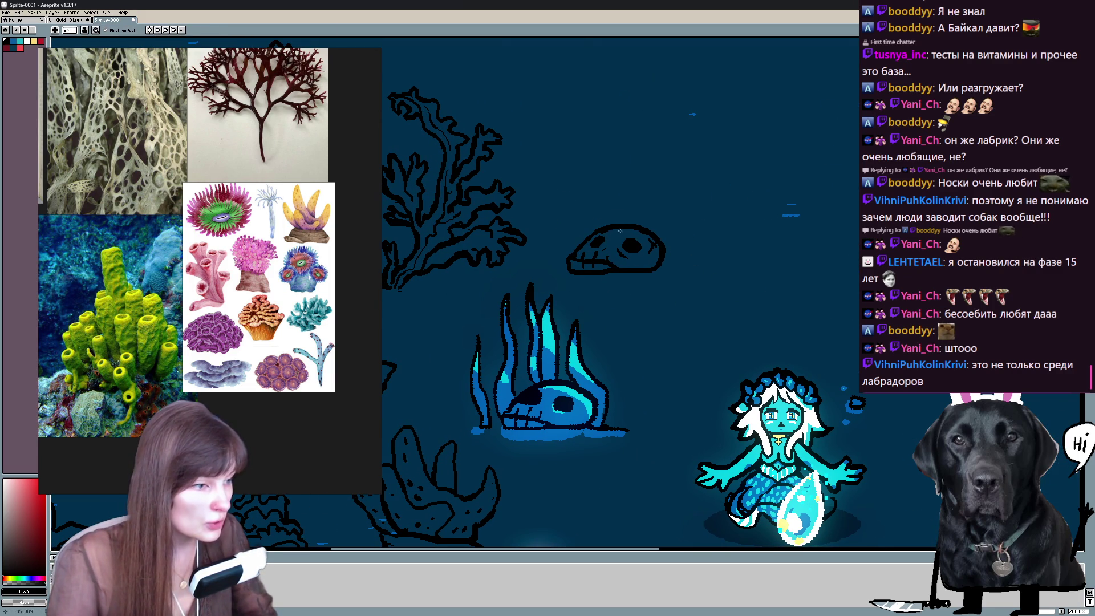
pyautogui.press('b')
pyautogui.press('e')
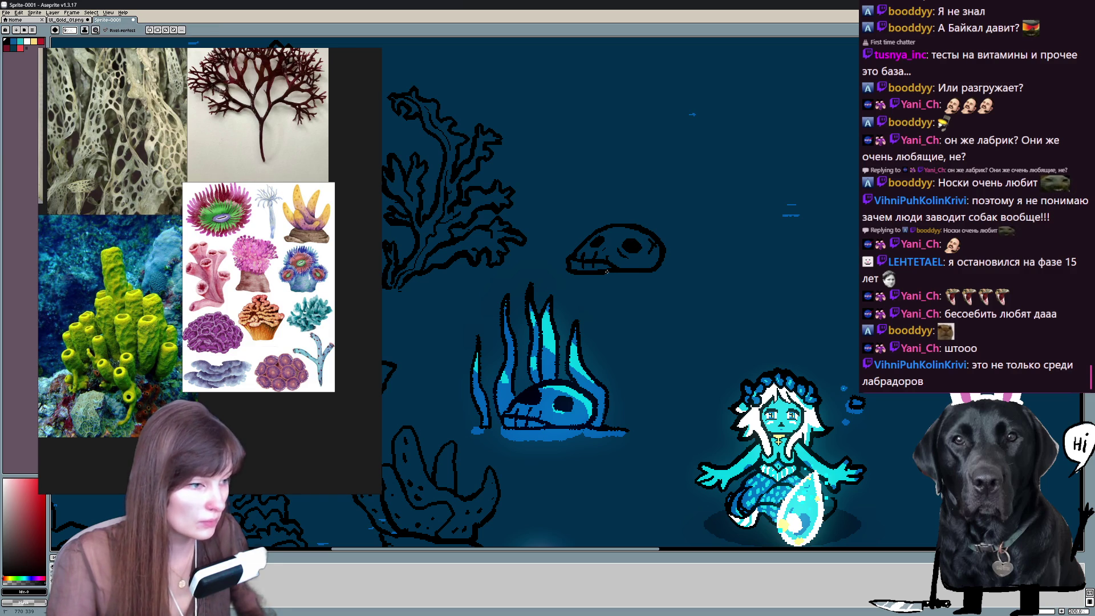
pyautogui.press('b')
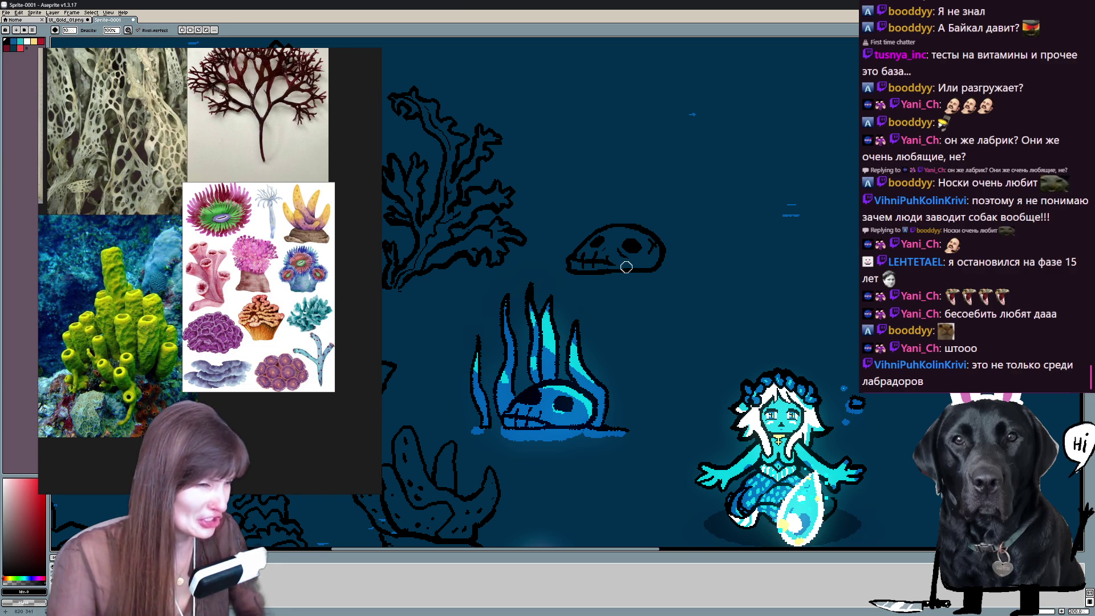
pyautogui.press('e')
pyautogui.press('b')
pyautogui.press('e')
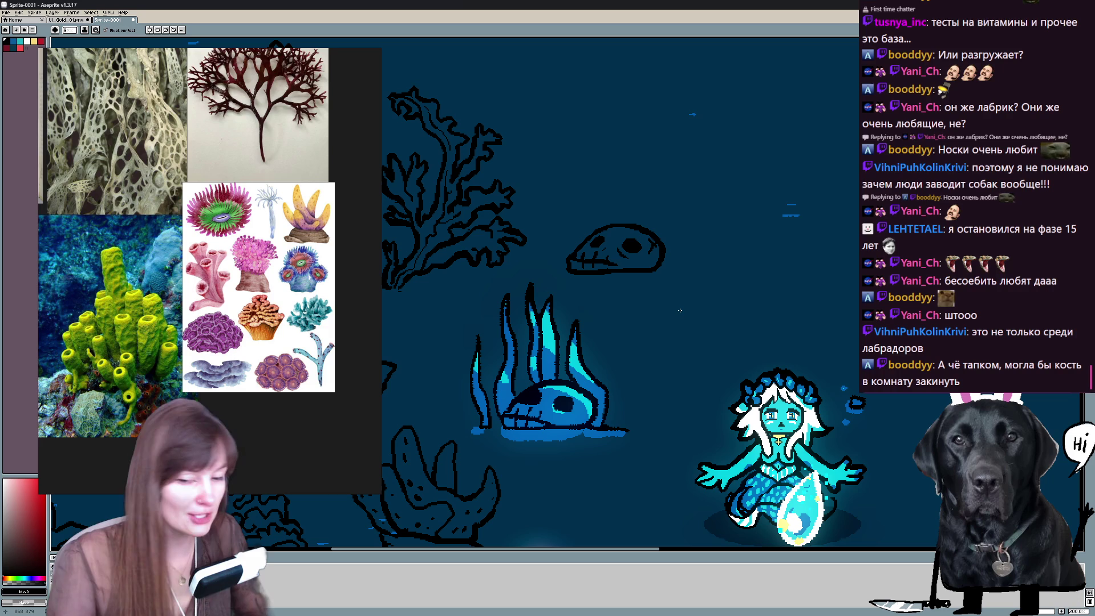
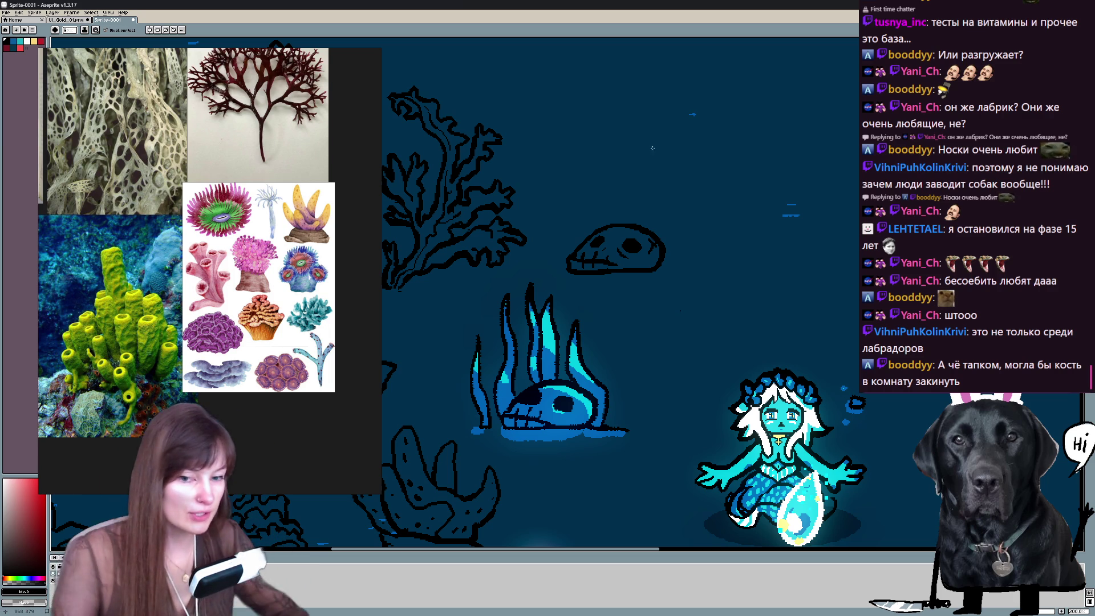
pyautogui.scroll(-3, 675, 256)
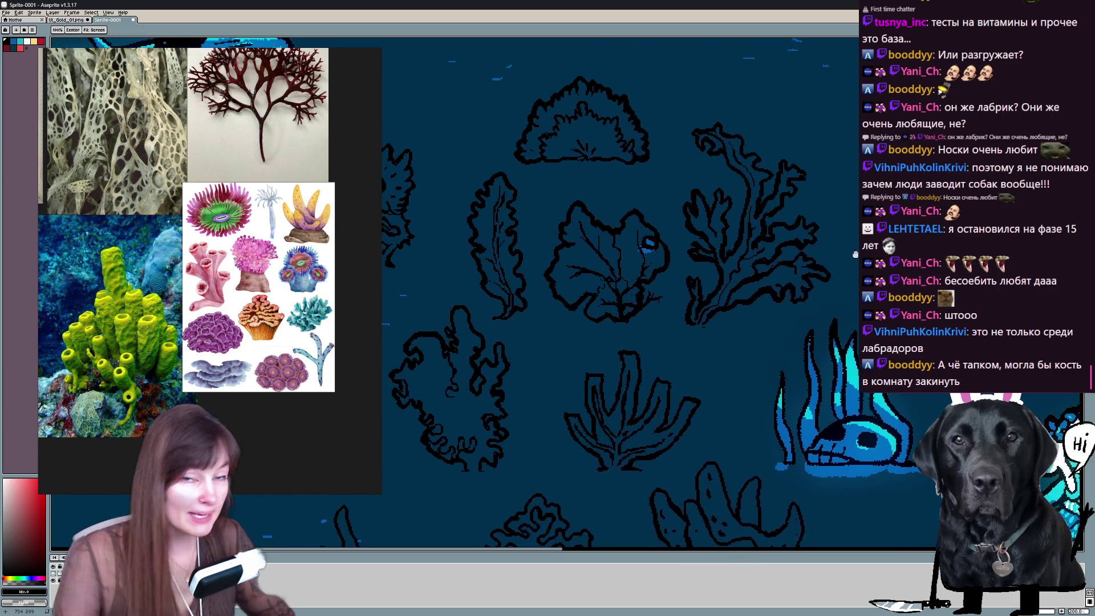
# Bring the lower corals and pink gems into view, clearing stray pixels with the eraser.
pyautogui.moveTo(675, 256); pyautogui.dragTo(514, 342)
pyautogui.moveTo(560, 275); pyautogui.dragTo(554, 267)
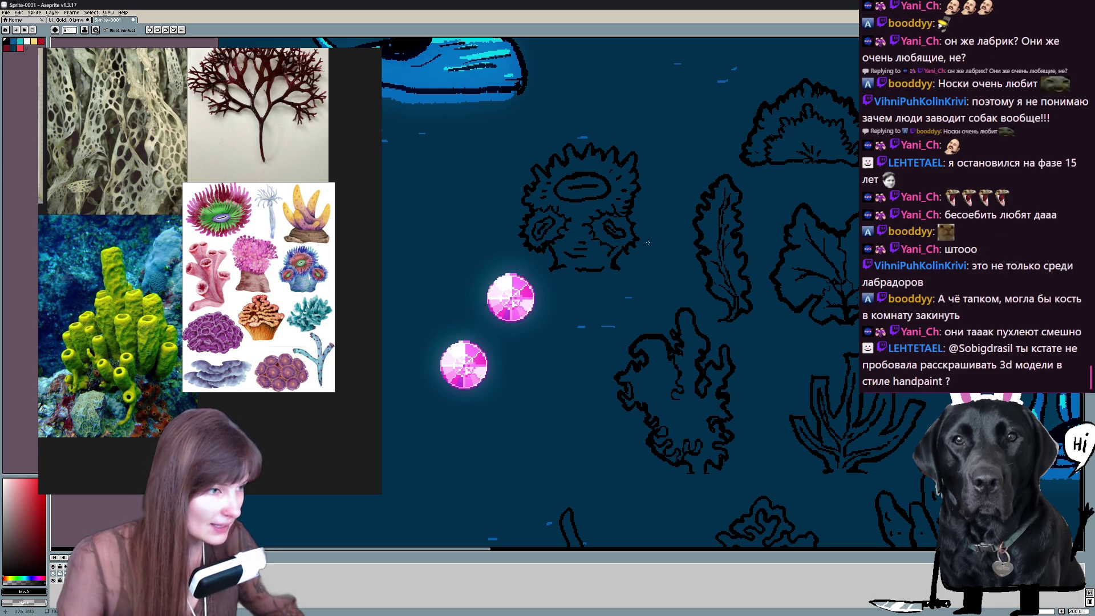
pyautogui.press('b')
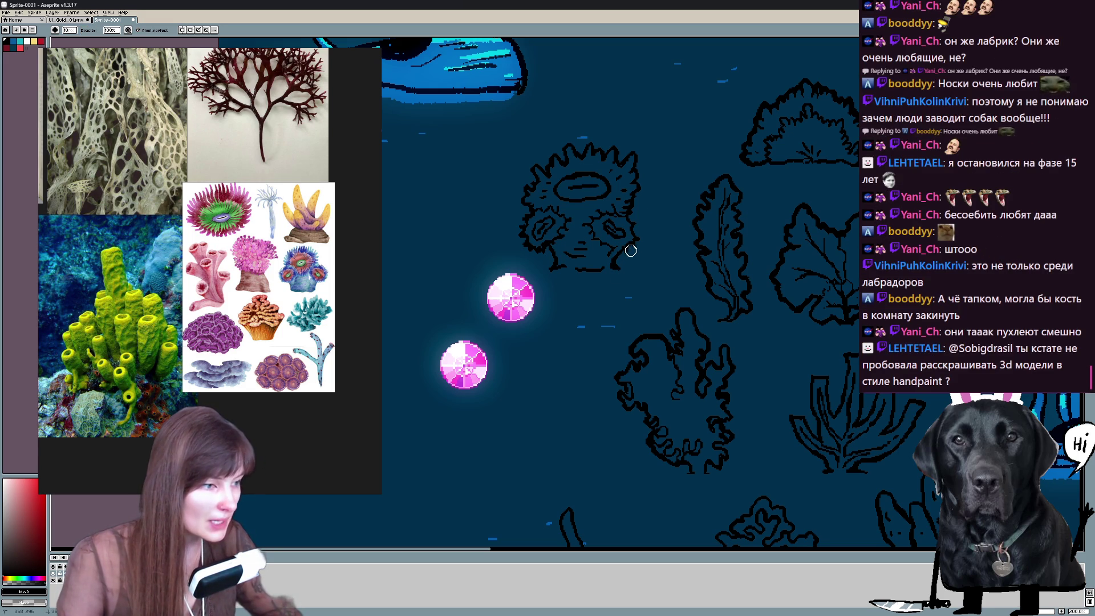
pyautogui.press('h')
pyautogui.moveTo(657, 224); pyautogui.dragTo(641, 53)
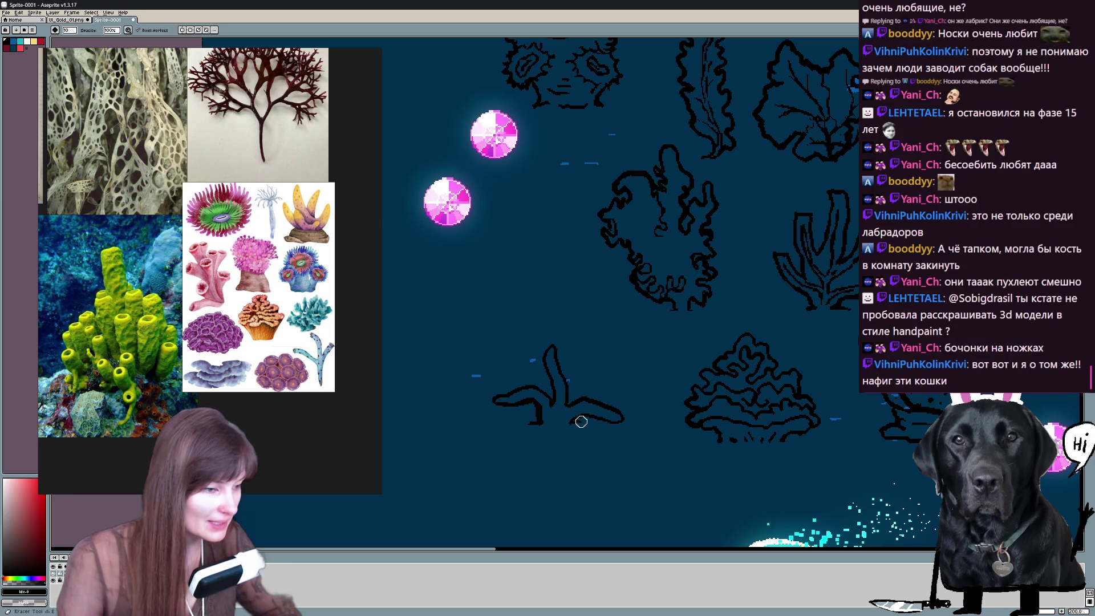
pyautogui.press('b')
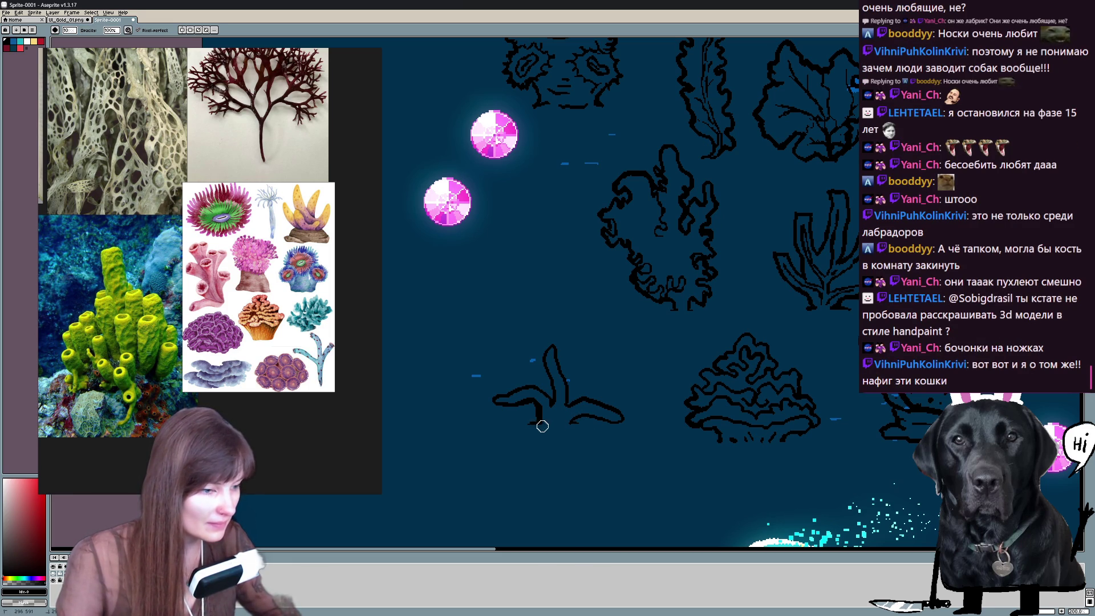
pyautogui.press('e')
pyautogui.moveTo(548, 417); pyautogui.dragTo(535, 429)
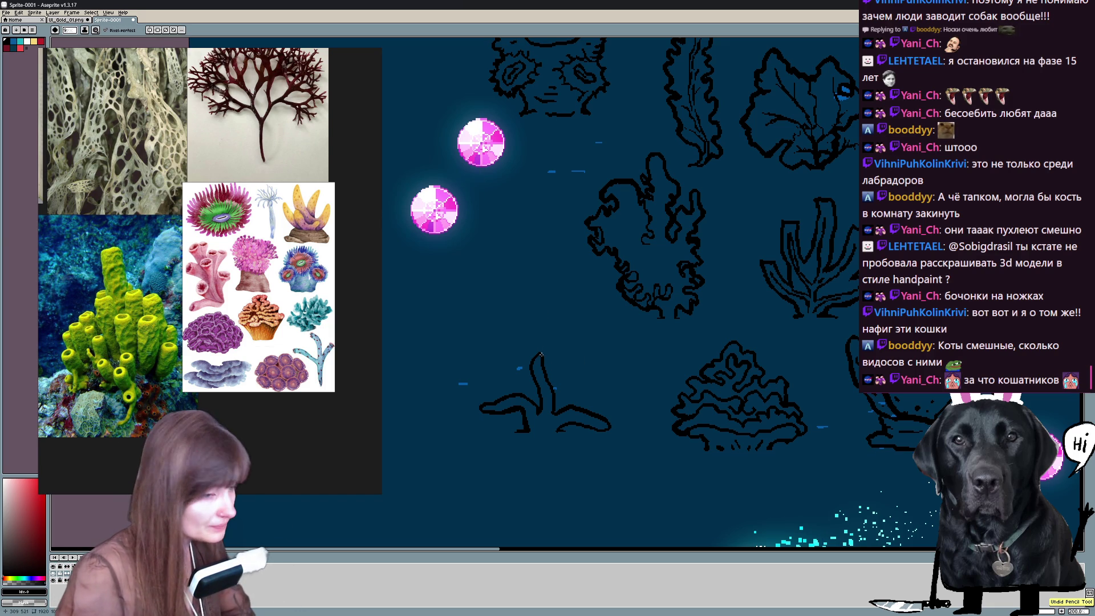
pyautogui.moveTo(541, 257)
pyautogui.mouseDown()
pyautogui.moveTo(570, 389)
pyautogui.moveTo(556, 432)
pyautogui.mouseUp()
pyautogui.press('e')
pyautogui.press('b')
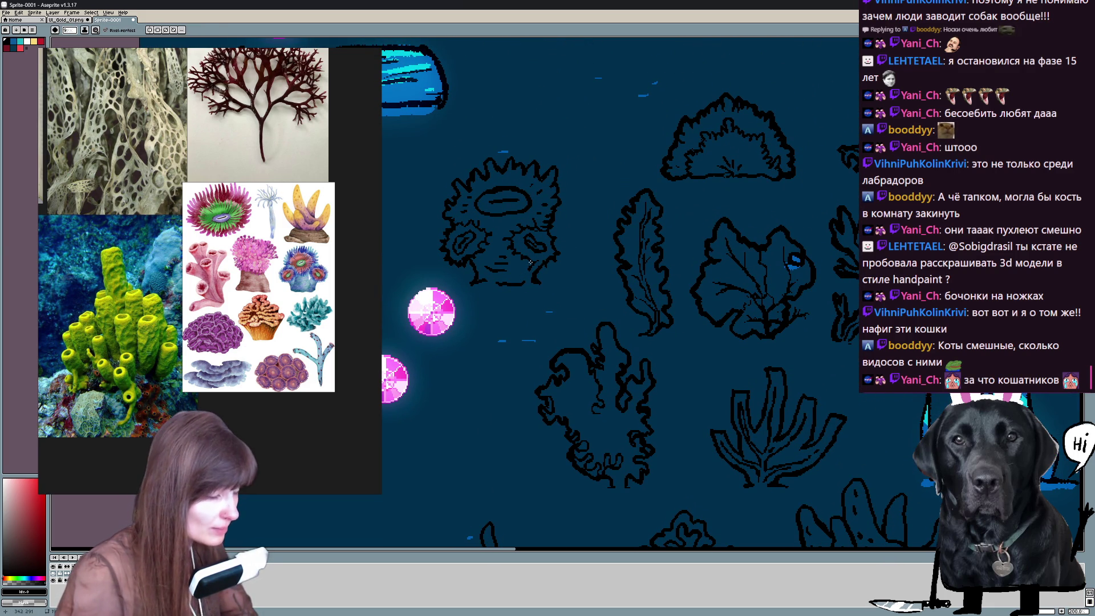
pyautogui.scroll(1, 532, 269)
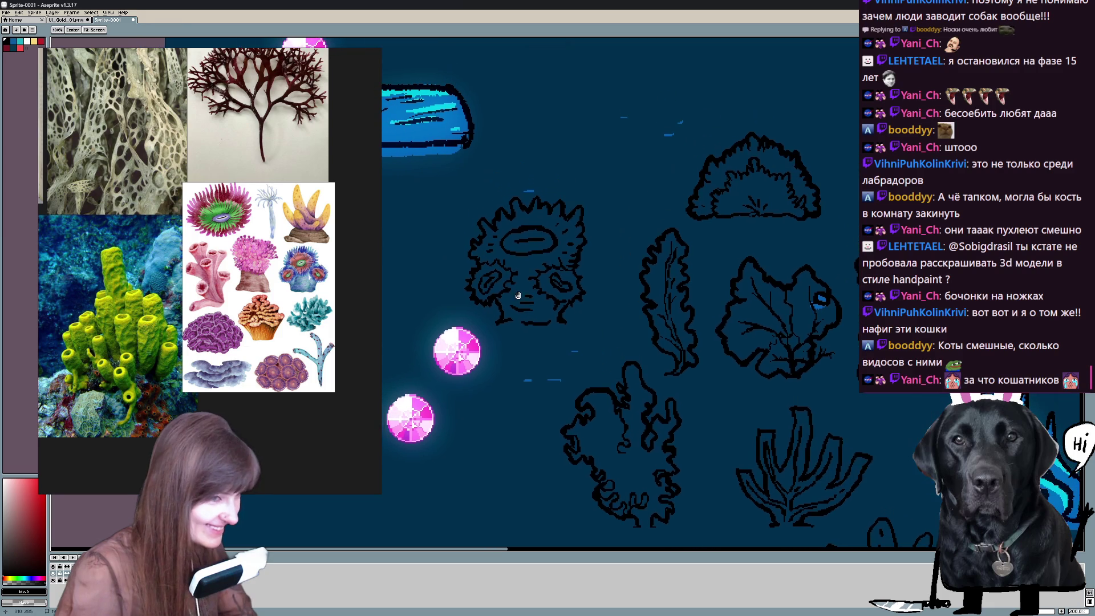
pyautogui.press('e')
pyautogui.press('b')
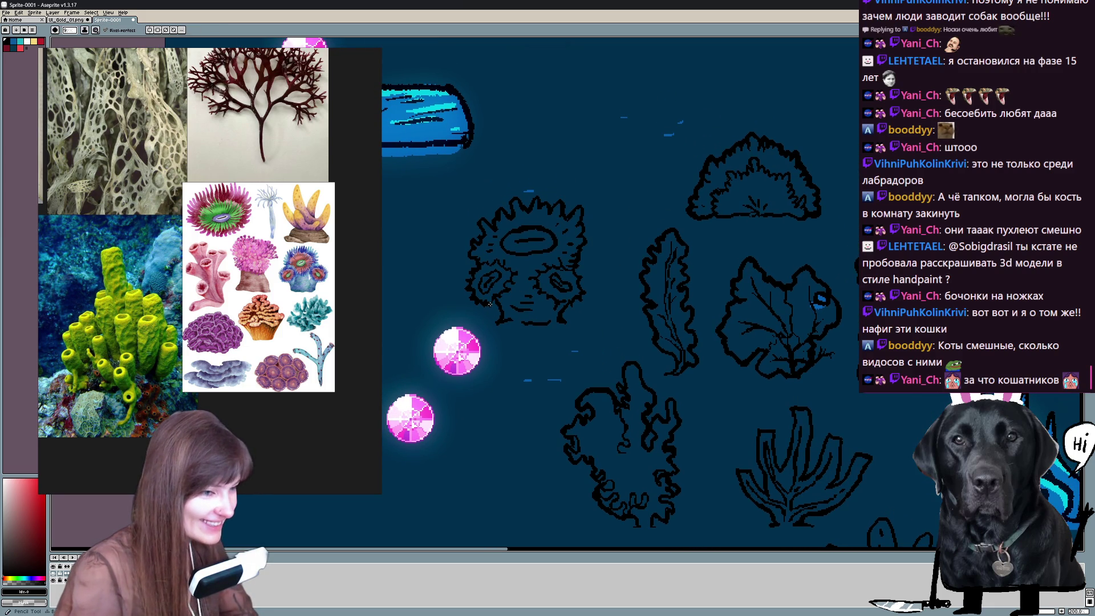
pyautogui.press('e')
pyautogui.press('b')
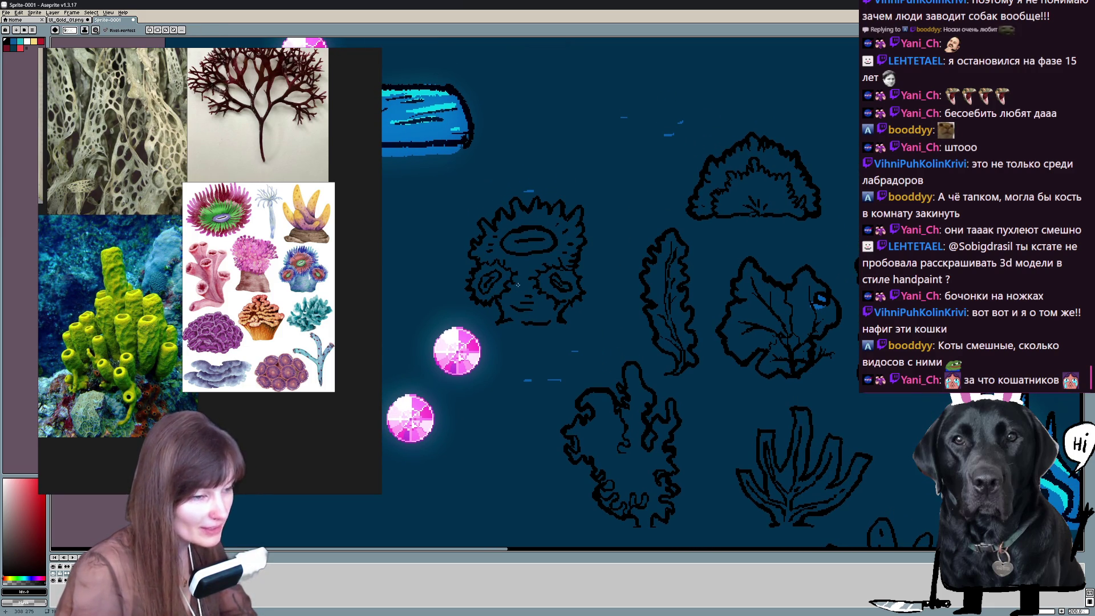
pyautogui.press('space')
pyautogui.moveTo(514, 280)
pyautogui.mouseDown()
pyautogui.moveTo(570, 289)
pyautogui.moveTo(710, 239)
pyautogui.moveTo(502, 378)
pyautogui.mouseUp()
pyautogui.press('space')
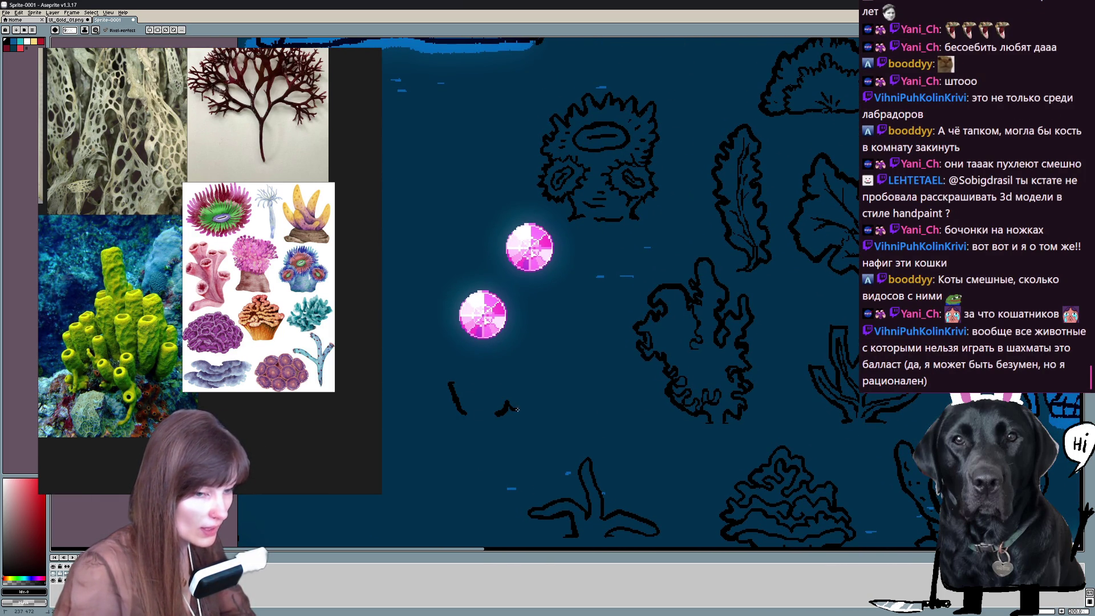
# Sketch the sponge's black outline strokes beside the lower gem and a small loop at its base, undoing bad strokes.
pyautogui.moveTo(559, 368); pyautogui.dragTo(545, 358)
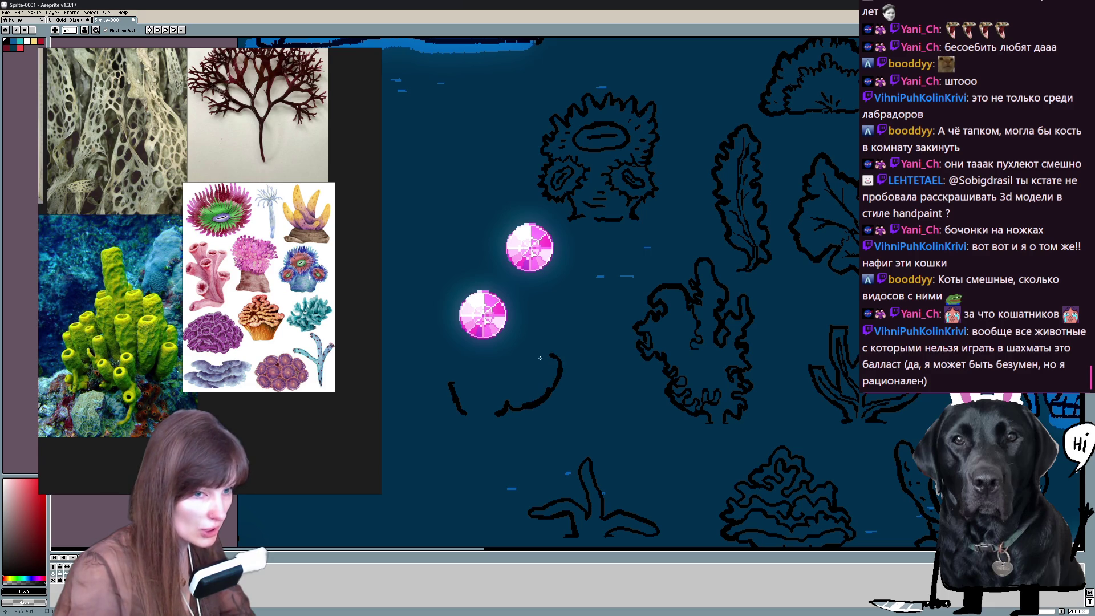
pyautogui.moveTo(502, 281)
pyautogui.mouseDown()
pyautogui.moveTo(505, 315)
pyautogui.moveTo(454, 337)
pyautogui.mouseUp()
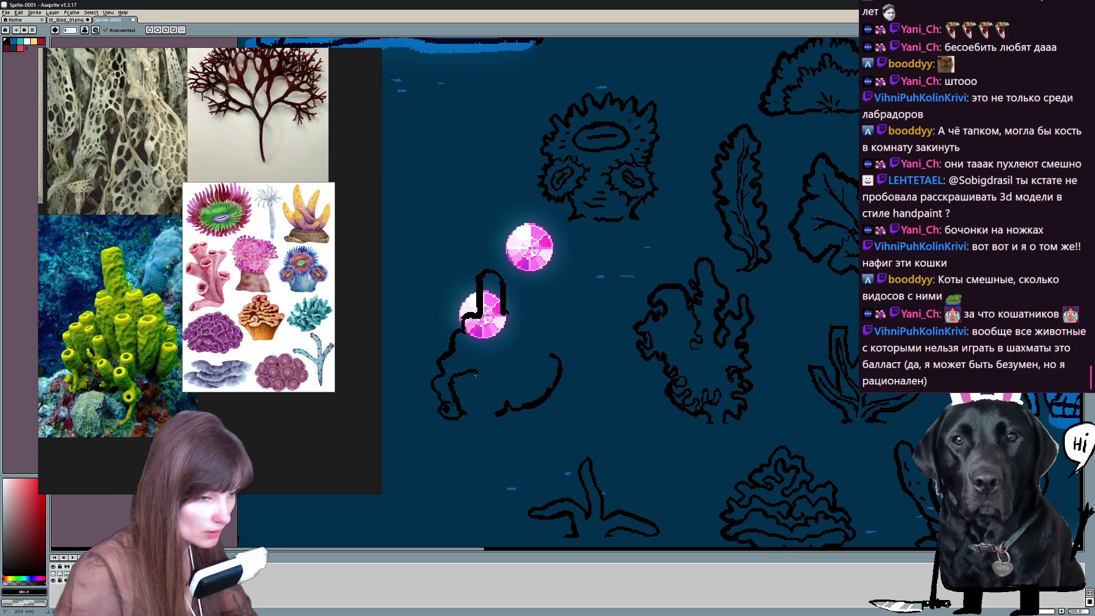
pyautogui.hotkey('ctrl', 'z')
pyautogui.moveTo(450, 376); pyautogui.dragTo(471, 371)
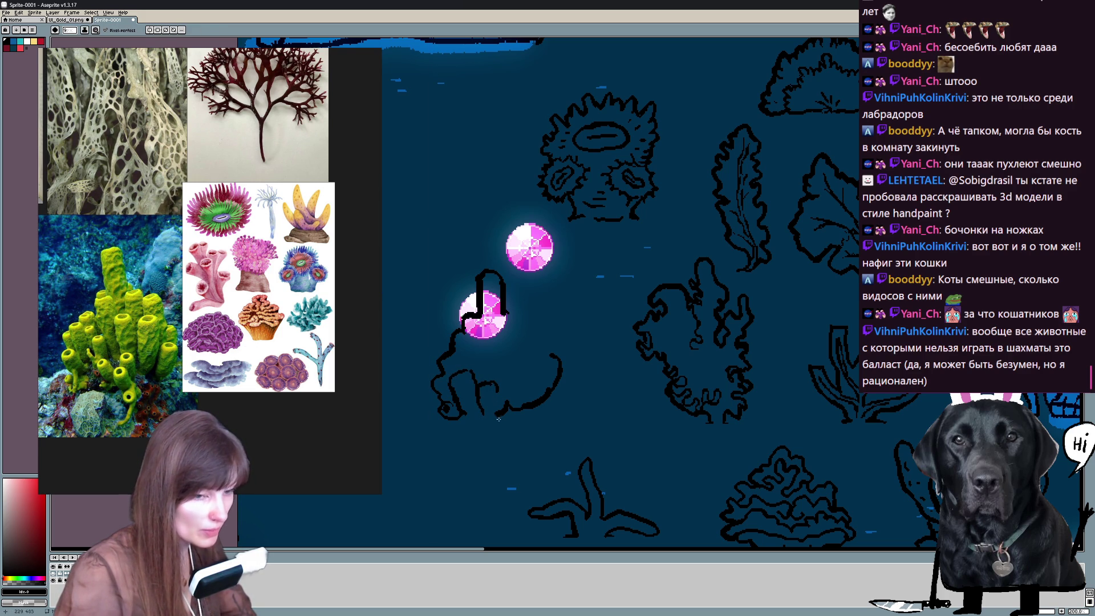
pyautogui.press('e')
pyautogui.press('b')
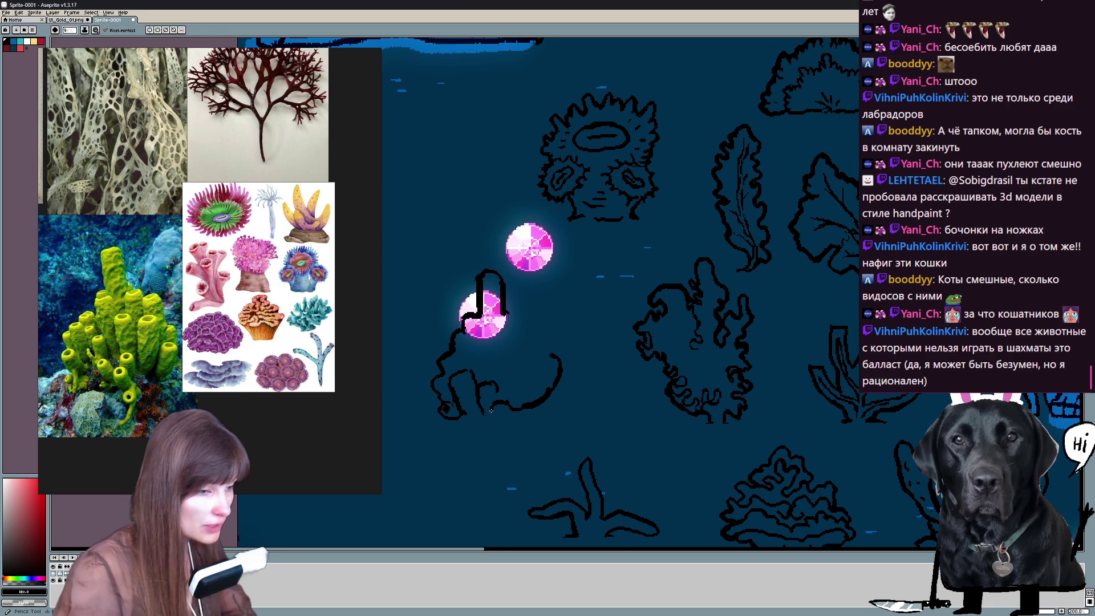
pyautogui.press('e')
pyautogui.click(499, 413)
pyautogui.press('b')
pyautogui.moveTo(500, 413); pyautogui.dragTo(507, 407)
pyautogui.moveTo(585, 401); pyautogui.dragTo(609, 423)
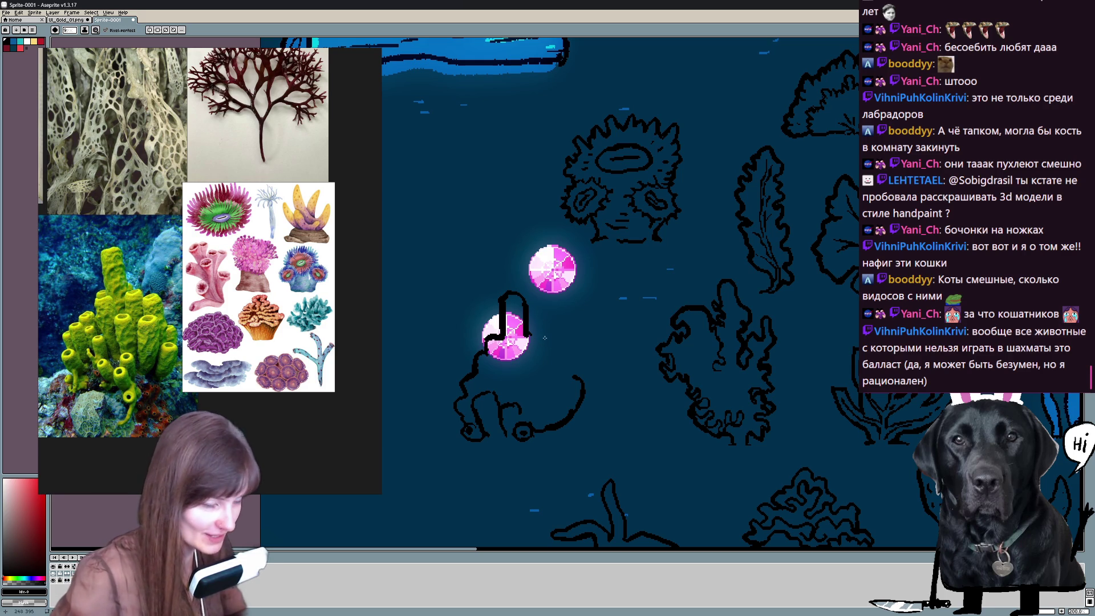
pyautogui.hotkey('ctrl', 'z')
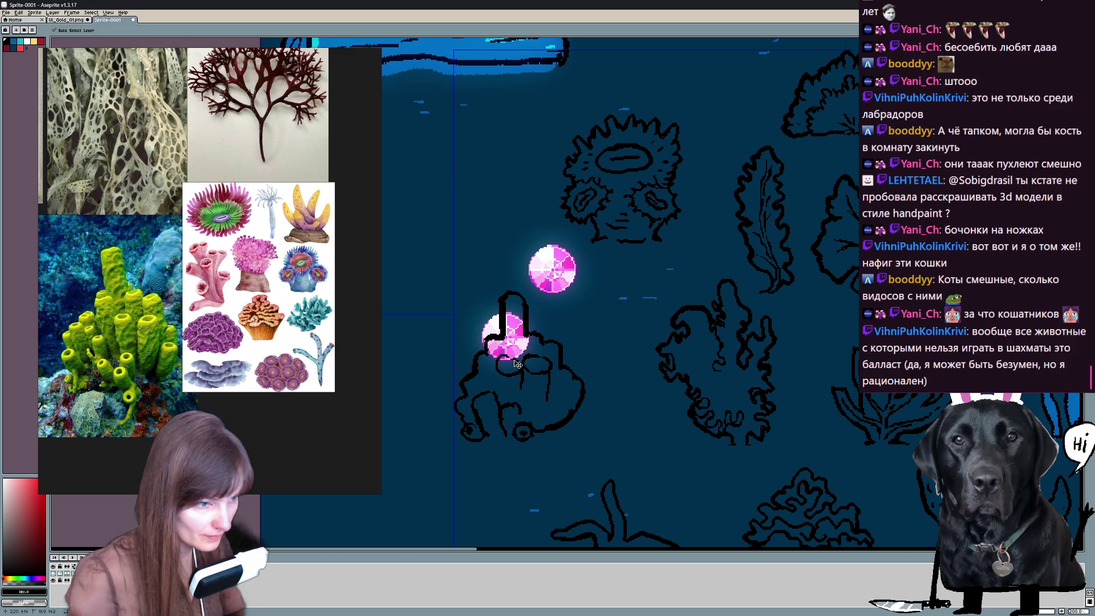
# Draw tube openings inside the sponge outline, then switch over to Telegram.
pyautogui.moveTo(514, 363); pyautogui.dragTo(503, 362)
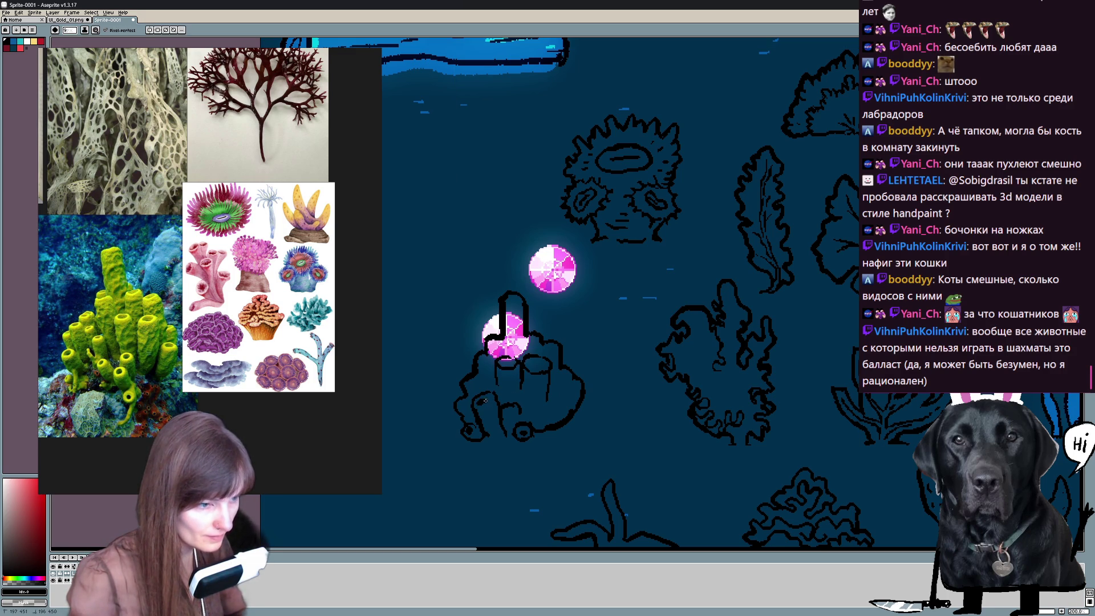
pyautogui.press('e')
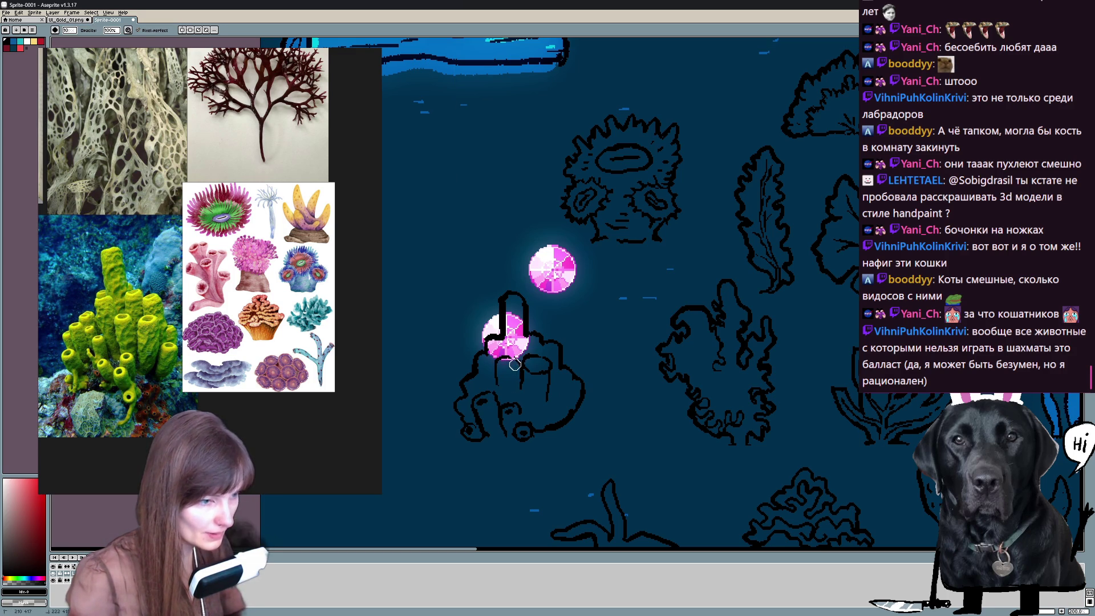
pyautogui.press('b')
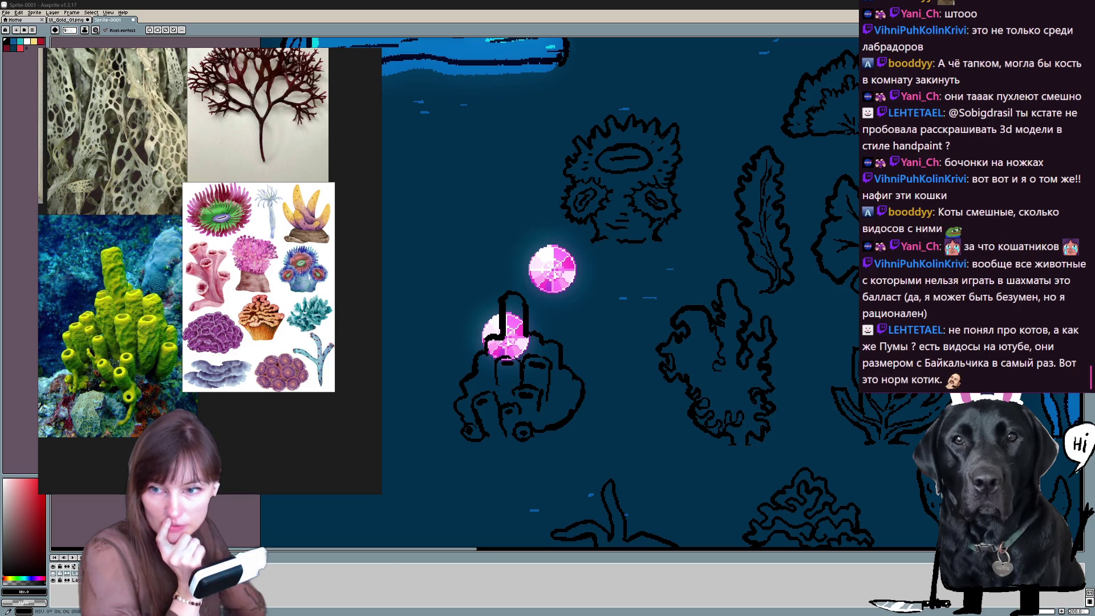
pyautogui.hotkey('alt', 'Tab')
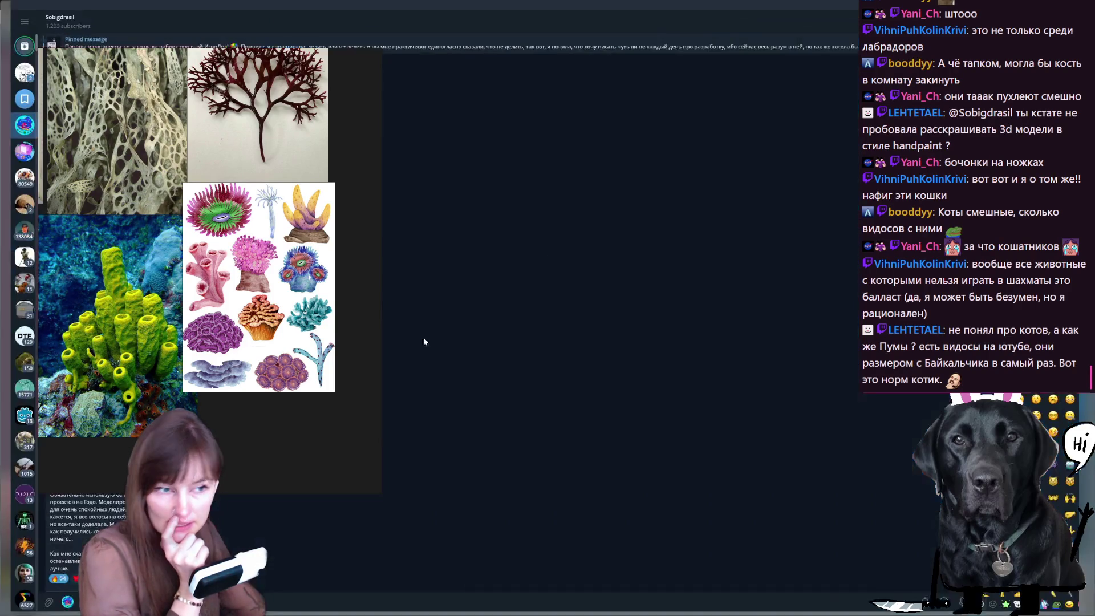
# Watch the channel's 3D character video in the media viewer, then return to Aseprite.
pyautogui.click(118, 403)
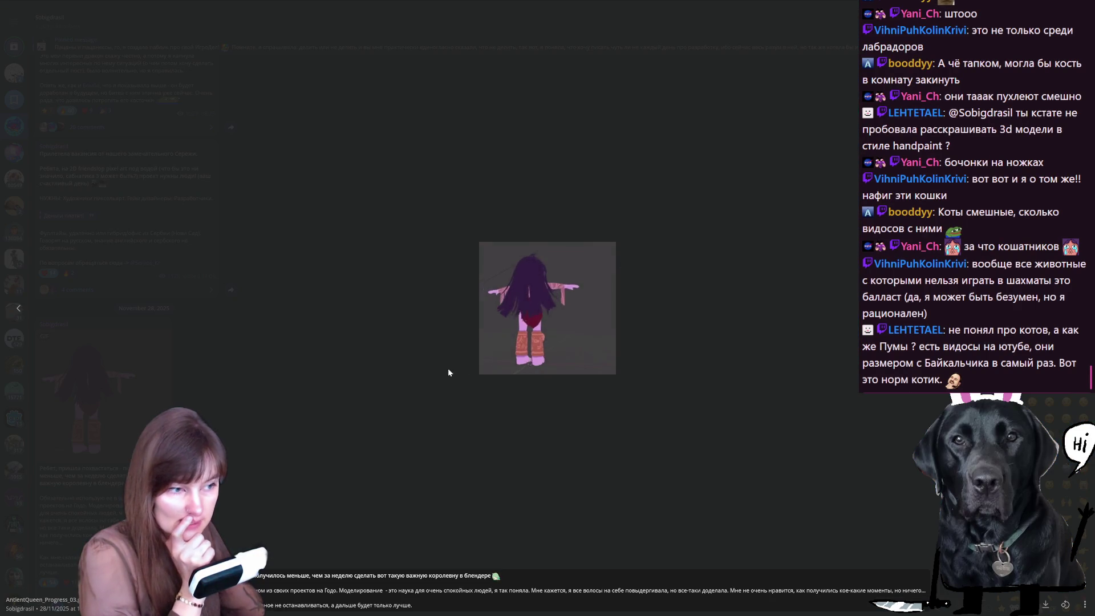
pyautogui.click(322, 429)
pyautogui.scroll(5, 129, 342)
pyautogui.scroll(-5, 128, 343)
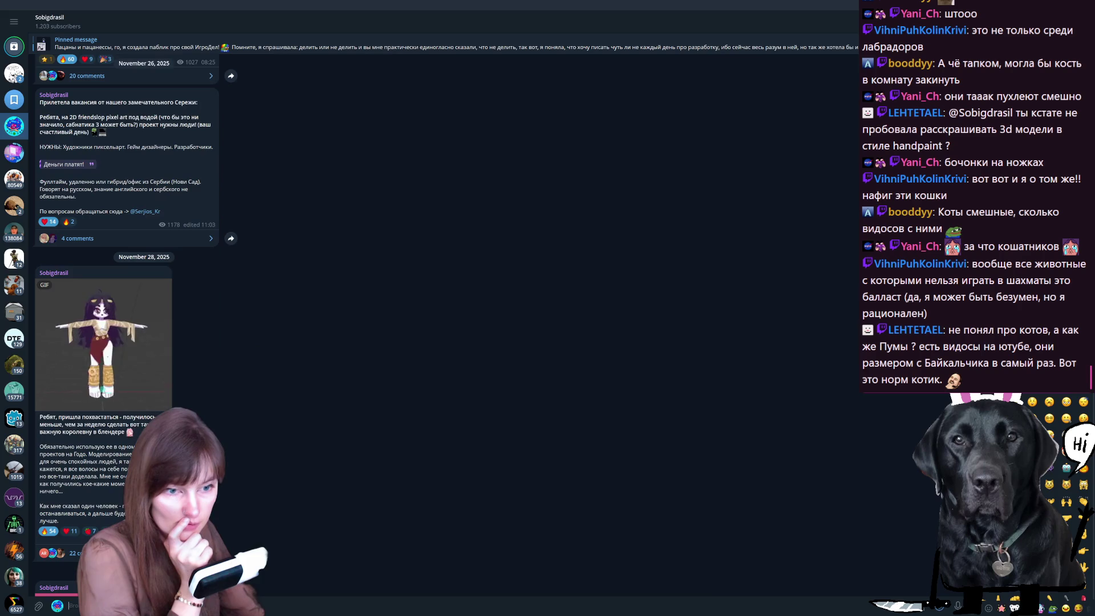
pyautogui.click(102, 351)
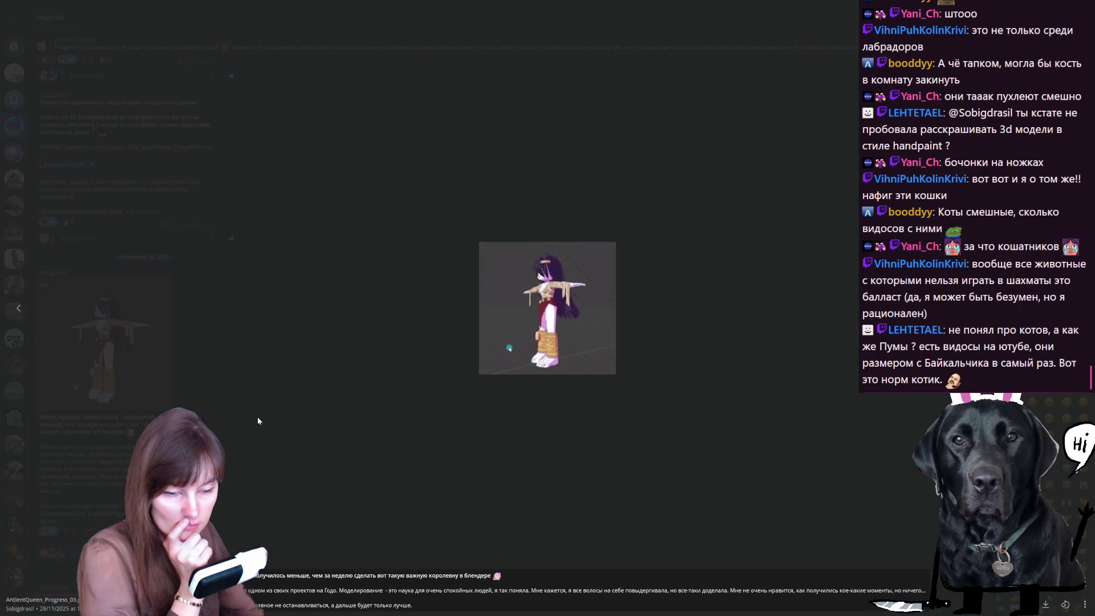
pyautogui.press('Right')
pyautogui.press('Right')
pyautogui.press('Right')
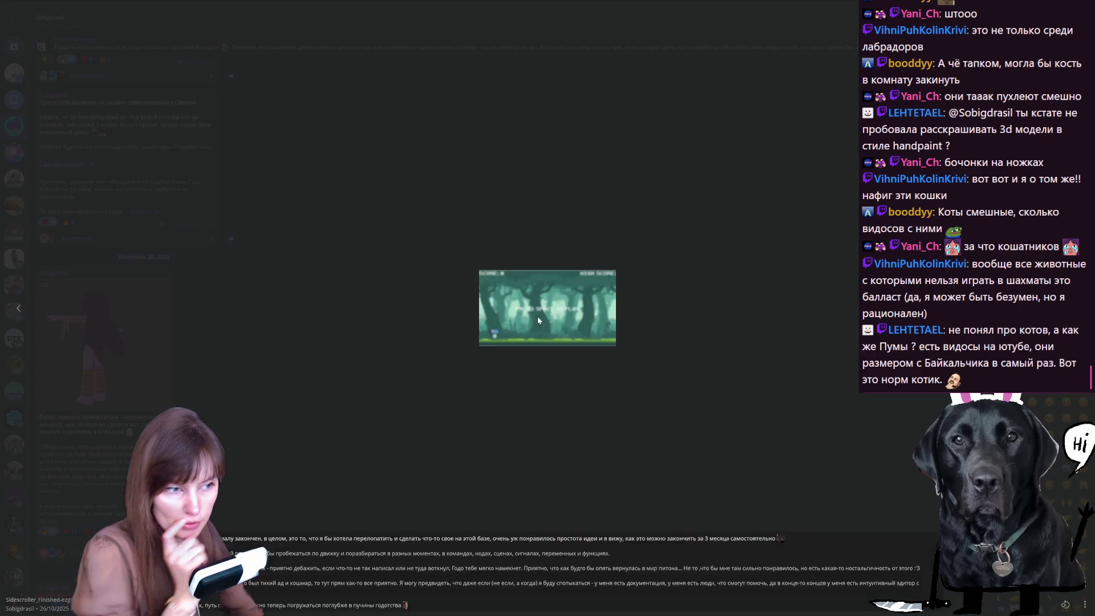
pyautogui.press('Right')
pyautogui.press('Right')
pyautogui.press('Right')
pyautogui.click(542, 306)
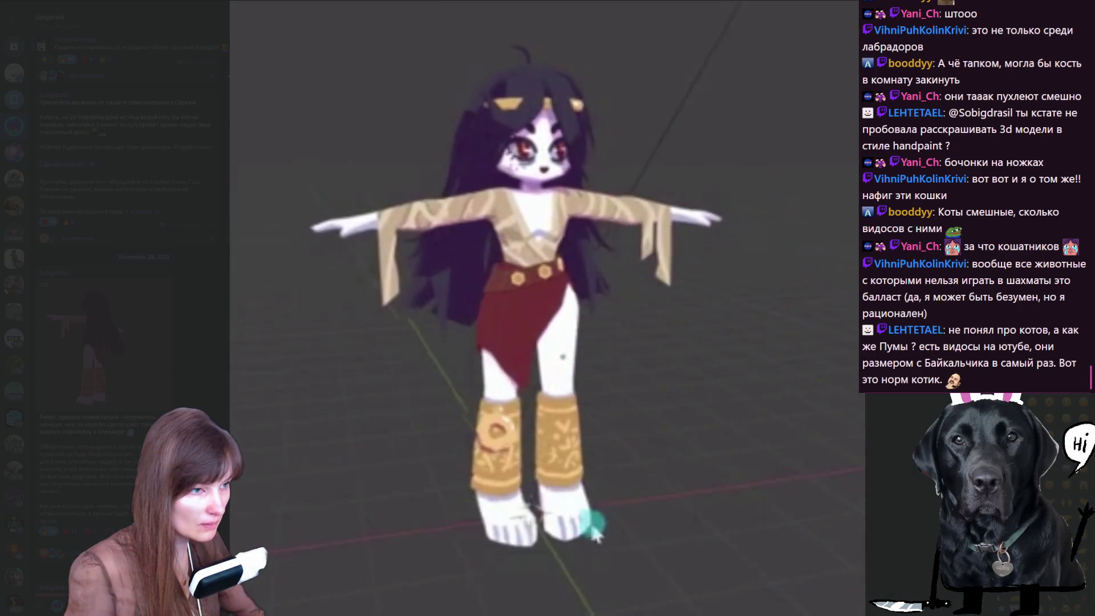
pyautogui.click(596, 531)
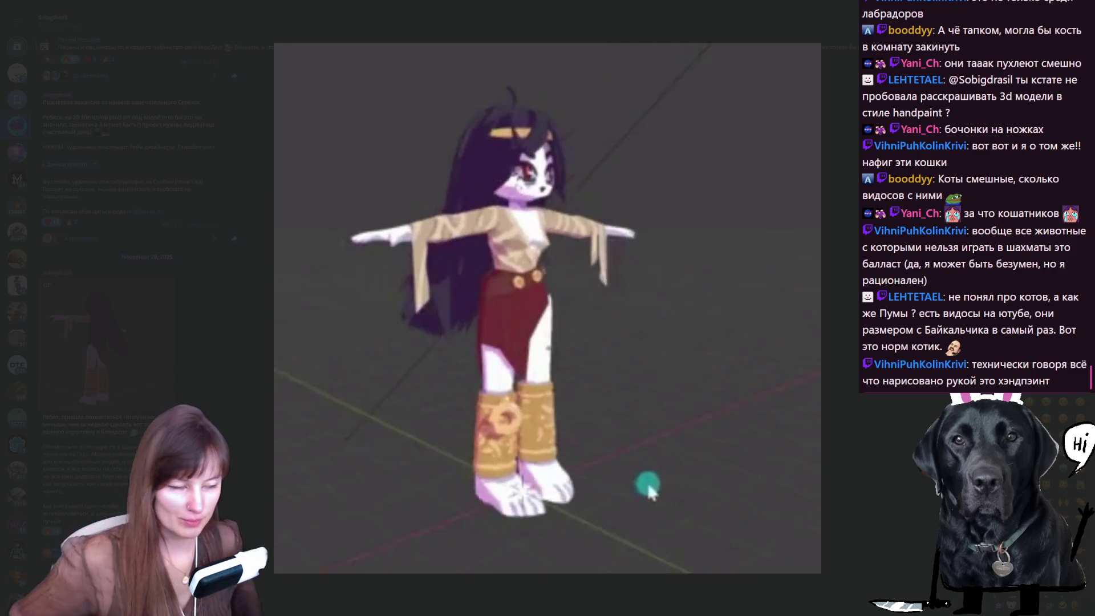
pyautogui.press('Escape')
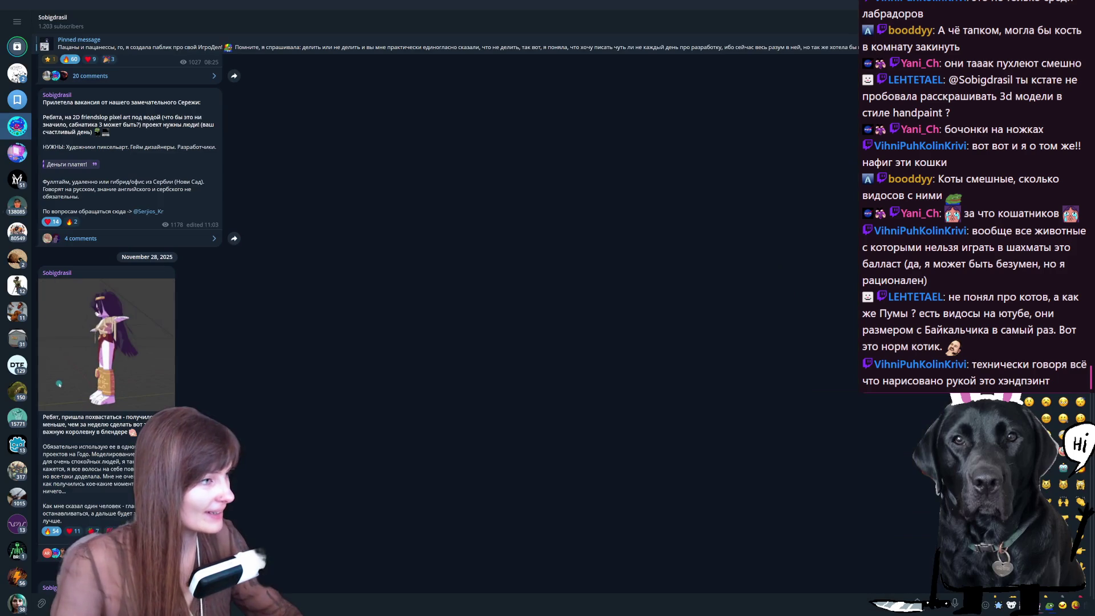
pyautogui.hotkey('alt', 'Tab')
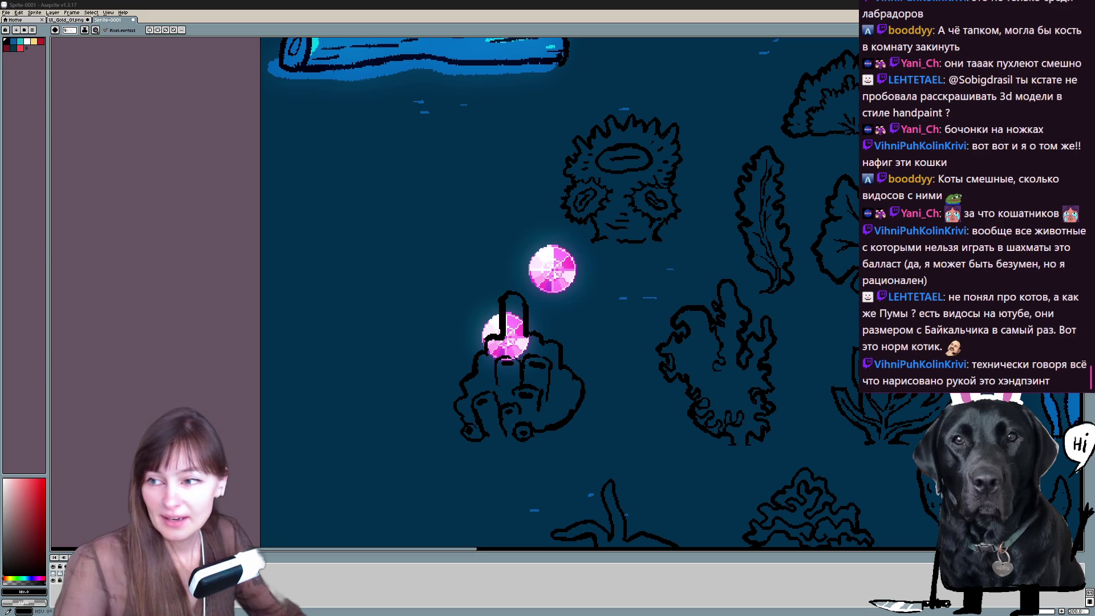
# Place the seaweed reference board beside the drawing and undo the recent pencil strokes on the pink gem.
pyautogui.moveTo(249, 291); pyautogui.dragTo(171, 257)
pyautogui.moveTo(591, 391); pyautogui.dragTo(610, 364)
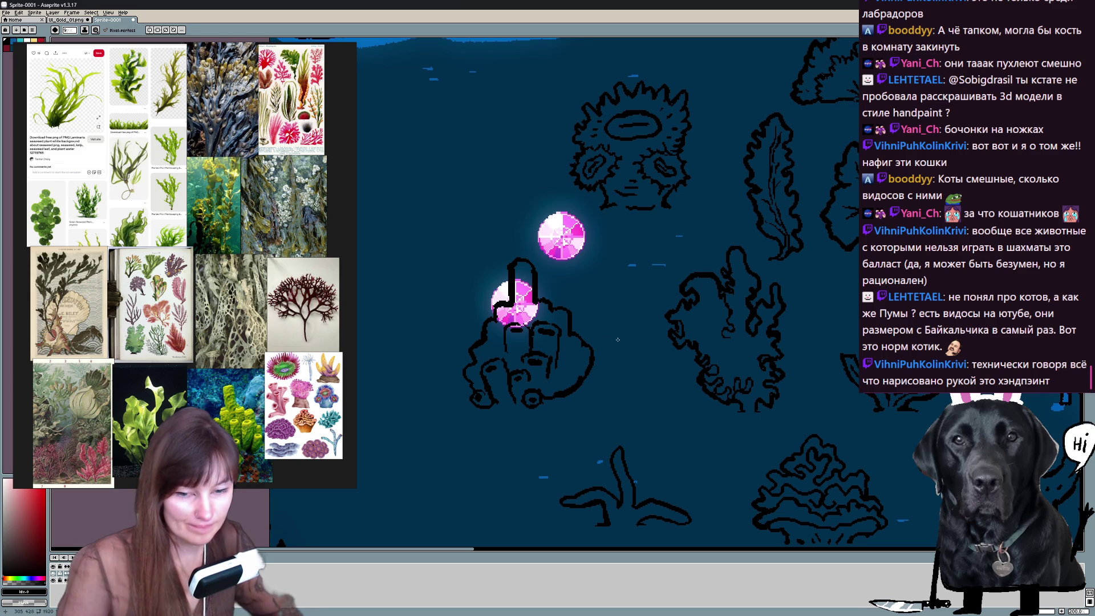
pyautogui.scroll(1, 511, 314)
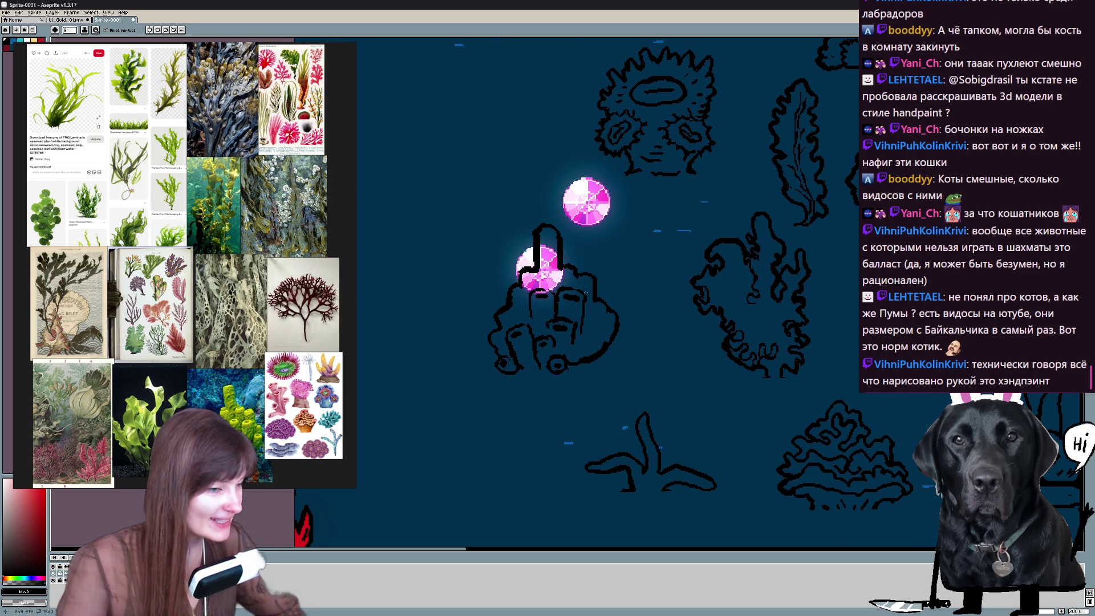
pyautogui.hotkey('ctrl', 'z')
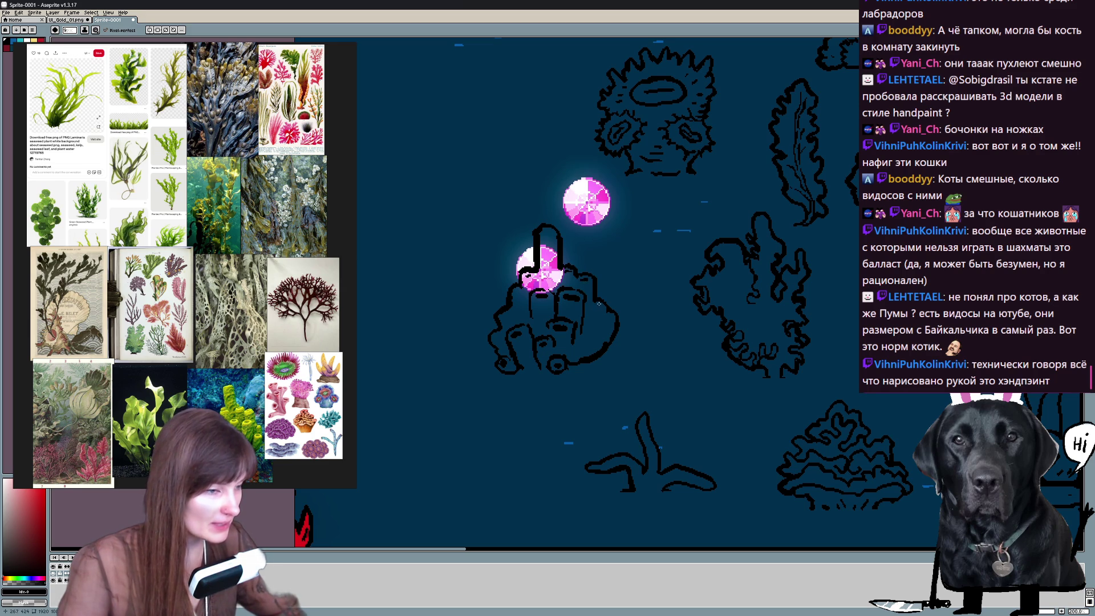
pyautogui.hotkey('ctrl', 'z')
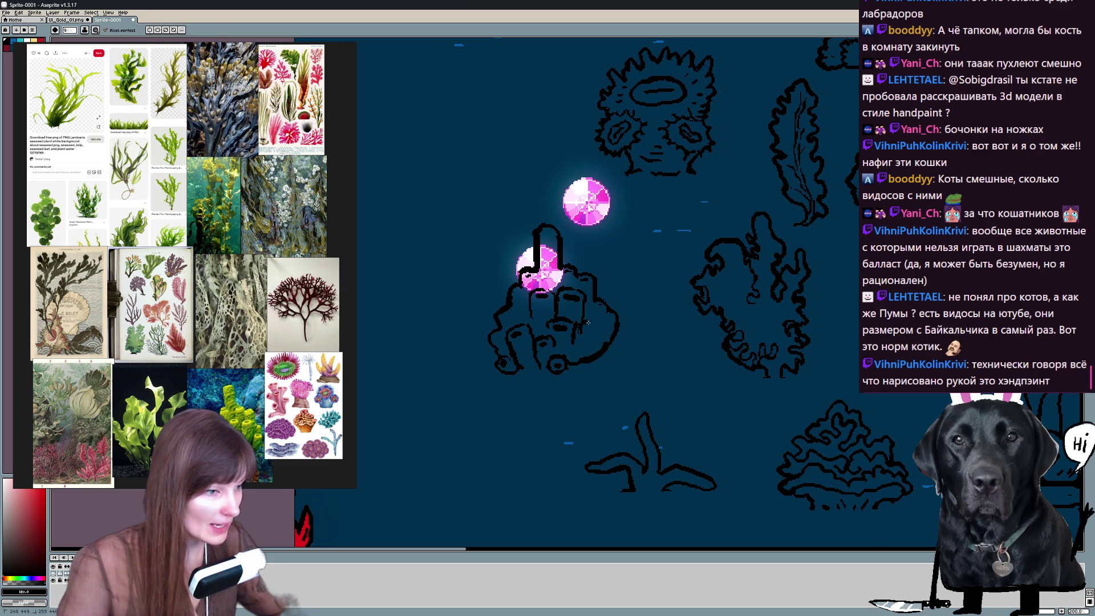
pyautogui.press('e')
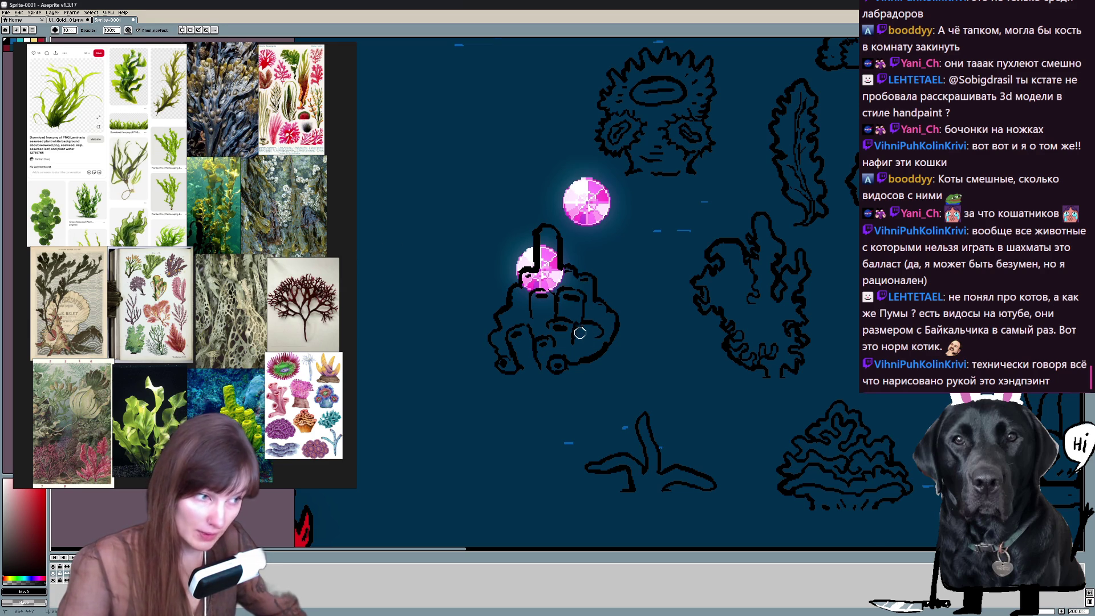
pyautogui.press('b')
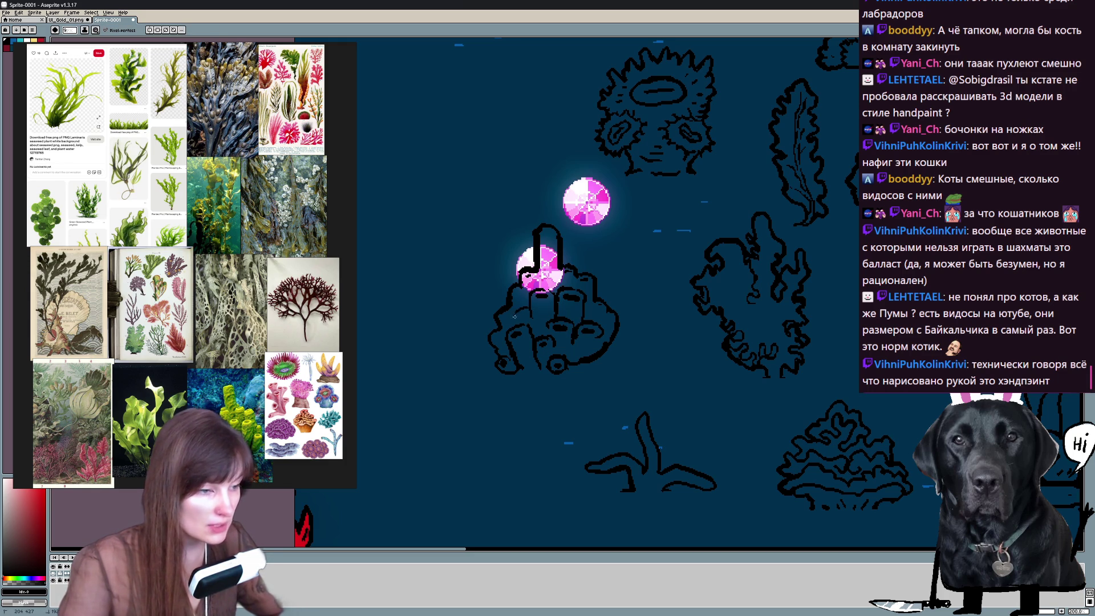
pyautogui.press('e')
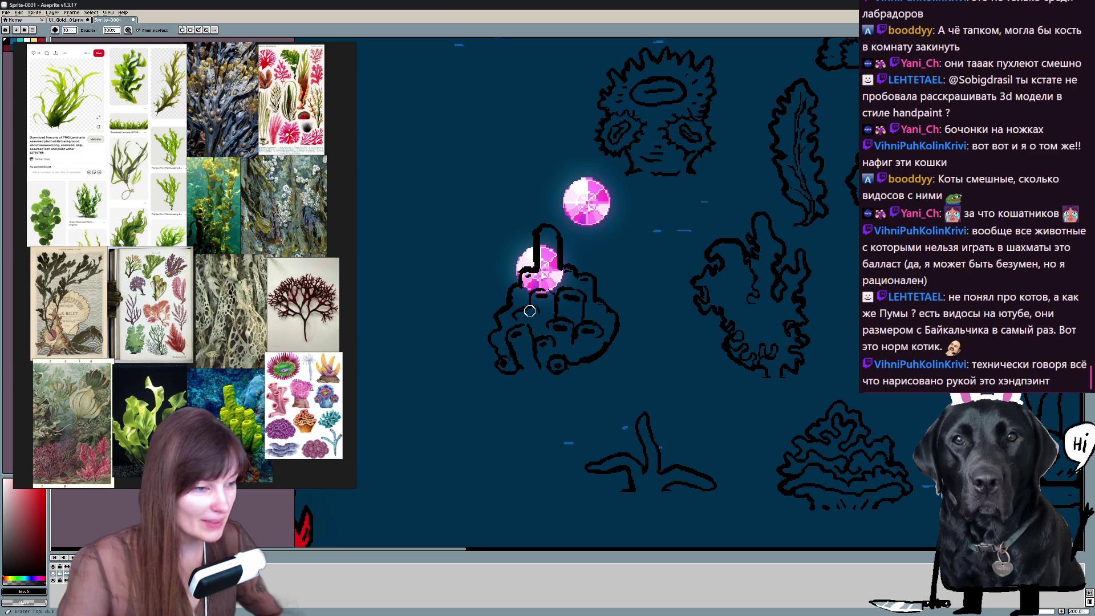
pyautogui.press('b')
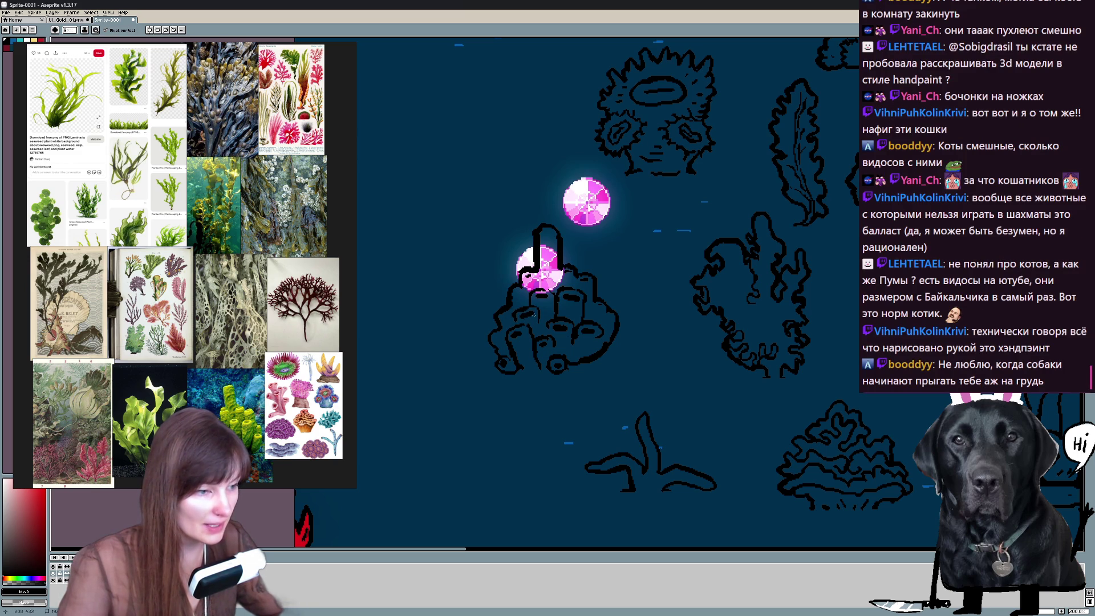
pyautogui.hotkey('ctrl', 'z')
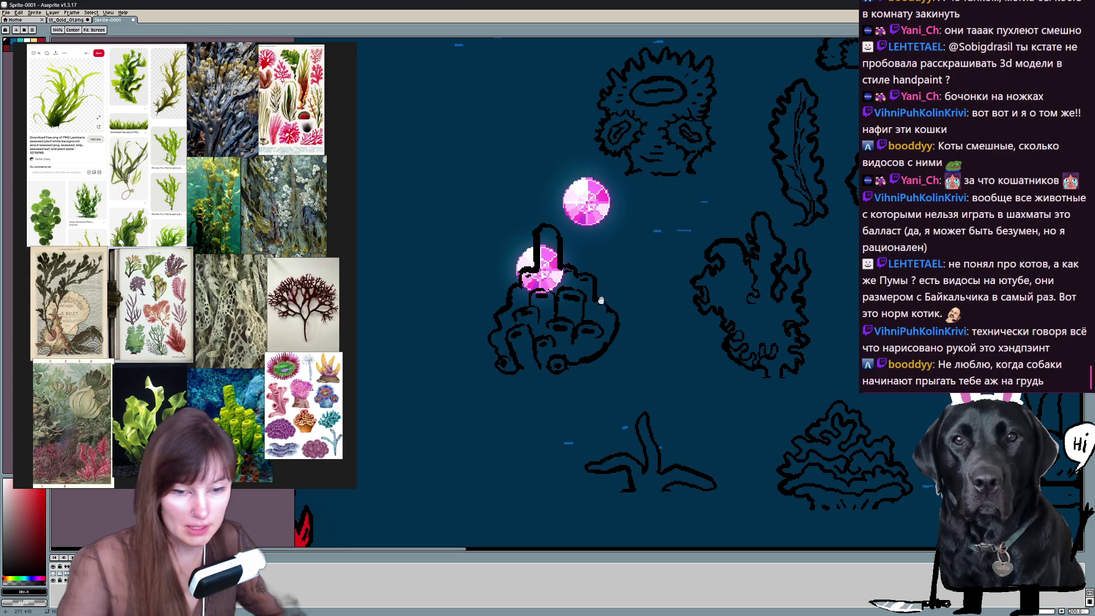
pyautogui.scroll(1, 531, 312)
pyautogui.scroll(1, 593, 336)
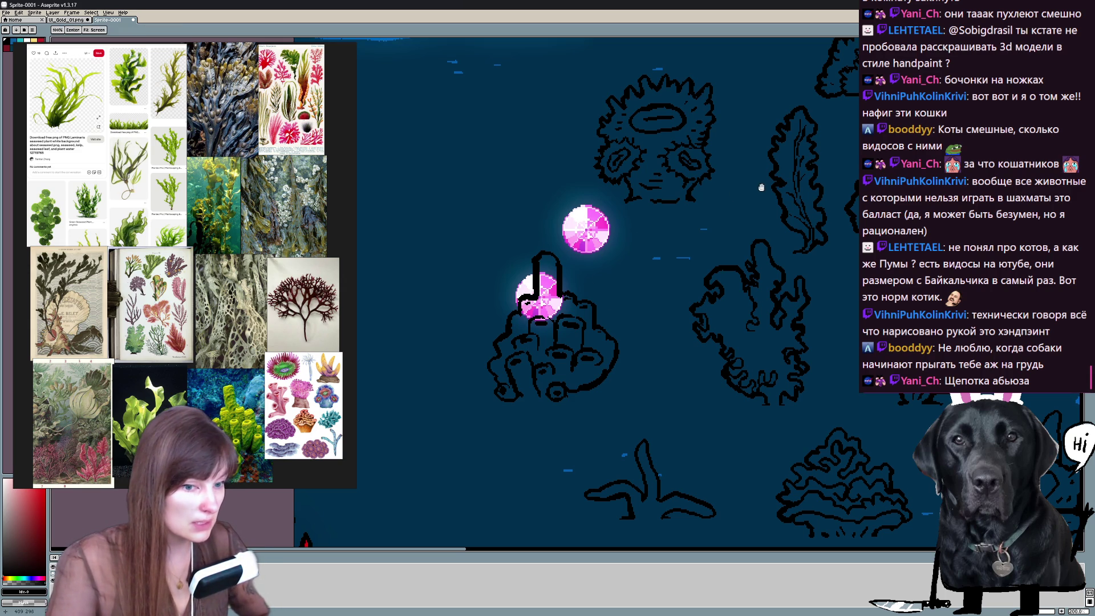
# Sketch new seaweed strands left of the anemone below the log, undoing a misplaced frond.
pyautogui.moveTo(629, 213); pyautogui.dragTo(670, 280)
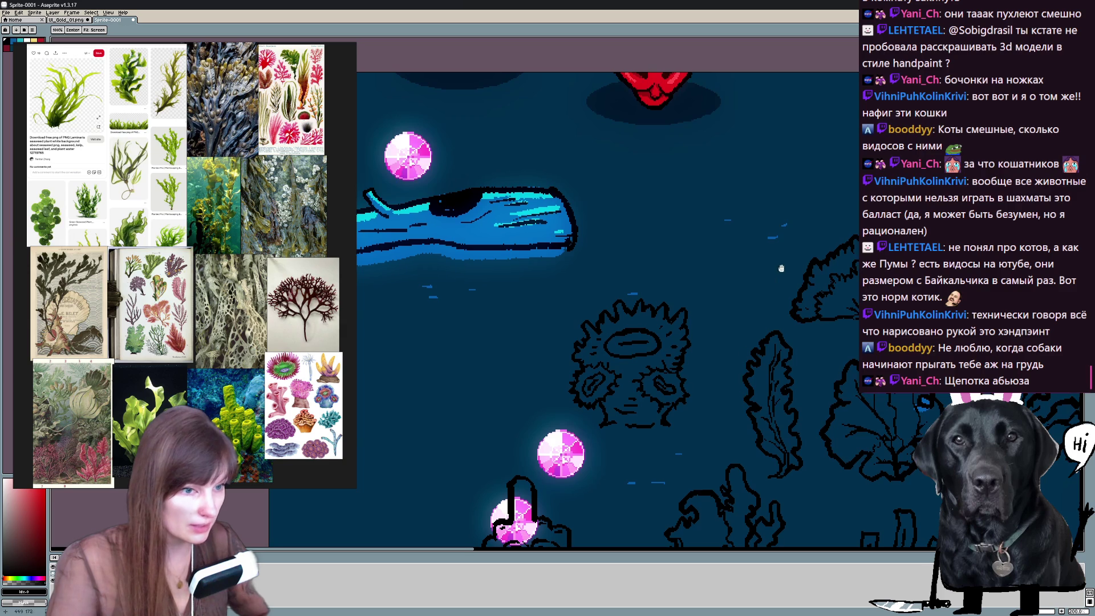
pyautogui.moveTo(770, 227)
pyautogui.mouseDown()
pyautogui.moveTo(614, 250)
pyautogui.moveTo(615, 282)
pyautogui.mouseUp()
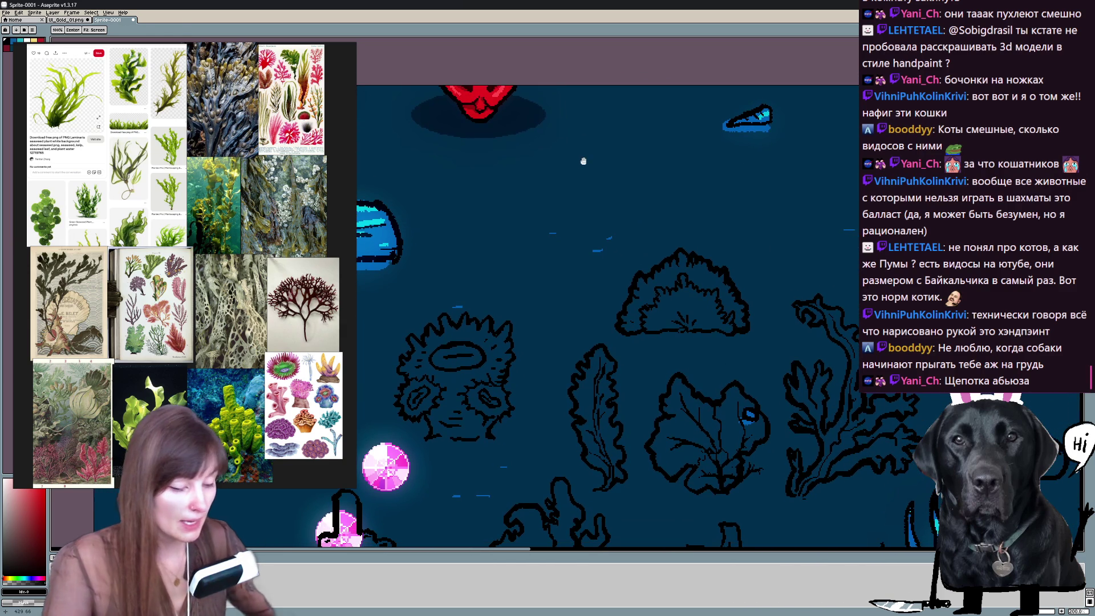
pyautogui.moveTo(599, 428); pyautogui.dragTo(651, 172)
pyautogui.moveTo(684, 299)
pyautogui.mouseDown()
pyautogui.moveTo(834, 152)
pyautogui.moveTo(599, 214)
pyautogui.moveTo(511, 374)
pyautogui.moveTo(466, 346)
pyautogui.moveTo(450, 223)
pyautogui.mouseUp()
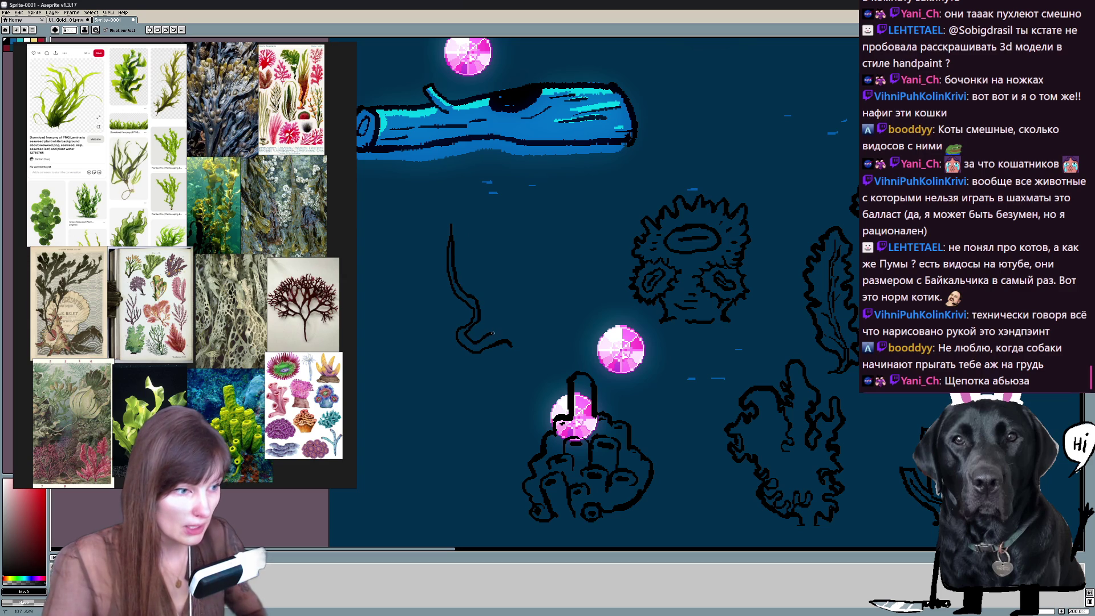
pyautogui.moveTo(492, 310)
pyautogui.mouseDown()
pyautogui.moveTo(495, 255)
pyautogui.moveTo(518, 257)
pyautogui.moveTo(513, 318)
pyautogui.mouseUp()
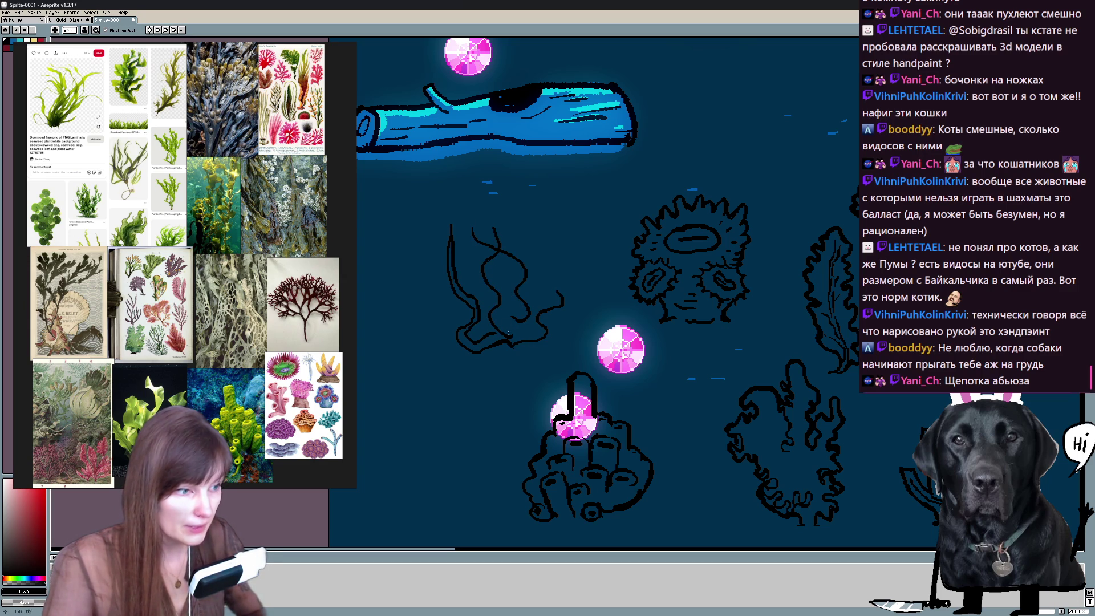
pyautogui.moveTo(448, 322)
pyautogui.mouseDown()
pyautogui.moveTo(454, 291)
pyautogui.moveTo(455, 323)
pyautogui.mouseUp()
pyautogui.hotkey('ctrl', 'z')
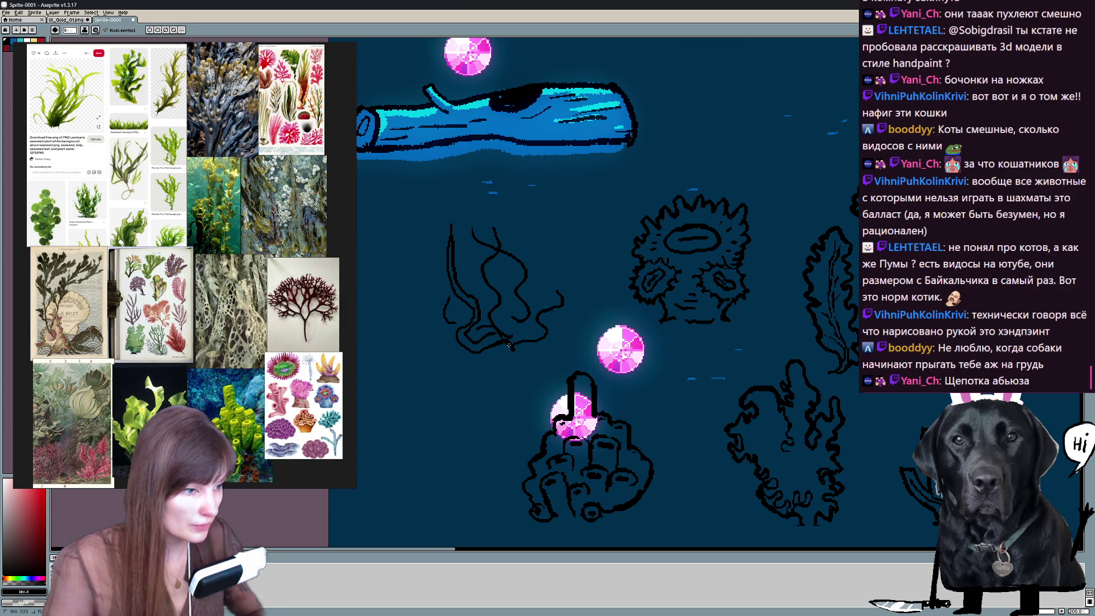
pyautogui.moveTo(513, 344); pyautogui.dragTo(528, 336)
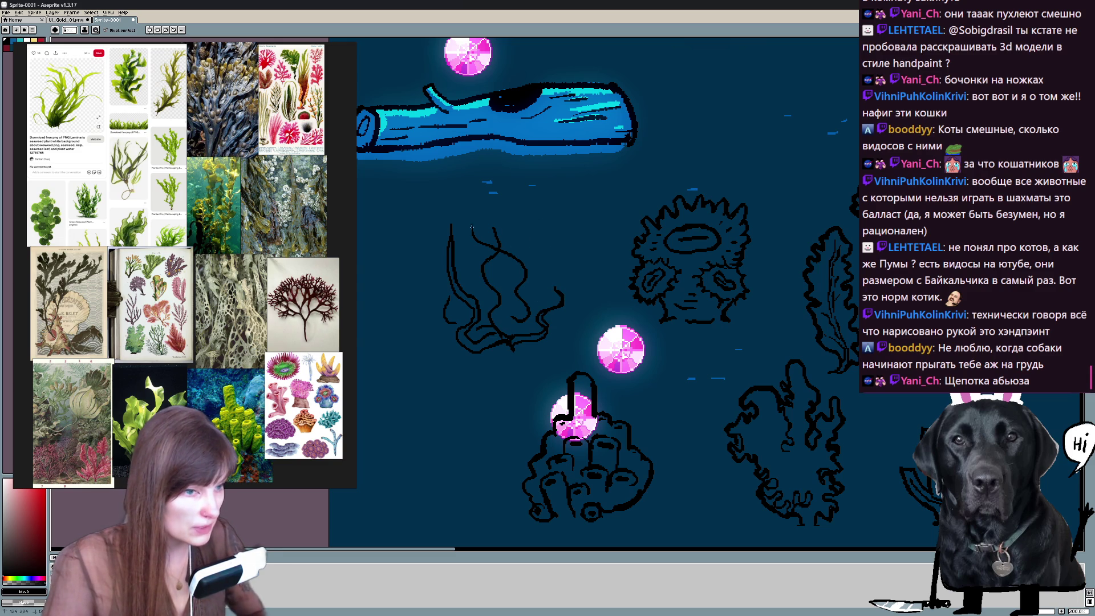
pyautogui.moveTo(531, 273); pyautogui.dragTo(505, 334)
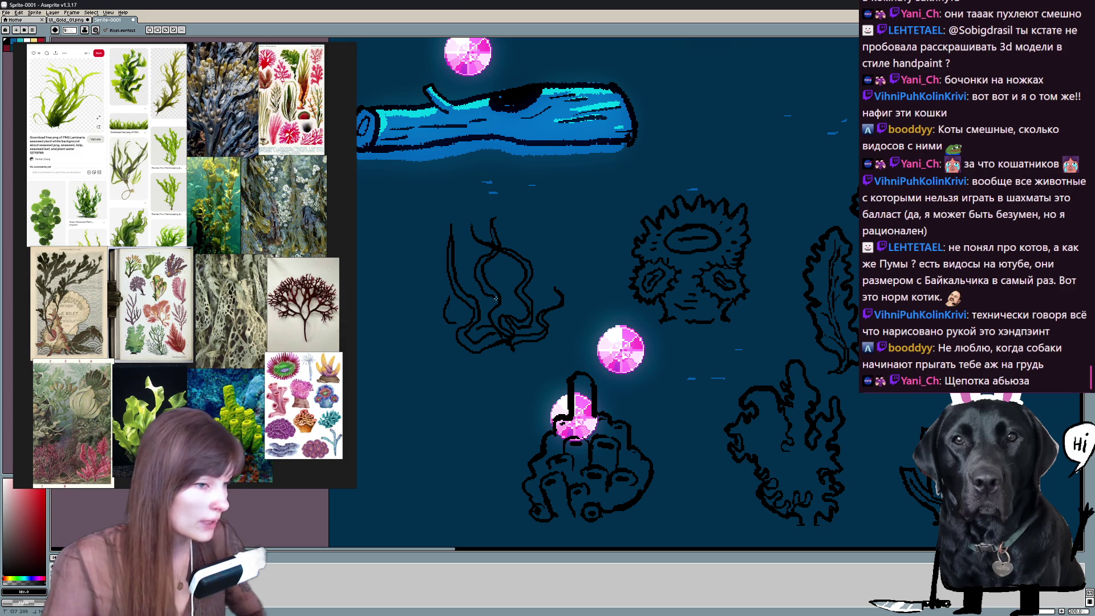
# Erase part of the thin seaweed line and redraw a small line on the seaweed.
pyautogui.press('v')
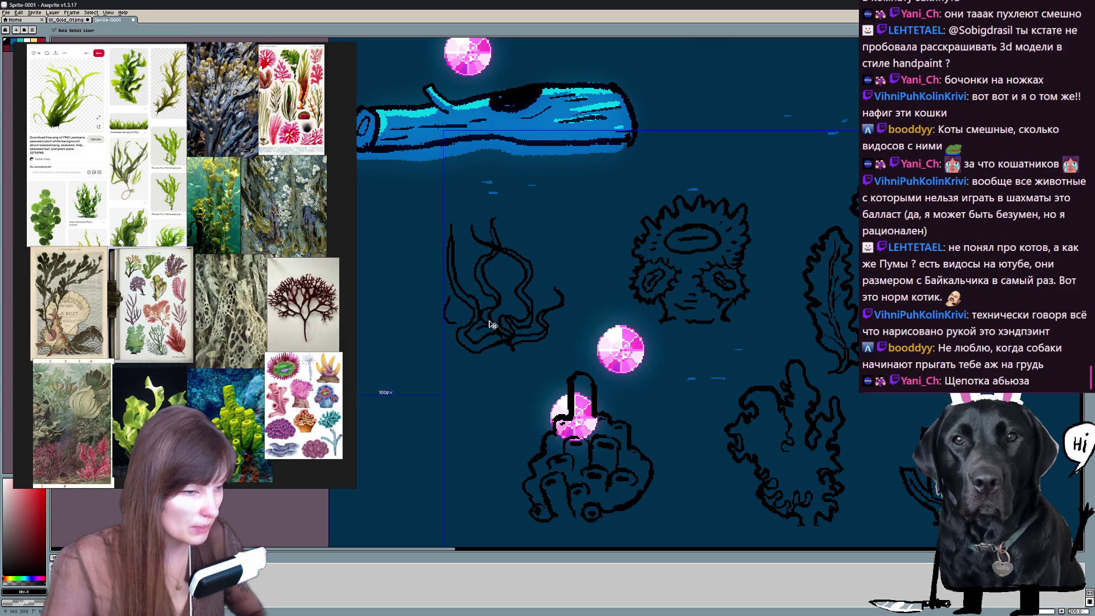
pyautogui.press('b')
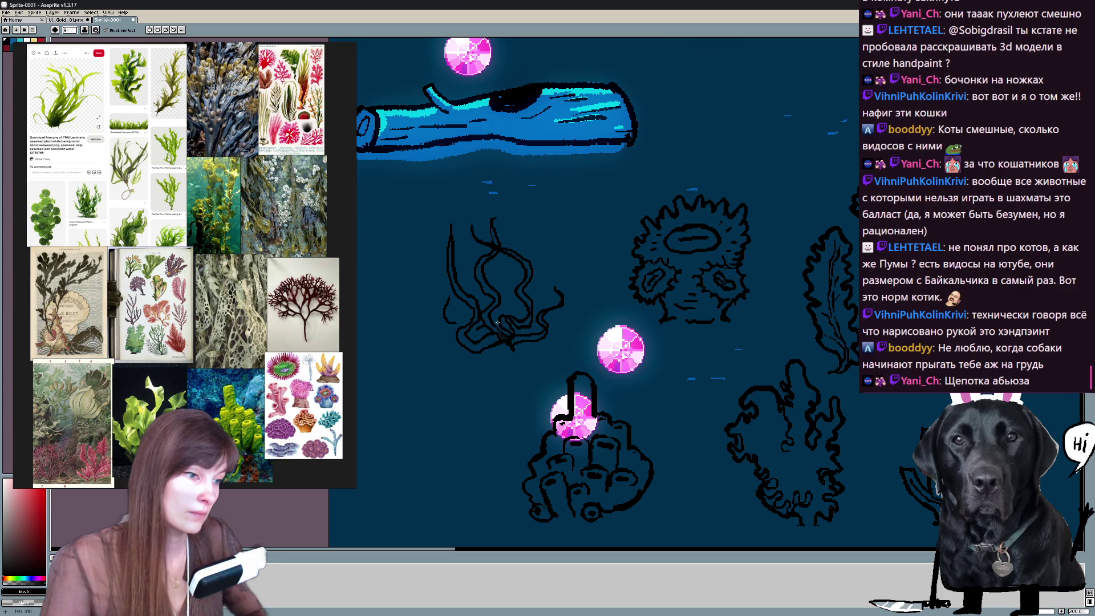
pyautogui.press('b')
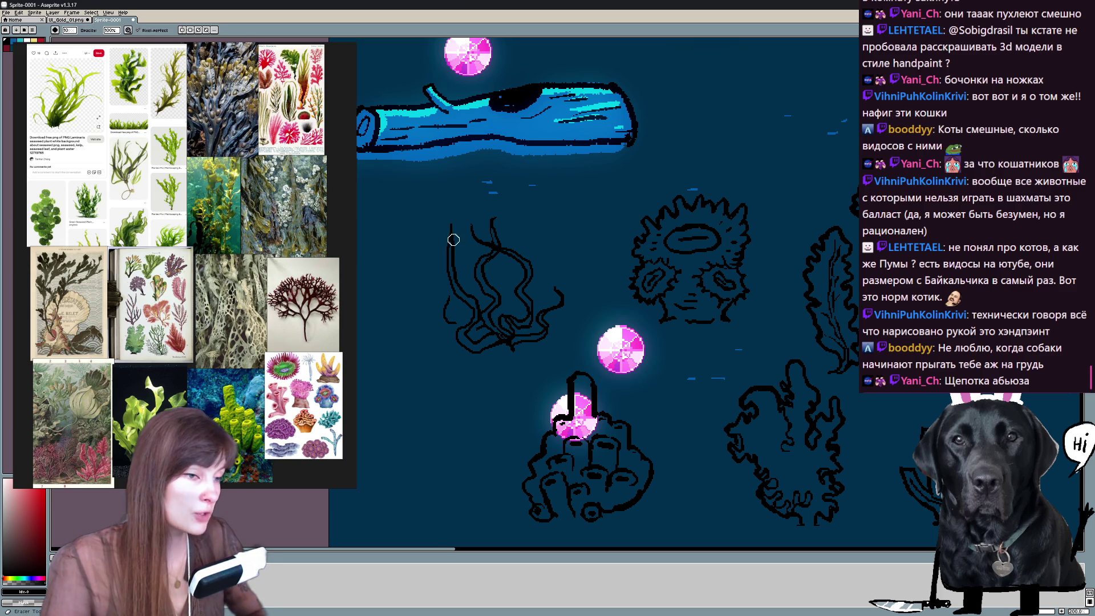
pyautogui.press('e')
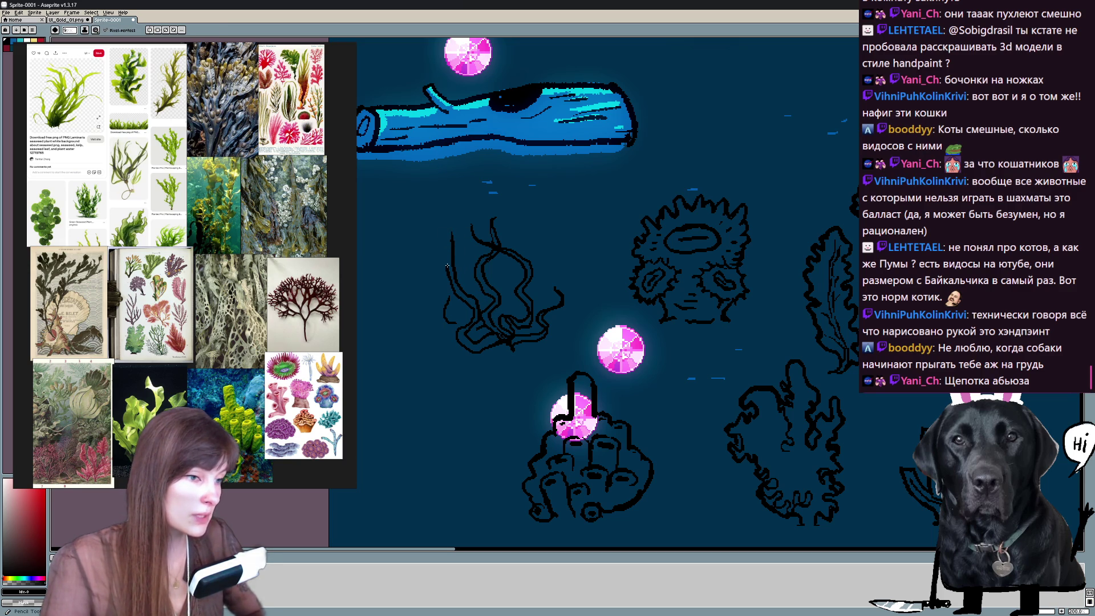
pyautogui.moveTo(448, 232); pyautogui.dragTo(449, 274)
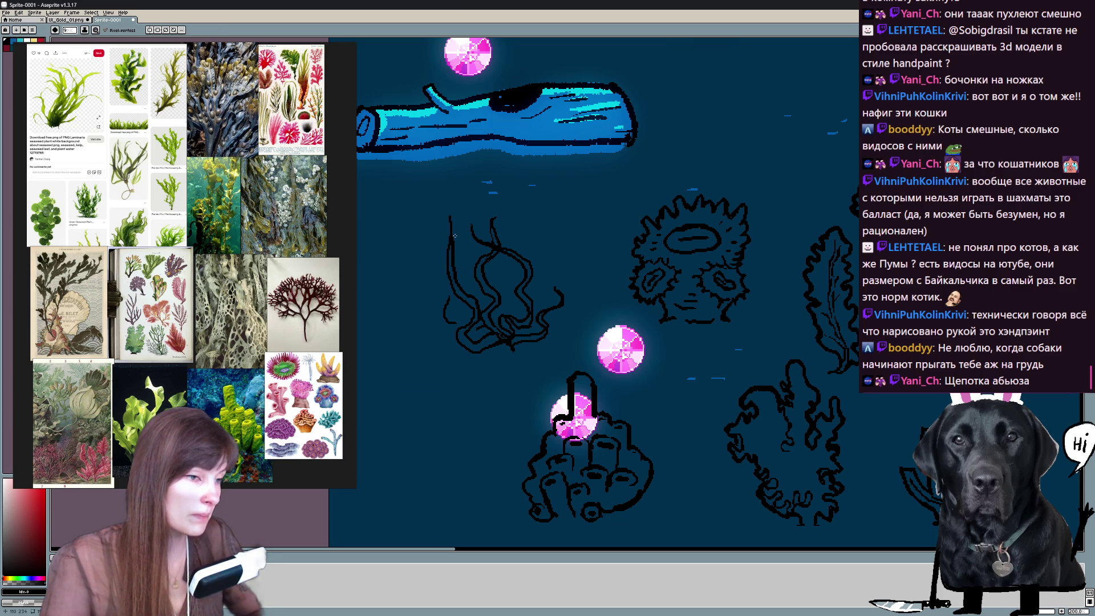
pyautogui.press('b')
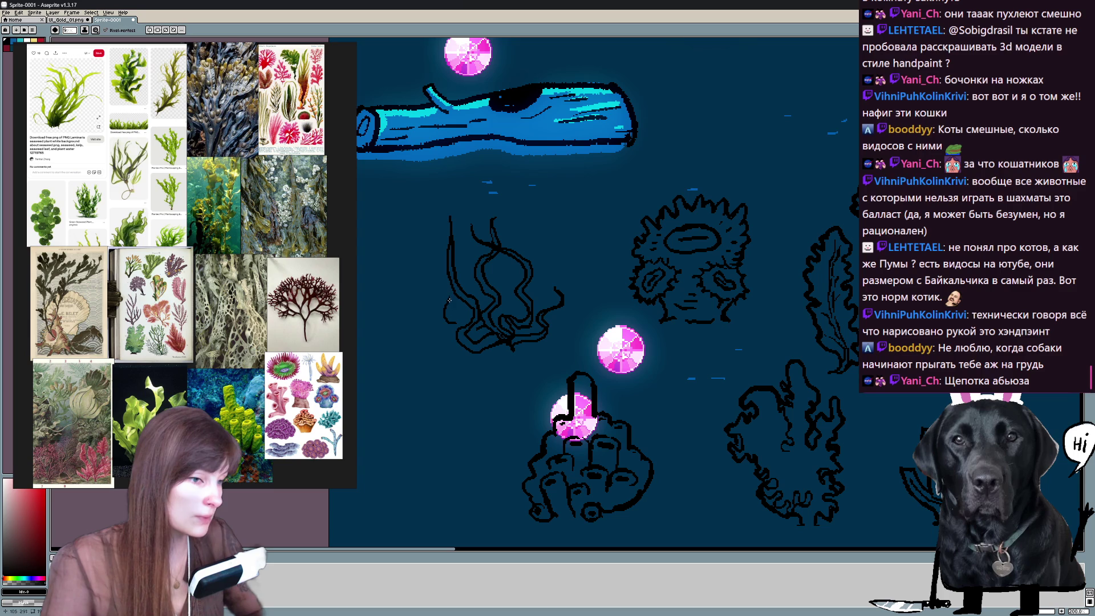
pyautogui.hotkey('ctrl', 'z')
pyautogui.hotkey('ctrl', 'z')
pyautogui.moveTo(449, 305)
pyautogui.mouseDown()
pyautogui.moveTo(451, 318)
pyautogui.moveTo(469, 324)
pyautogui.mouseUp()
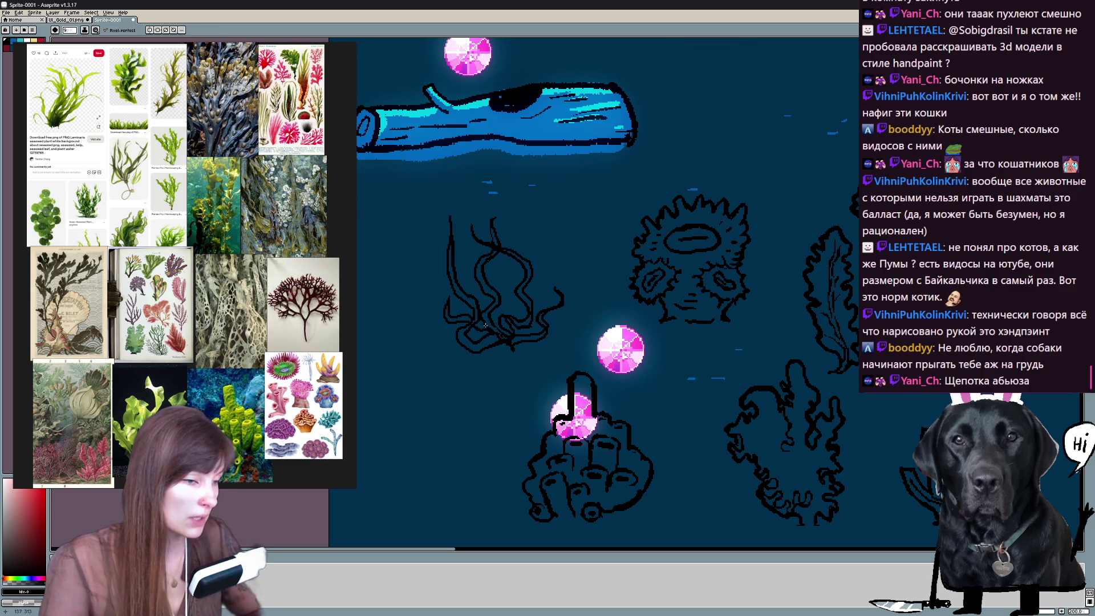
# Add tentacle lines and another strand to the tangled seaweed sketch.
pyautogui.press('e')
pyautogui.press('b')
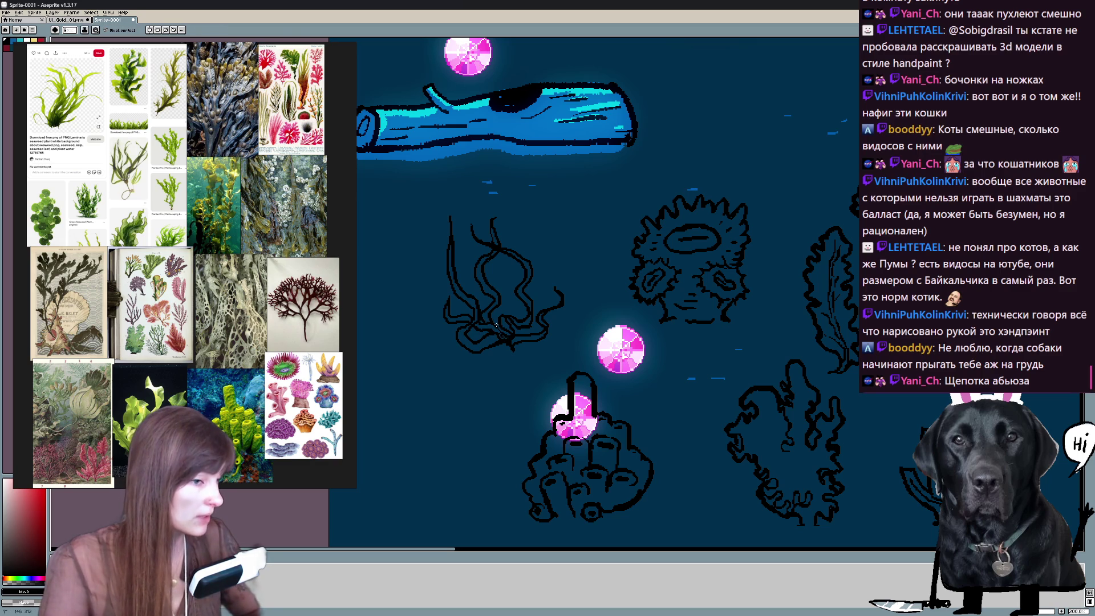
pyautogui.press('e')
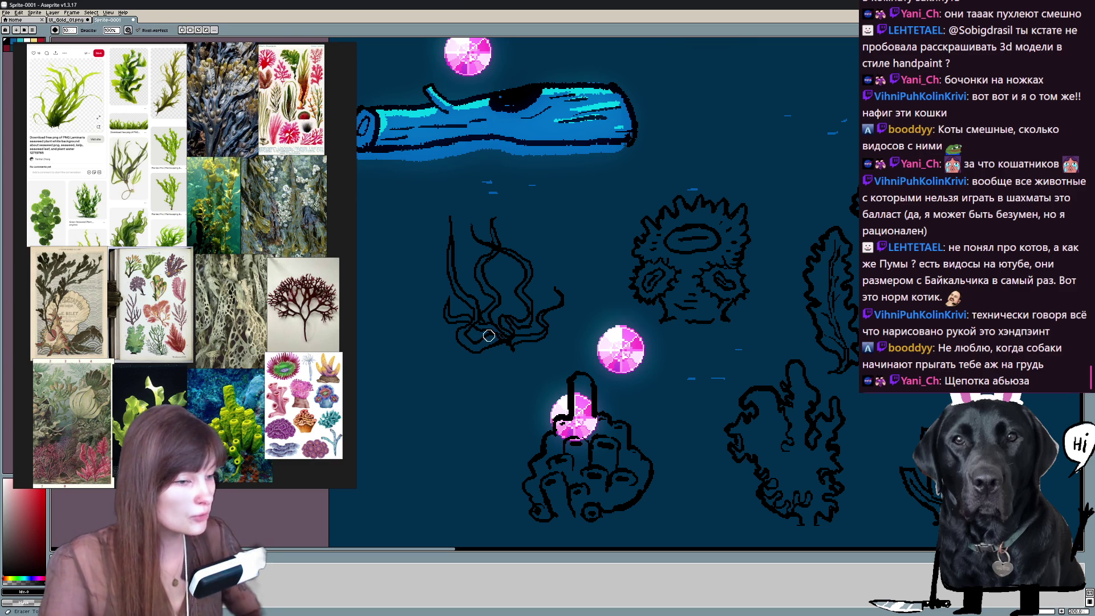
pyautogui.press('b')
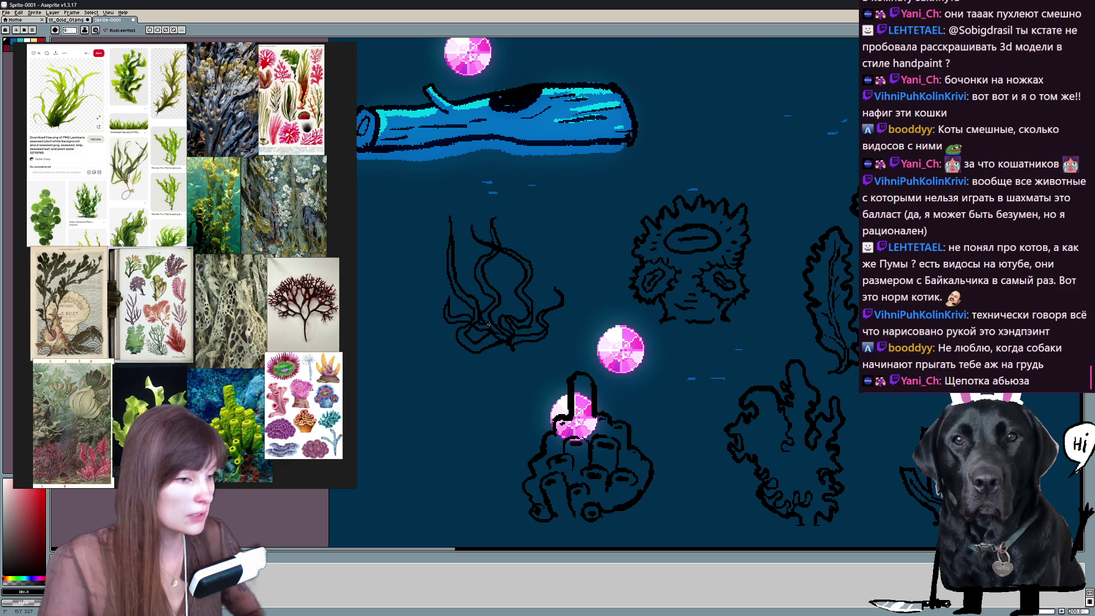
pyautogui.press('e')
pyautogui.press('b')
pyautogui.moveTo(509, 285); pyautogui.dragTo(496, 257)
pyautogui.press('e')
pyautogui.press('b')
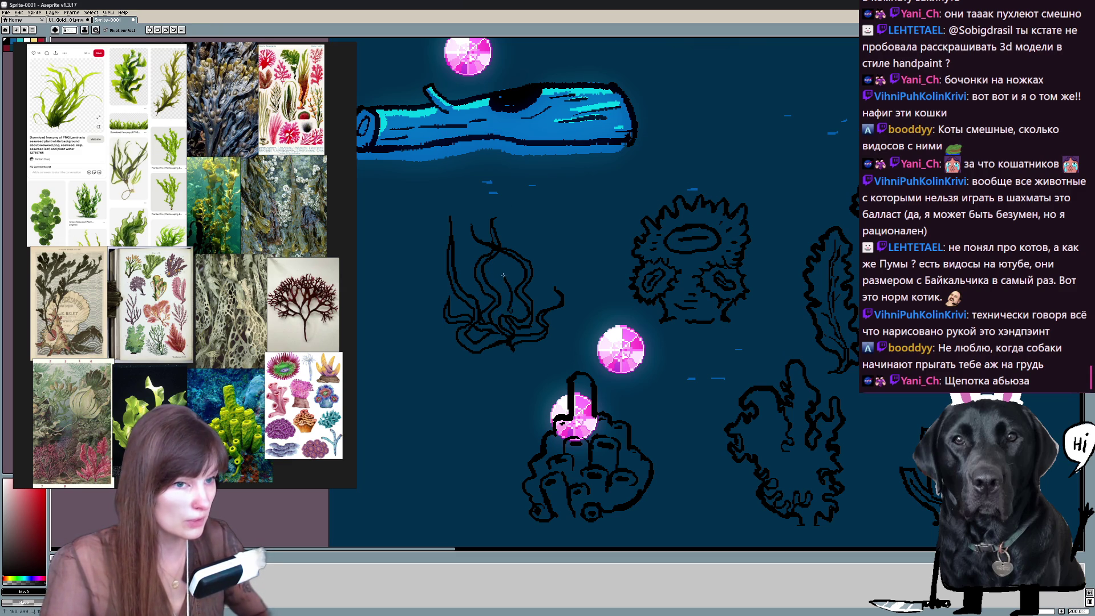
pyautogui.moveTo(493, 187); pyautogui.dragTo(507, 223)
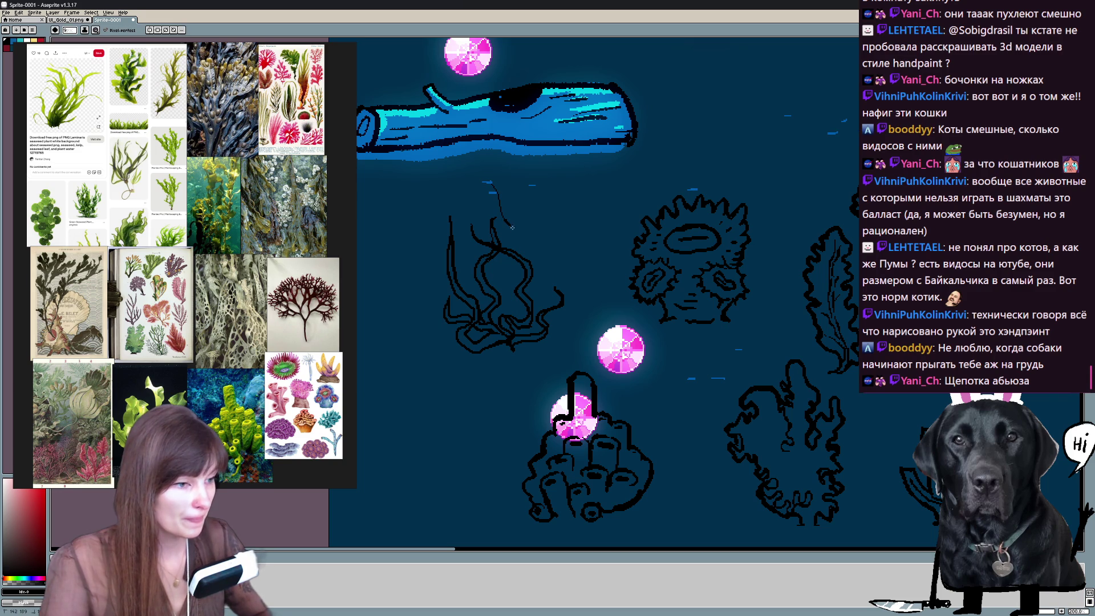
pyautogui.press('e')
pyautogui.press('b')
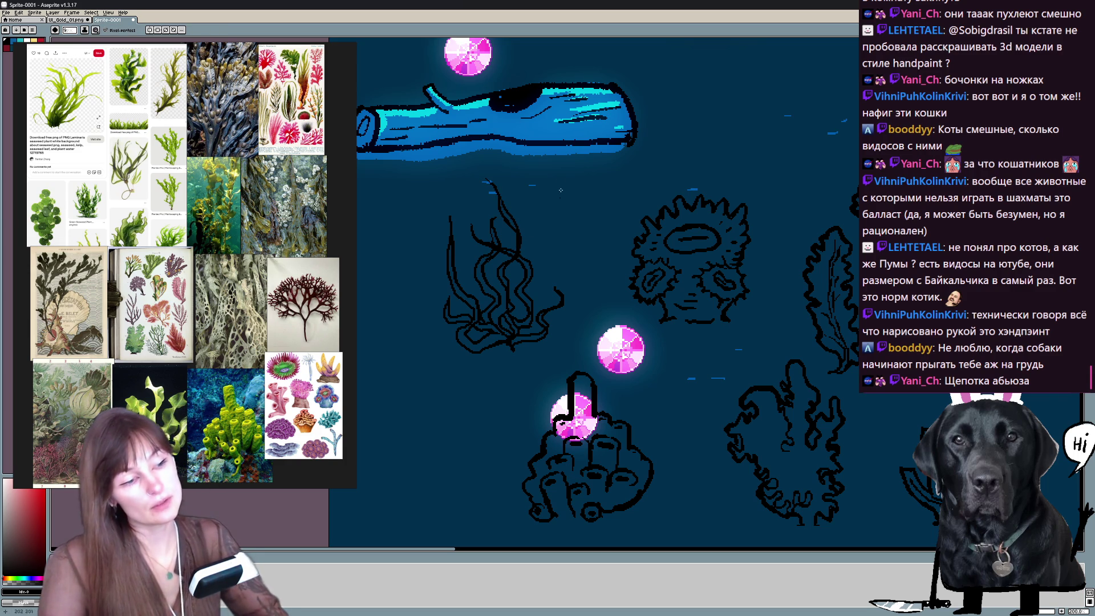
pyautogui.scroll(-2, 519, 249)
pyautogui.scroll(2, 563, 181)
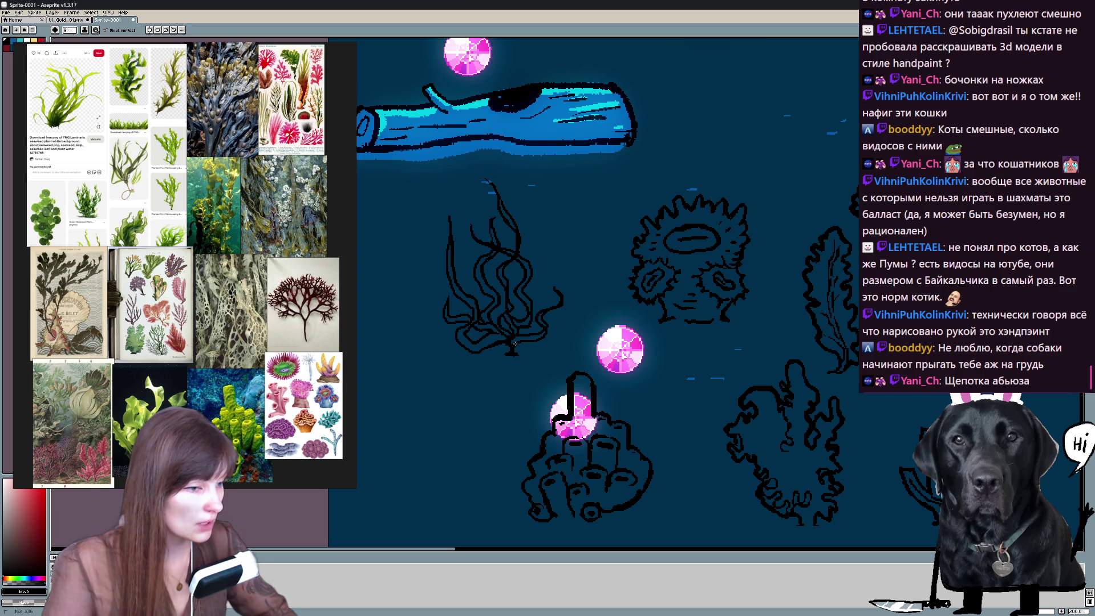
pyautogui.press('e')
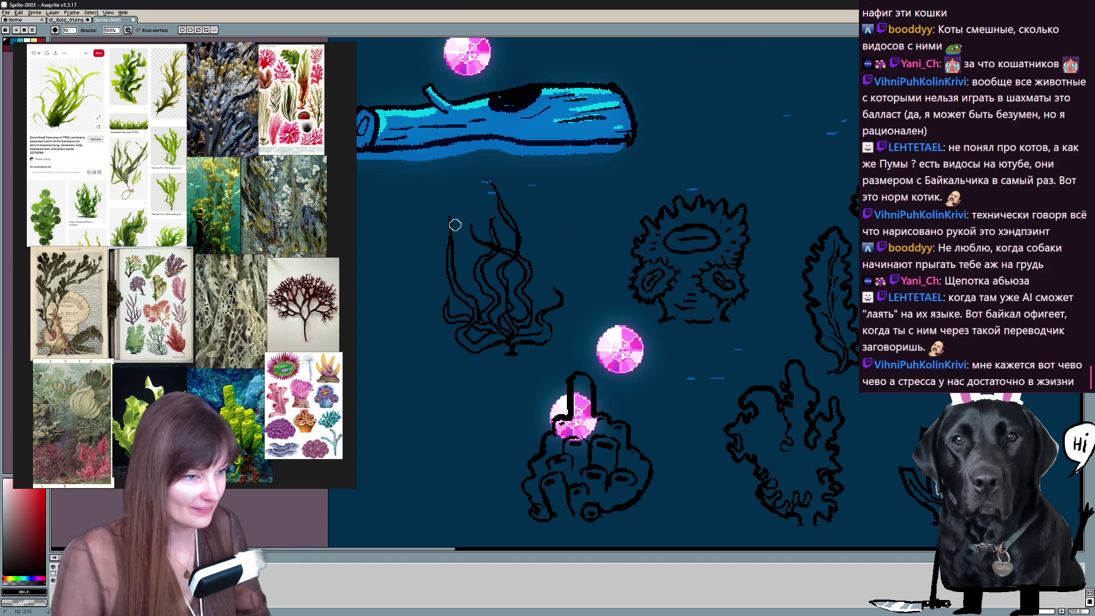
pyautogui.press('e')
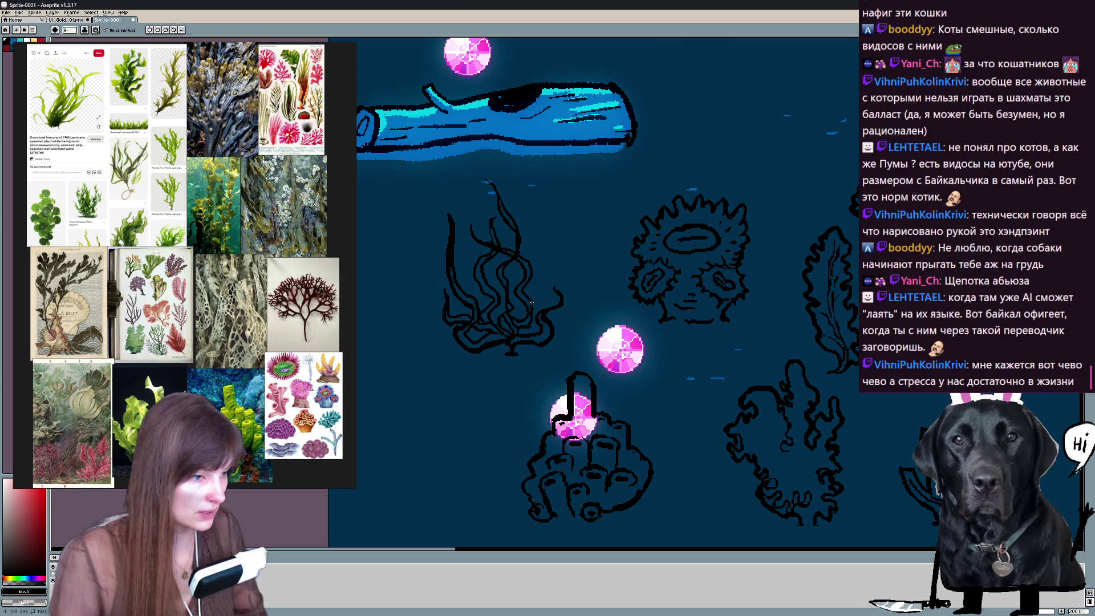
pyautogui.moveTo(532, 308)
pyautogui.mouseDown()
pyautogui.moveTo(565, 325)
pyautogui.moveTo(660, 281)
pyautogui.moveTo(599, 215)
pyautogui.moveTo(655, 150)
pyautogui.mouseUp()
pyautogui.scroll(-3, 656, 149)
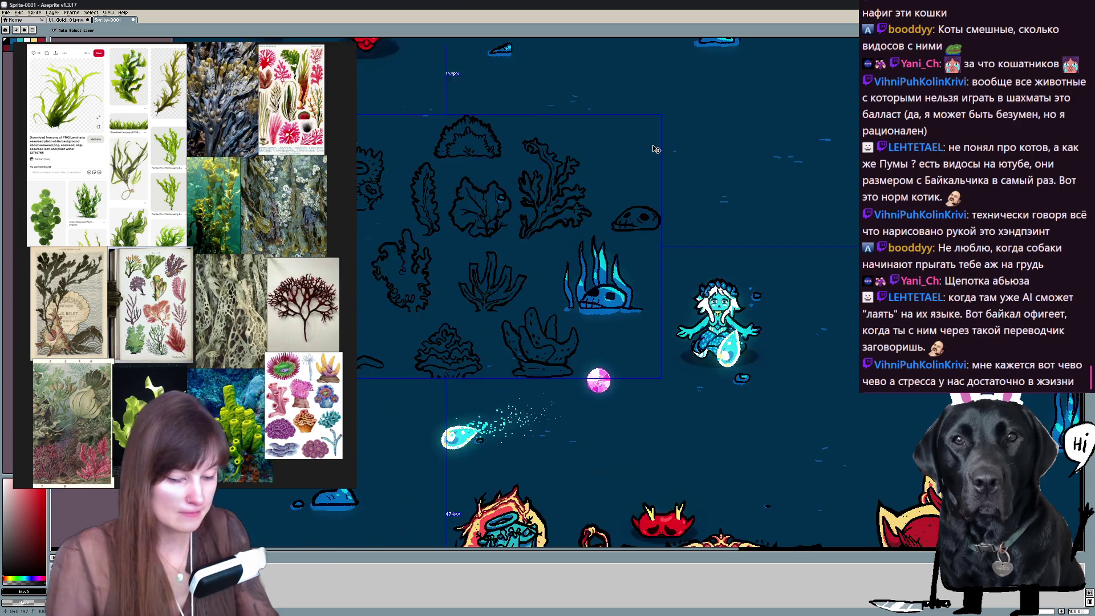
pyautogui.scroll(1, 656, 149)
pyautogui.scroll(3, 656, 149)
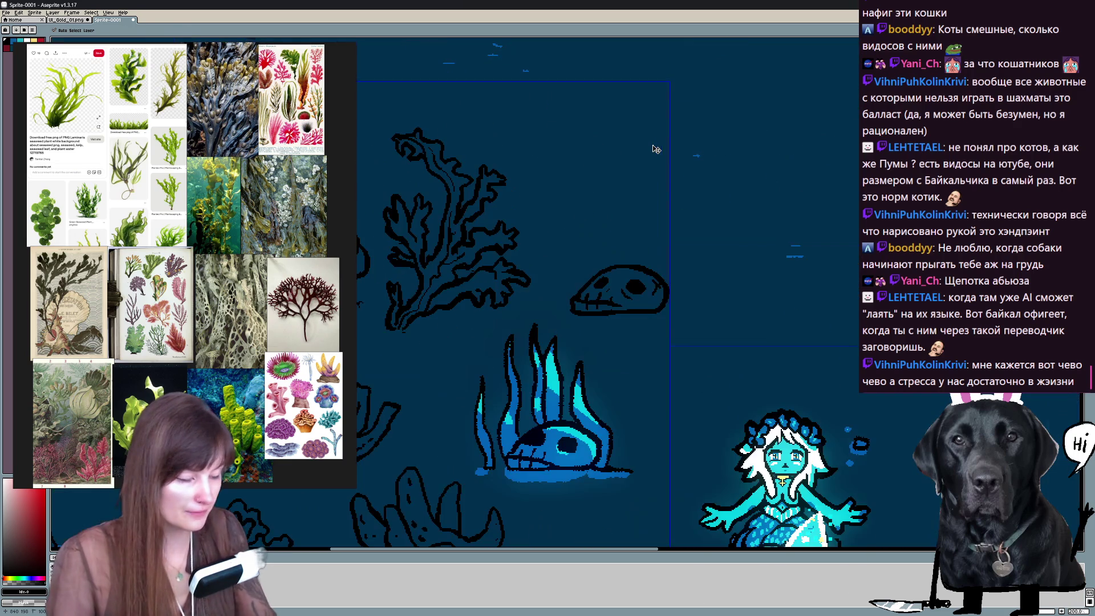
pyautogui.scroll(2, 655, 149)
# Draw a mound-shaped rock outline and a straight flat-rock base line beside the fish skull.
pyautogui.moveTo(655, 150)
pyautogui.mouseDown()
pyautogui.moveTo(611, 304)
pyautogui.moveTo(648, 275)
pyautogui.mouseUp()
pyautogui.moveTo(509, 341)
pyautogui.mouseDown()
pyautogui.moveTo(617, 343)
pyautogui.moveTo(590, 300)
pyautogui.moveTo(519, 324)
pyautogui.mouseUp()
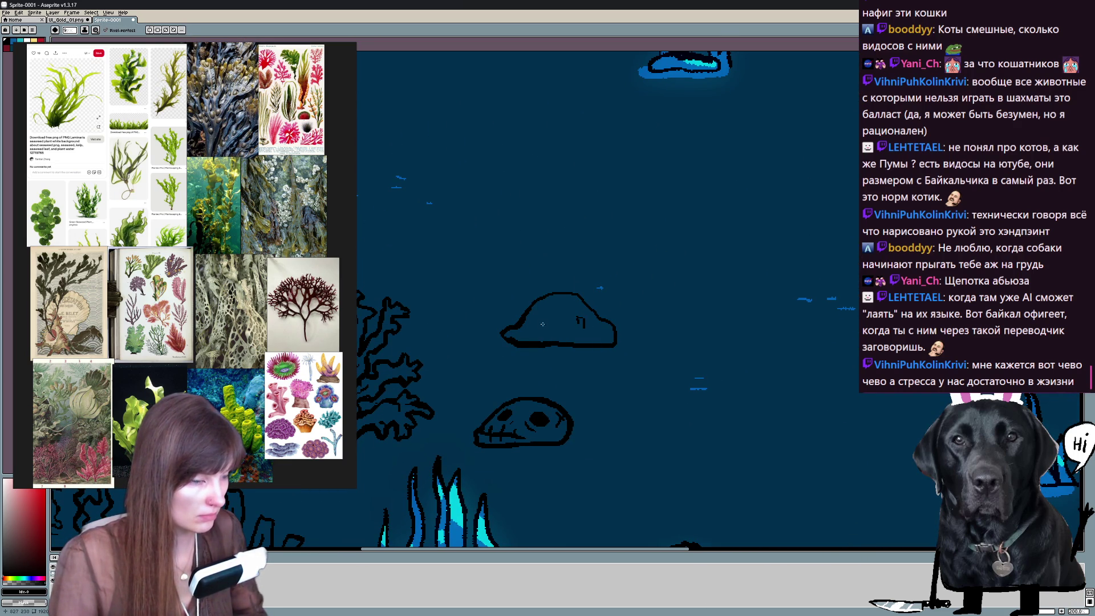
pyautogui.moveTo(579, 317); pyautogui.dragTo(613, 356)
pyautogui.moveTo(488, 289); pyautogui.dragTo(596, 294)
pyautogui.hotkey('ctrl', 'z')
pyautogui.moveTo(474, 290)
pyautogui.mouseDown()
pyautogui.moveTo(593, 292)
pyautogui.moveTo(464, 289)
pyautogui.mouseUp()
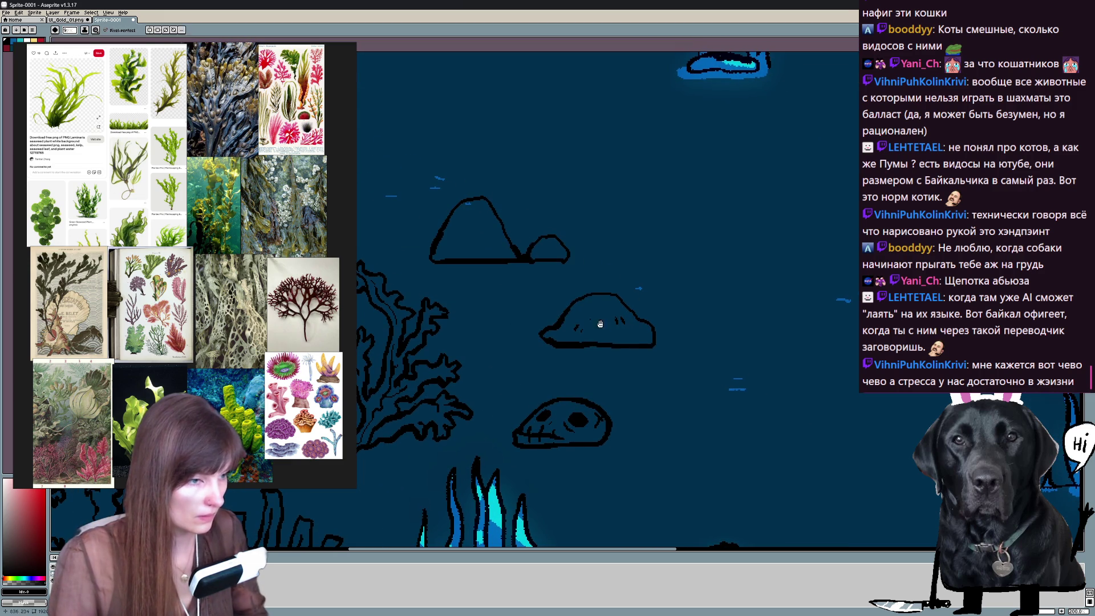
# Undo a stray stroke beside the rocks and zoom out to see the whole sheet.
pyautogui.moveTo(573, 376); pyautogui.dragTo(574, 214)
pyautogui.moveTo(637, 308); pyautogui.dragTo(648, 324)
pyautogui.hotkey('ctrl', 'z')
pyautogui.hotkey('ctrl', 'z')
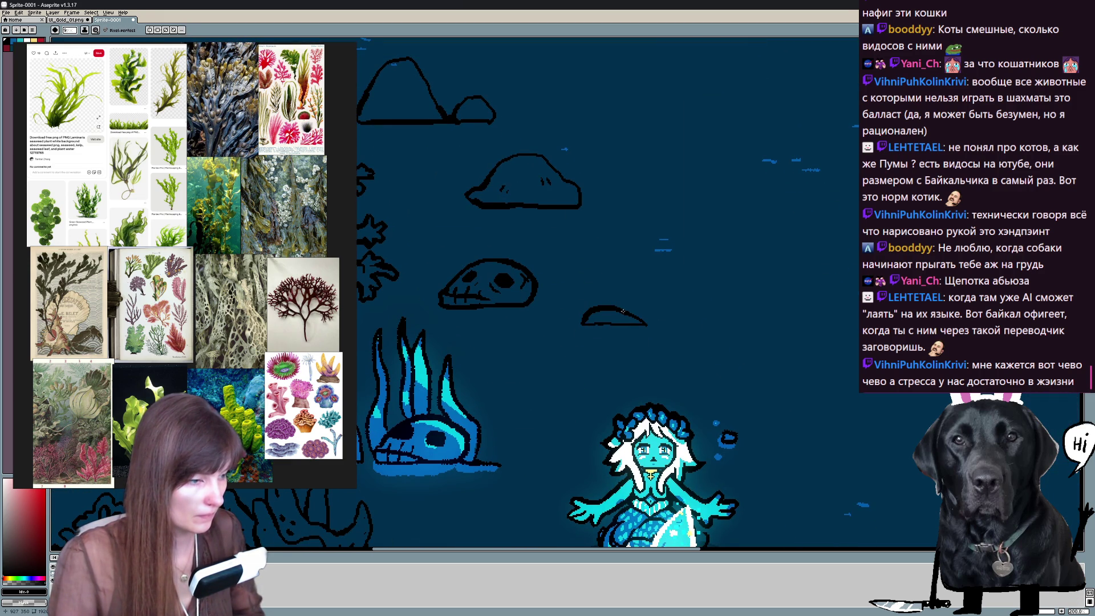
pyautogui.scroll(1, 660, 301)
pyautogui.press('b')
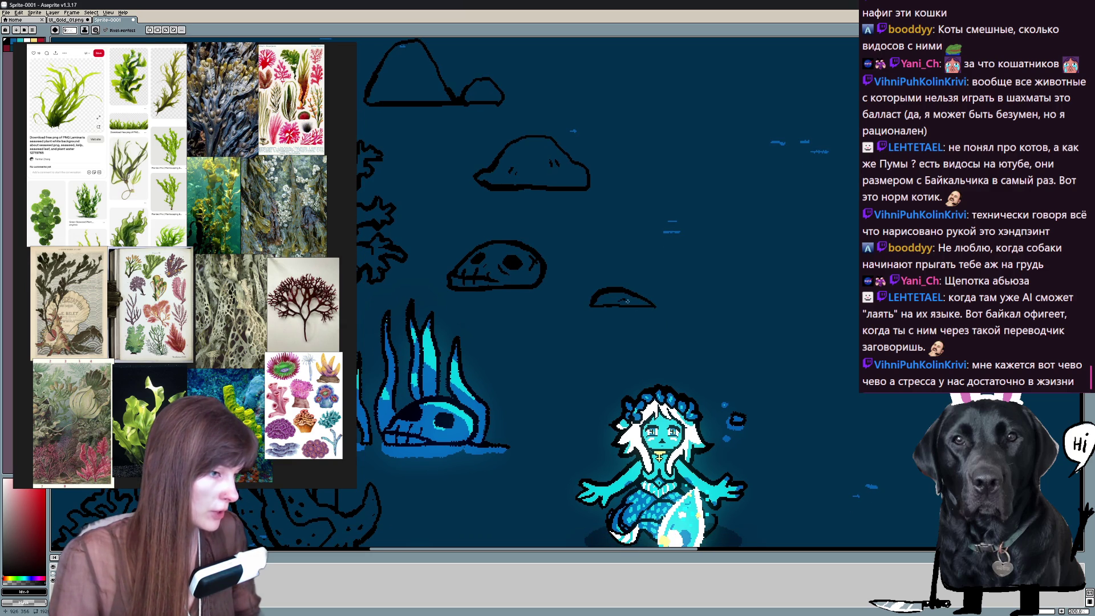
pyautogui.moveTo(676, 309); pyautogui.dragTo(749, 424)
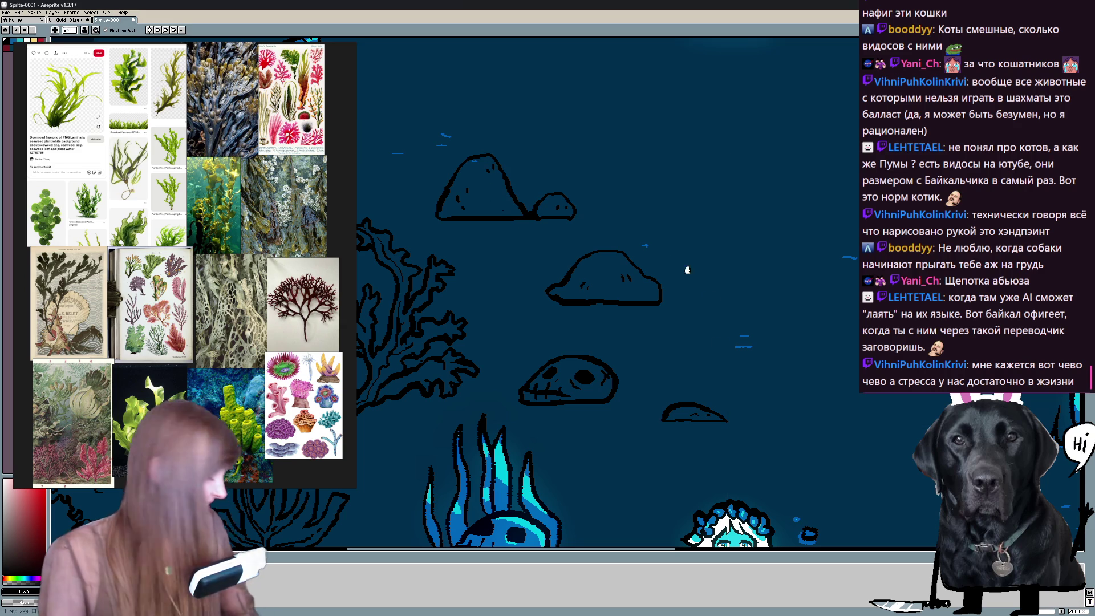
pyautogui.scroll(-2, 679, 263)
pyautogui.scroll(-1, 679, 263)
pyautogui.hotkey('shift', 'x')
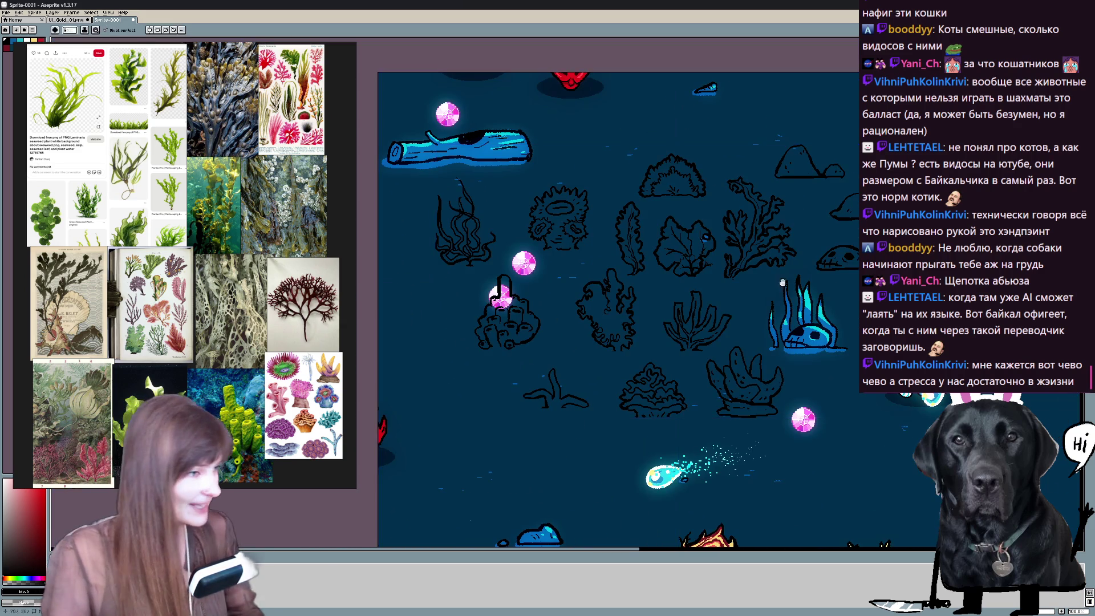
# Hide the reference board, add a new layer and save the sprite as Decorations.aseprite.
pyautogui.moveTo(530, 287); pyautogui.dragTo(497, 308)
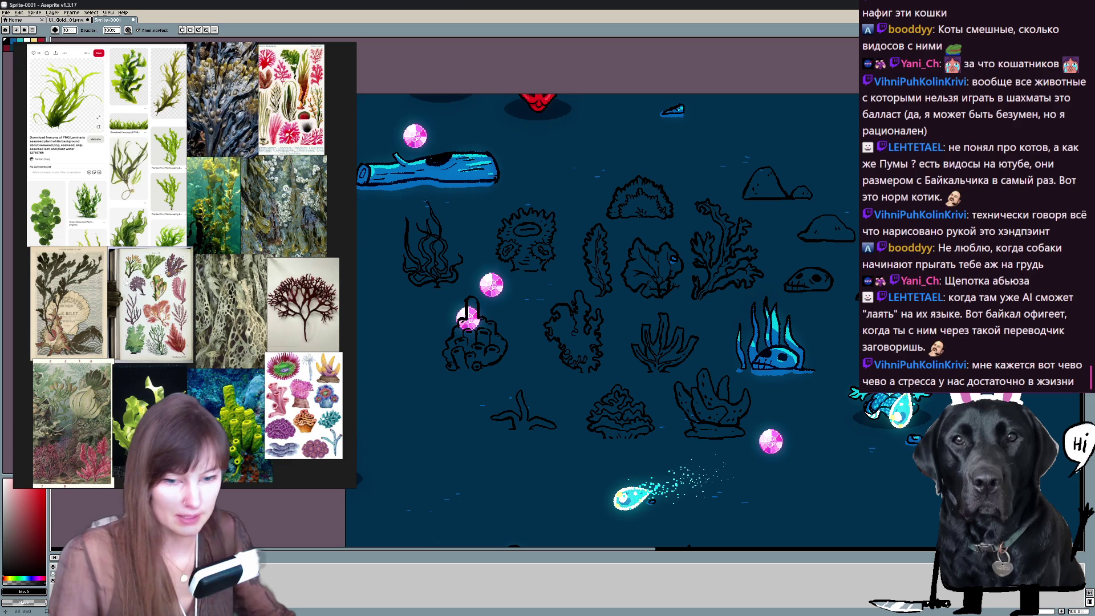
pyautogui.hotkey('alt', 'Tab')
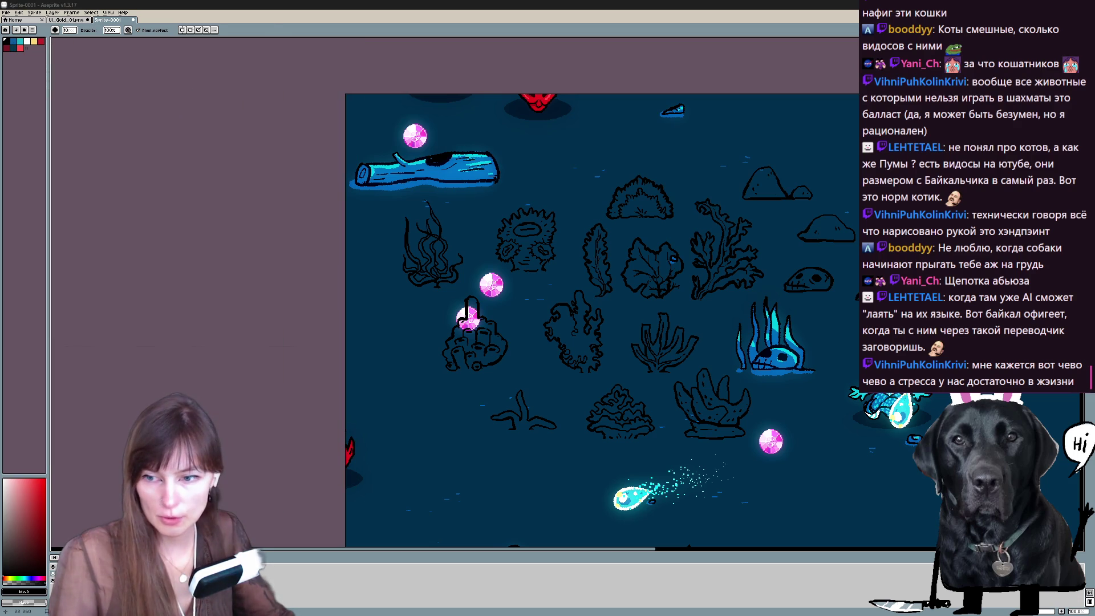
pyautogui.click(27, 47)
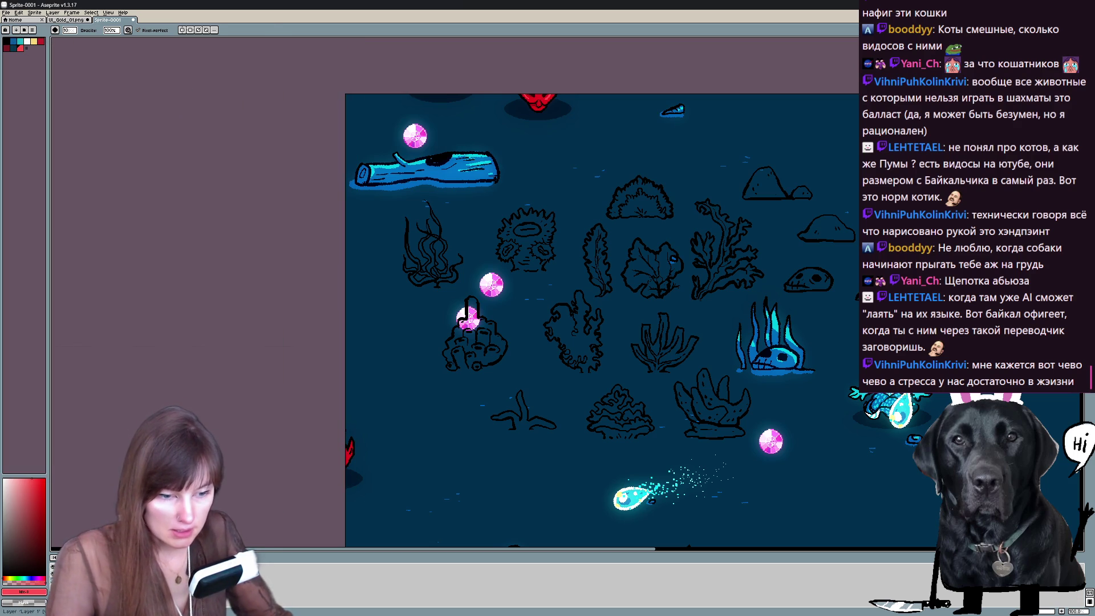
pyautogui.hotkey('shift', 'n')
pyautogui.hotkey('ctrl', 'shift', 's')
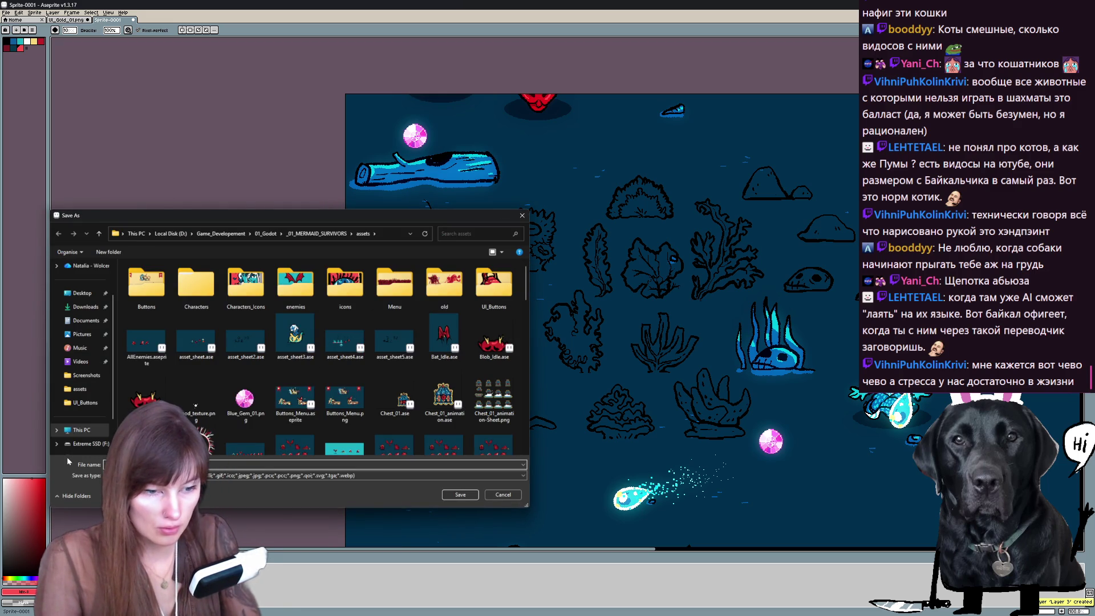
pyautogui.press('Escape')
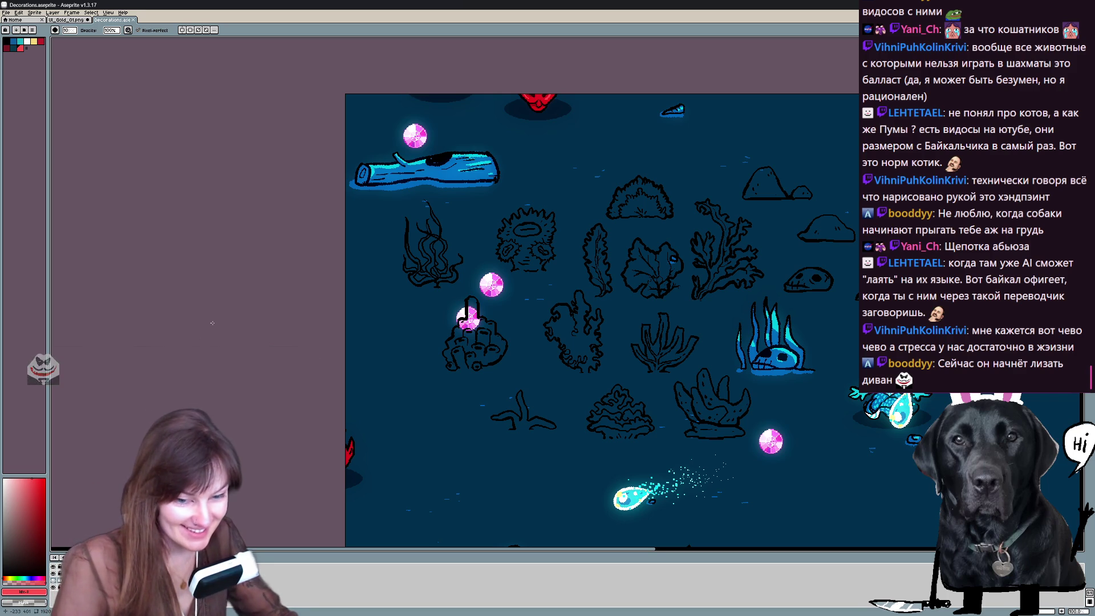
pyautogui.scroll(2, 613, 342)
pyautogui.scroll(-2, 614, 341)
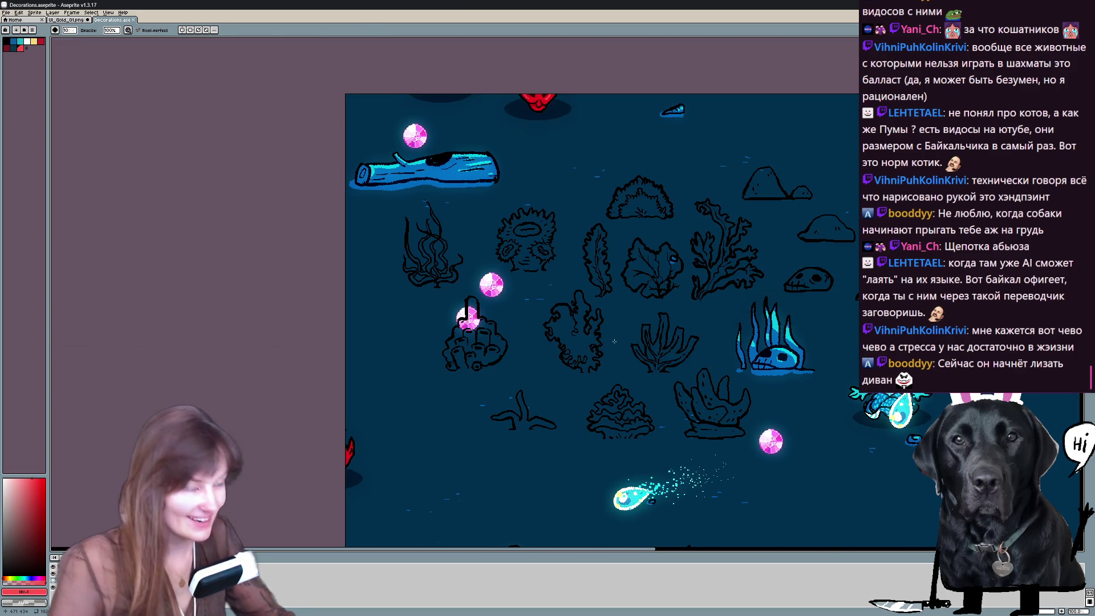
# Trace the branching coral's left edge, right branch and top branch in red.
pyautogui.press('b')
pyautogui.moveTo(570, 325); pyautogui.dragTo(577, 351)
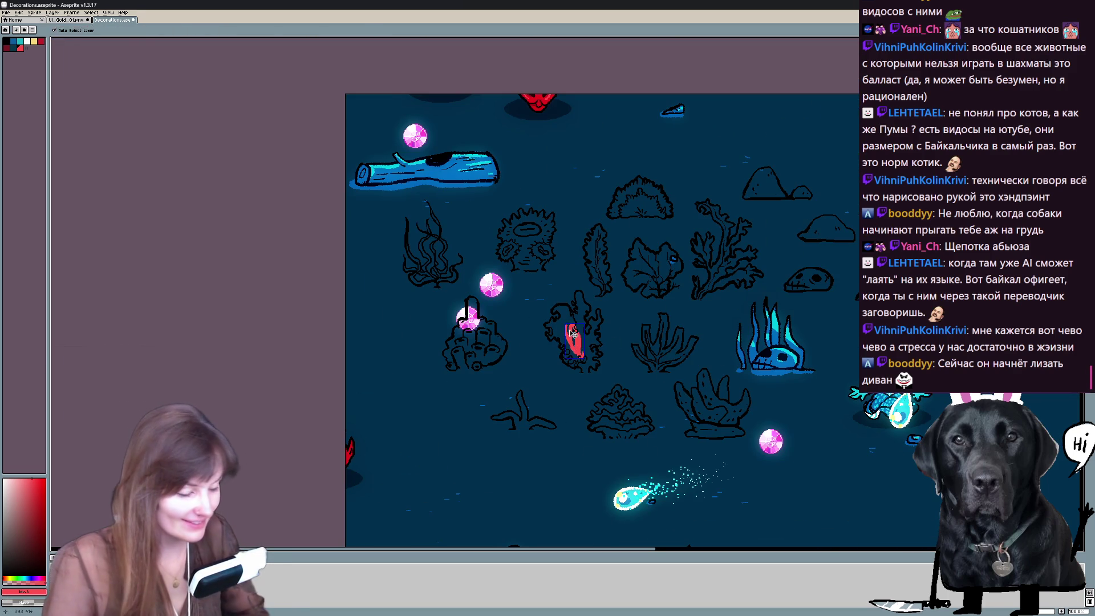
pyautogui.hotkey('ctrl', 'z')
pyautogui.scroll(3, 572, 333)
pyautogui.moveTo(583, 295); pyautogui.dragTo(549, 285)
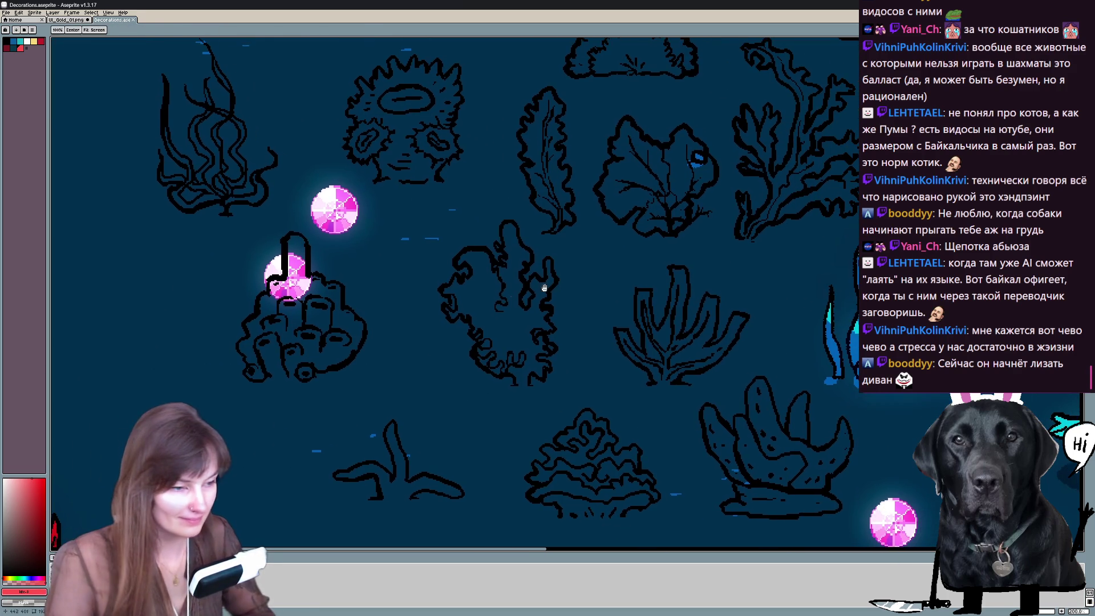
pyautogui.click(452, 287)
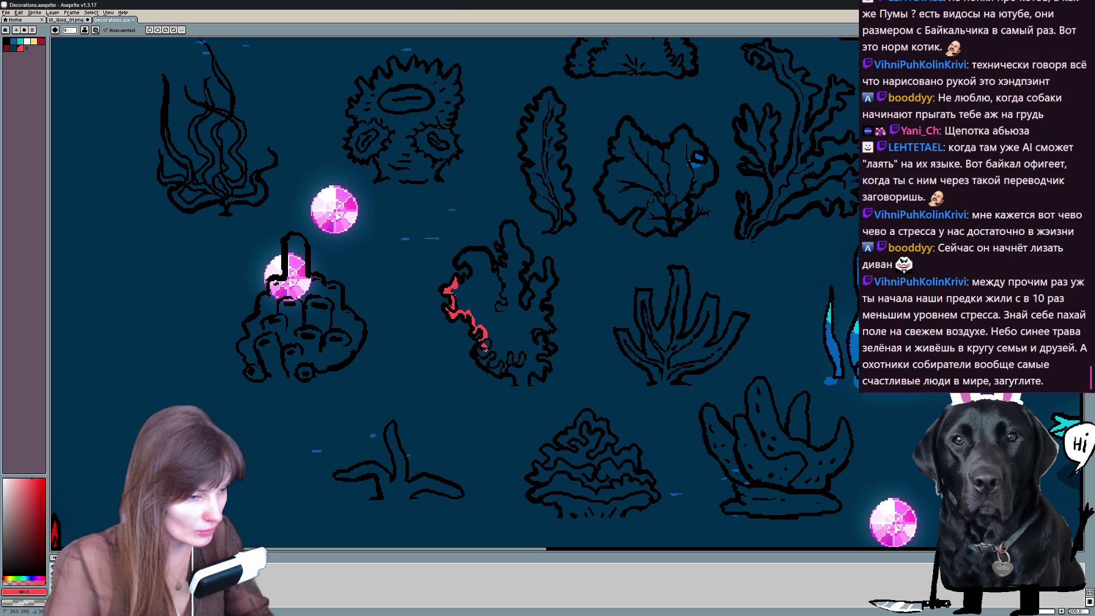
pyautogui.moveTo(484, 364); pyautogui.dragTo(514, 376)
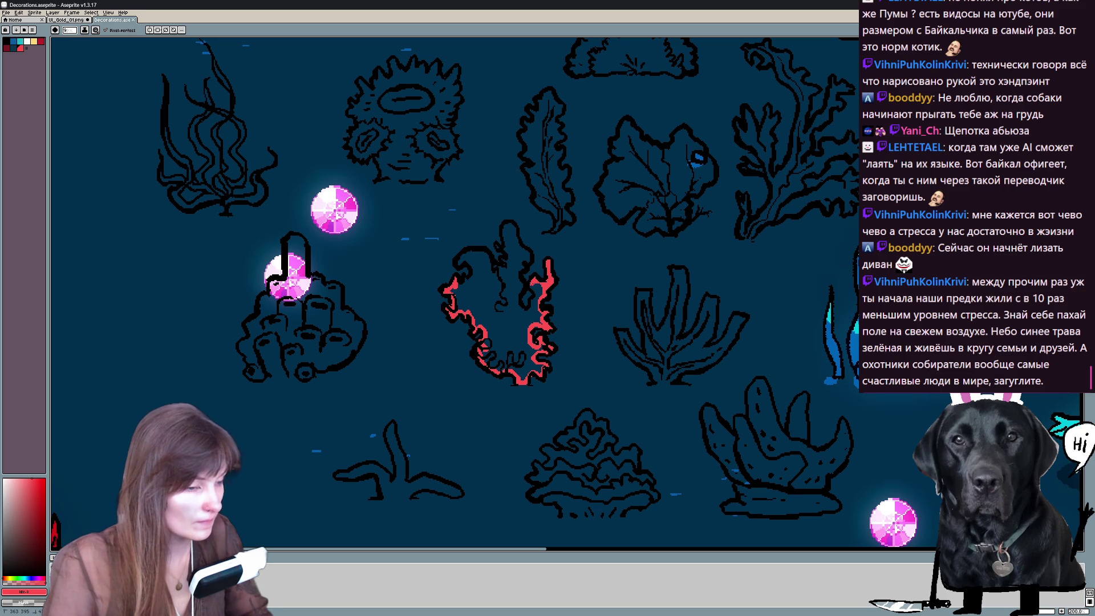
pyautogui.moveTo(546, 275); pyautogui.dragTo(524, 308)
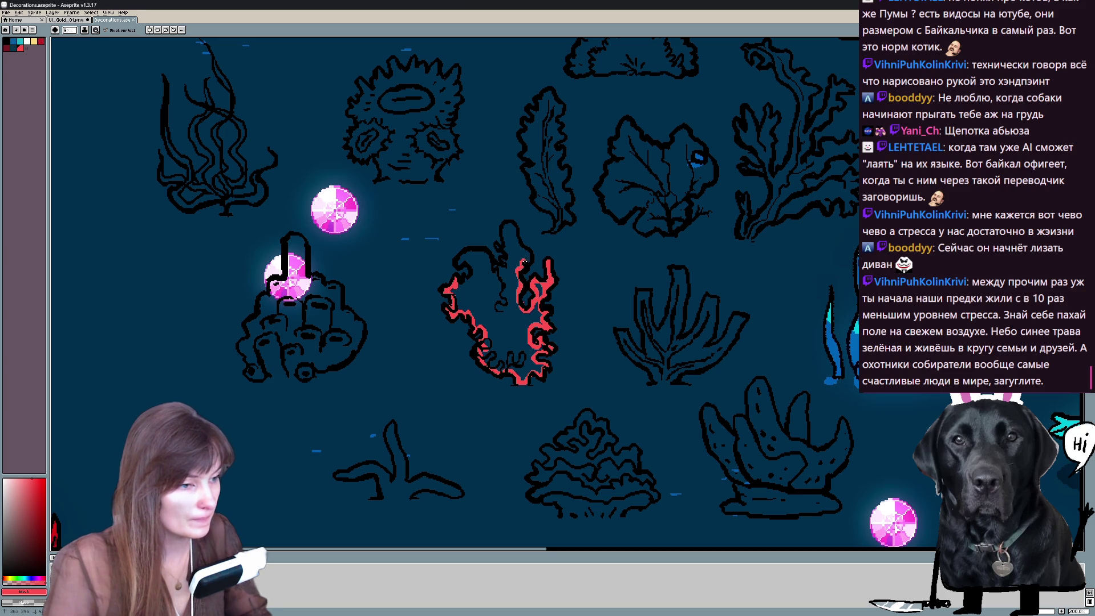
pyautogui.moveTo(524, 252); pyautogui.dragTo(507, 227)
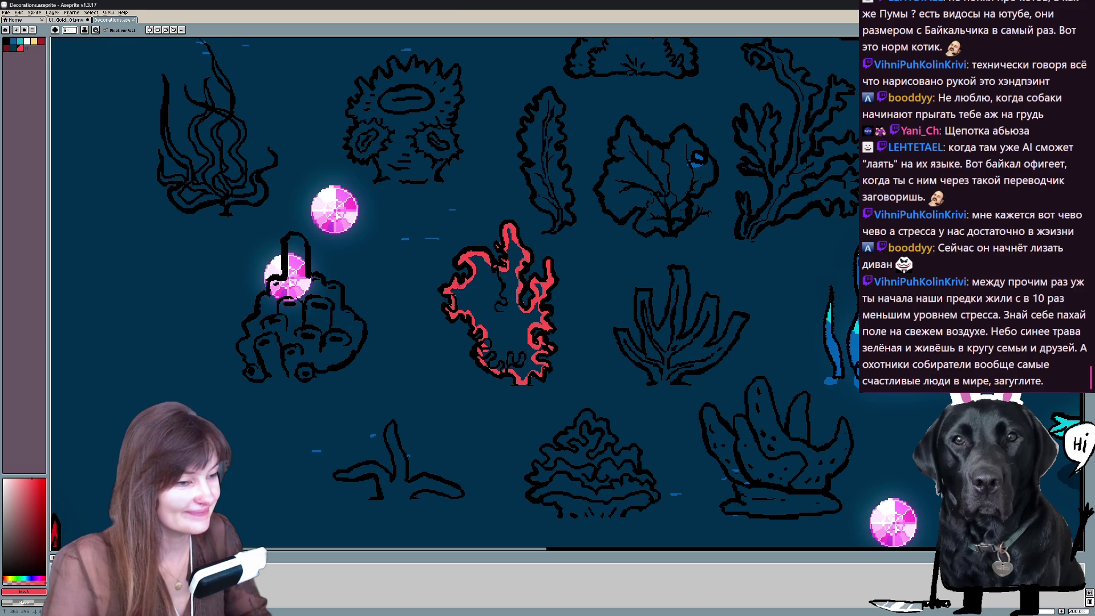
# Fill the red-outlined coral solid red with the Paint Bucket.
pyautogui.click(501, 291)
pyautogui.moveTo(540, 286); pyautogui.dragTo(498, 310)
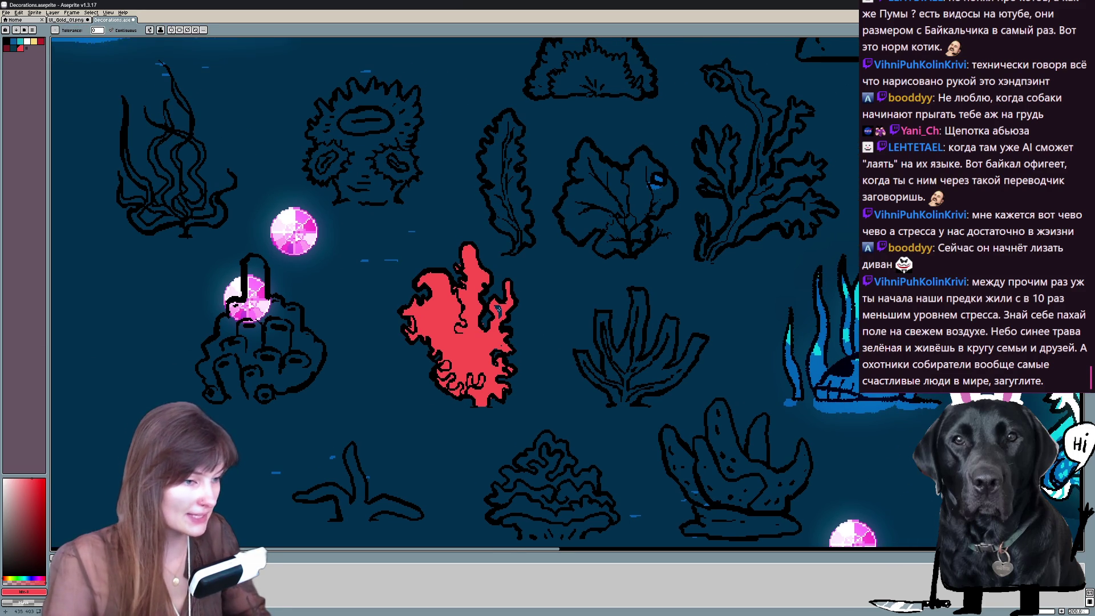
pyautogui.press('b')
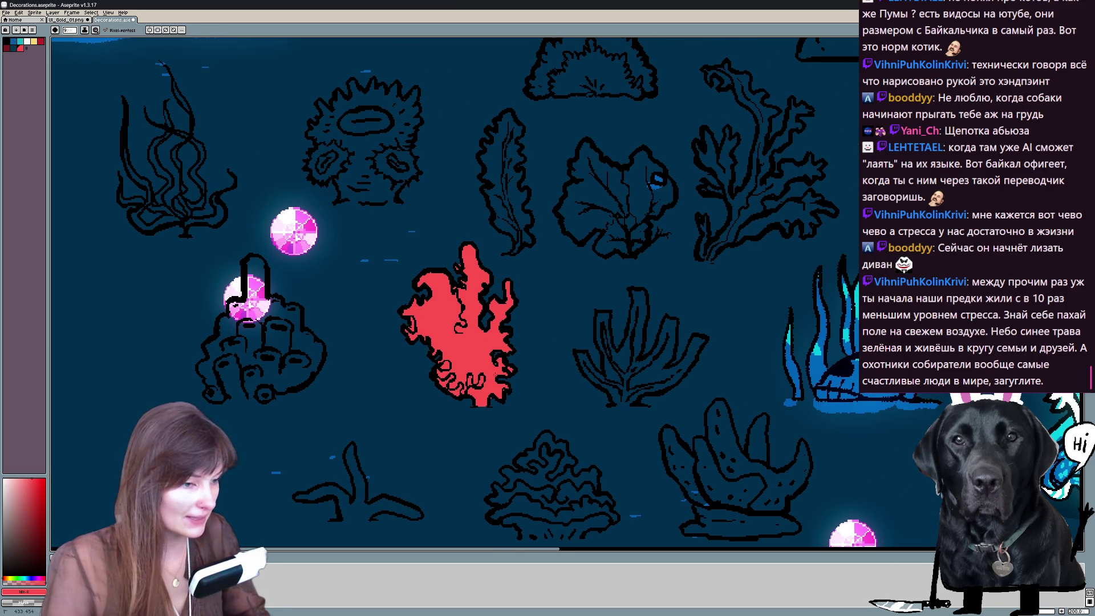
pyautogui.moveTo(504, 402); pyautogui.dragTo(459, 371)
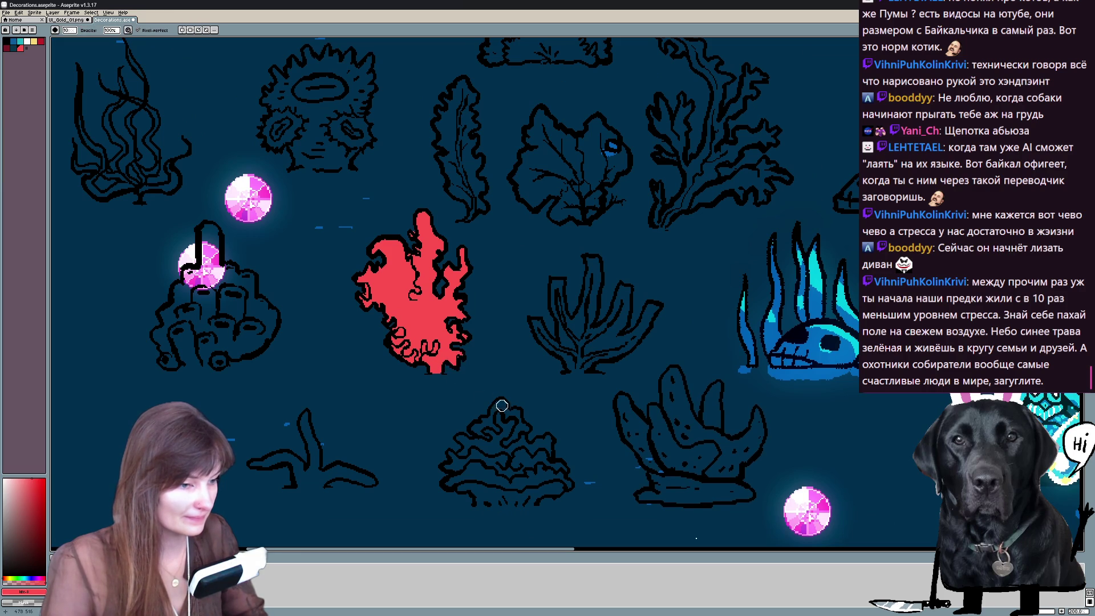
pyautogui.scroll(-1, 517, 369)
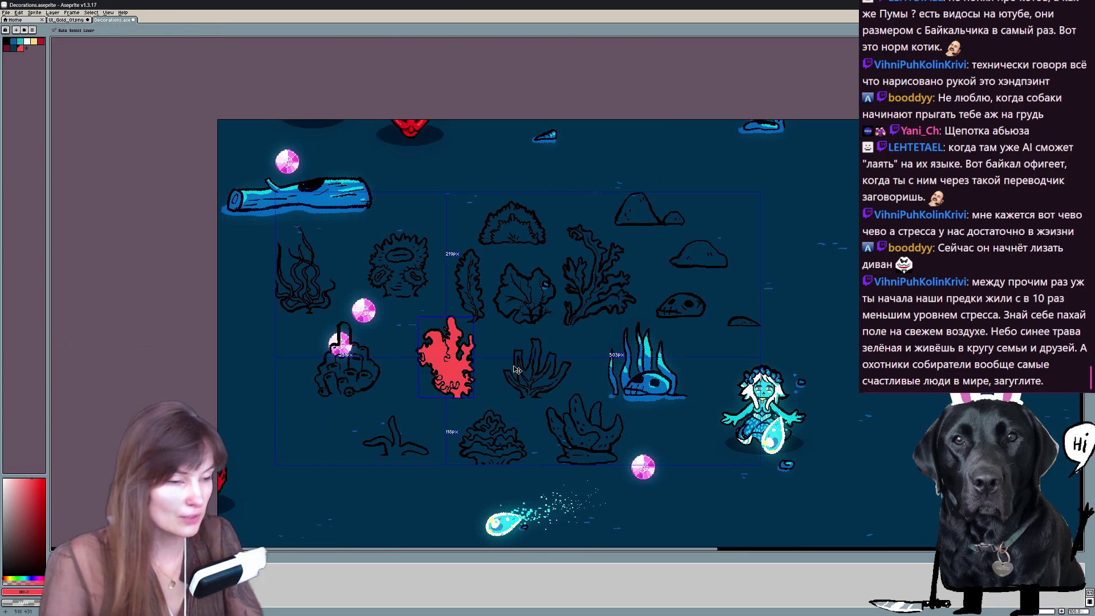
pyautogui.scroll(1, 517, 369)
# Fill the red coral teal, then undo it before refilling with blue.
pyautogui.moveTo(517, 369)
pyautogui.mouseDown()
pyautogui.moveTo(664, 433)
pyautogui.moveTo(770, 451)
pyautogui.mouseUp()
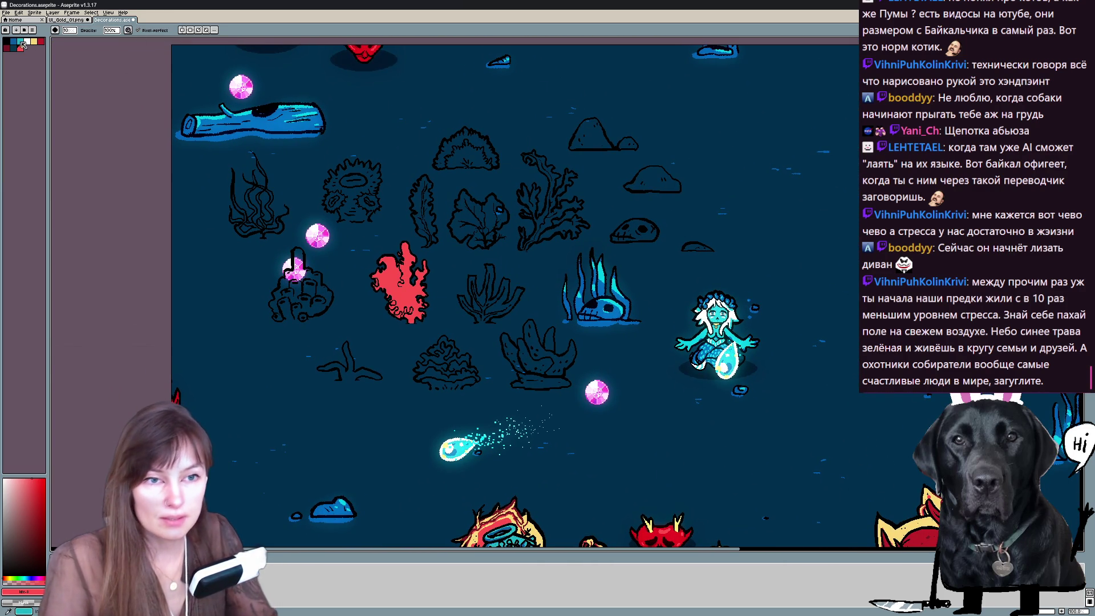
pyautogui.click(398, 283)
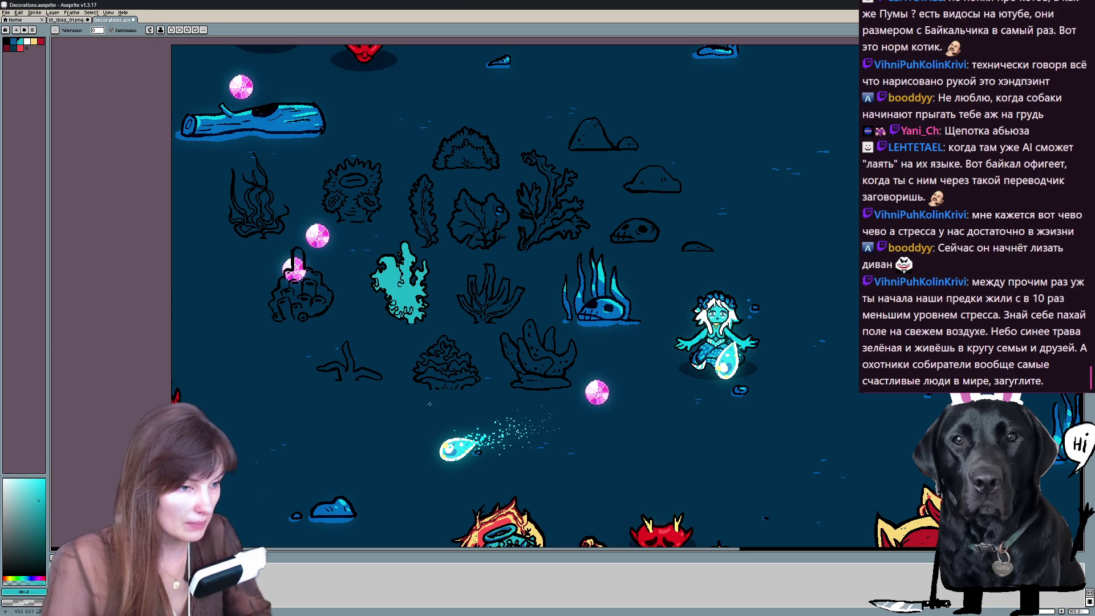
pyautogui.scroll(-1, 428, 403)
pyautogui.scroll(1, 428, 403)
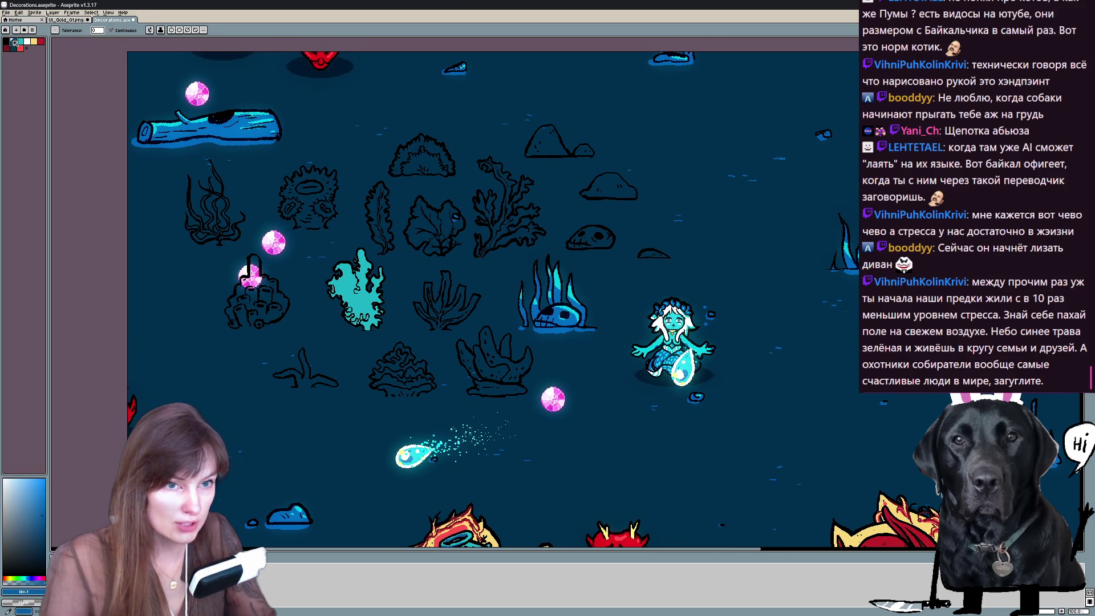
pyautogui.hotkey('ctrl', 'z')
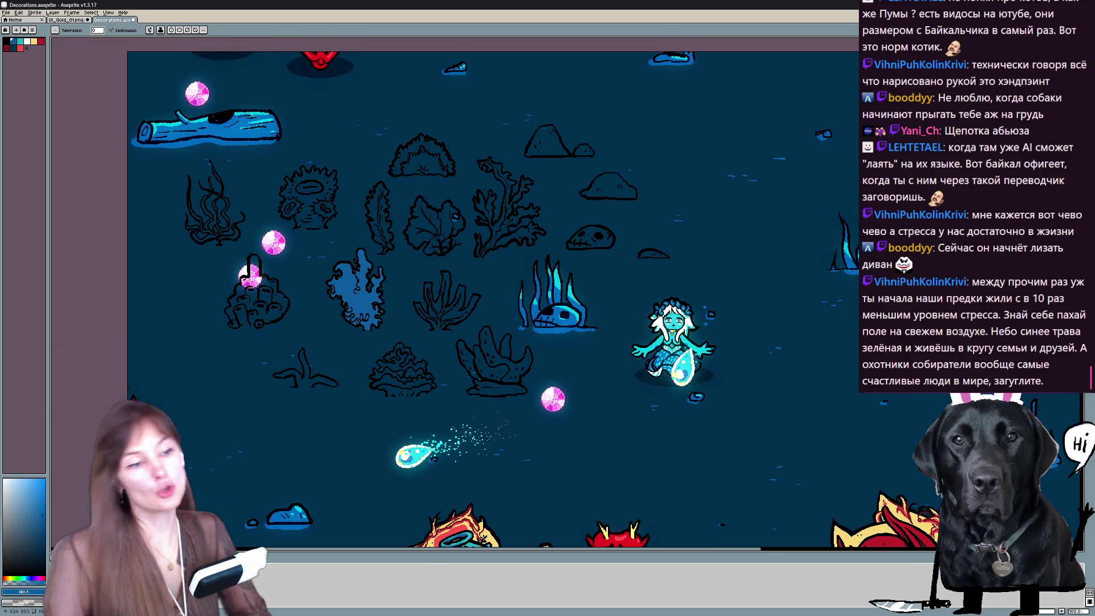
pyautogui.scroll(1, 428, 362)
pyautogui.scroll(1, 428, 361)
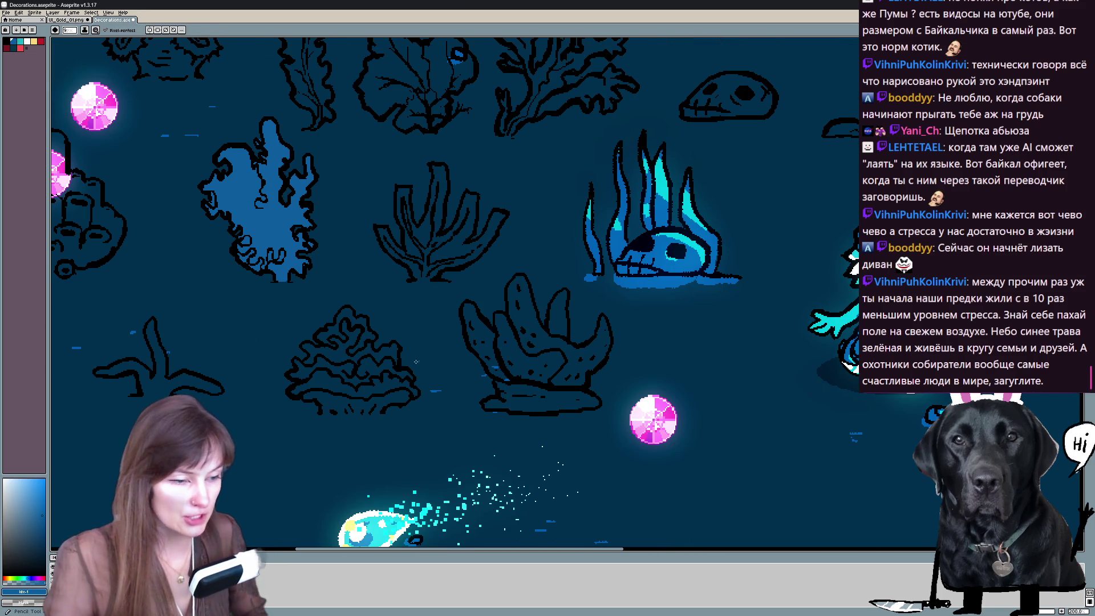
# Fill the bushy coral and its right branch with blue.
pyautogui.moveTo(324, 413); pyautogui.dragTo(394, 412)
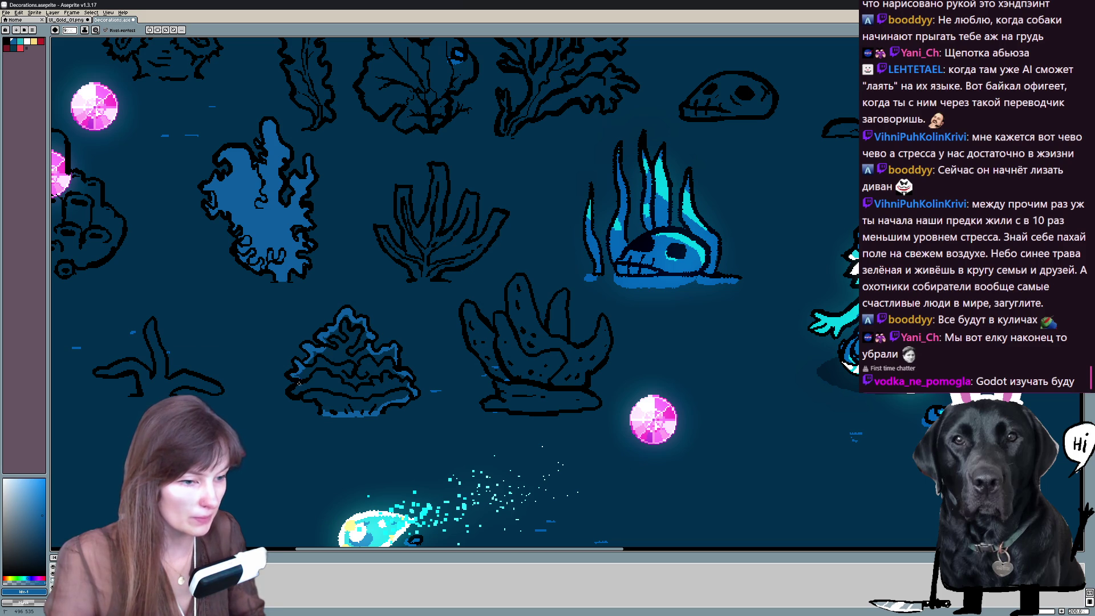
pyautogui.click(325, 403)
pyautogui.moveTo(360, 419)
pyautogui.mouseDown()
pyautogui.moveTo(375, 435)
pyautogui.moveTo(325, 403)
pyautogui.mouseUp()
pyautogui.moveTo(463, 343)
pyautogui.mouseDown()
pyautogui.moveTo(407, 304)
pyautogui.moveTo(375, 339)
pyautogui.moveTo(400, 312)
pyautogui.mouseUp()
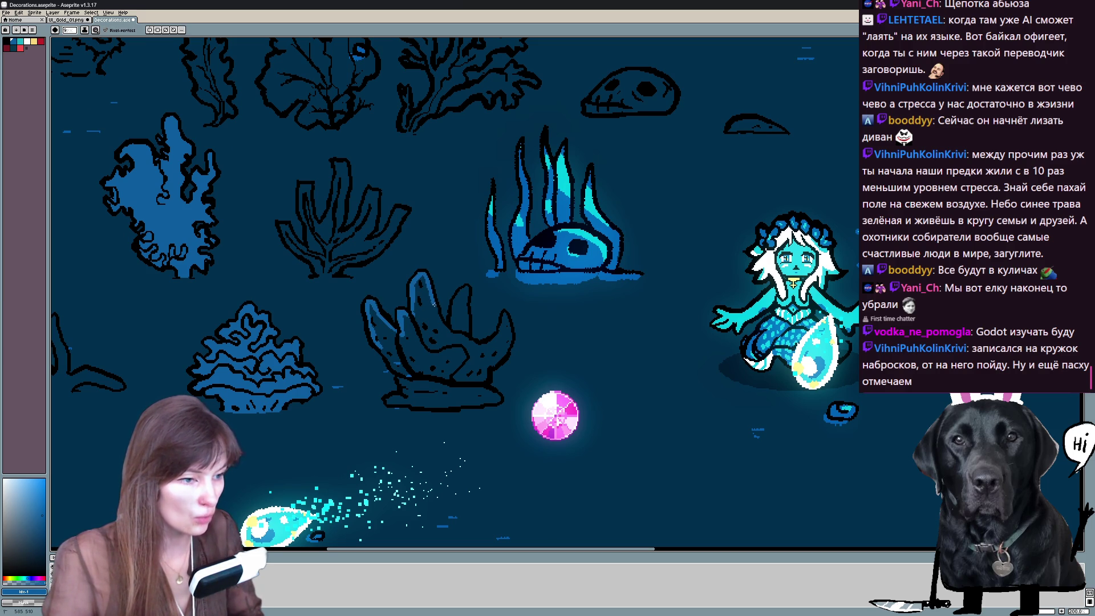
pyautogui.moveTo(452, 329); pyautogui.dragTo(469, 287)
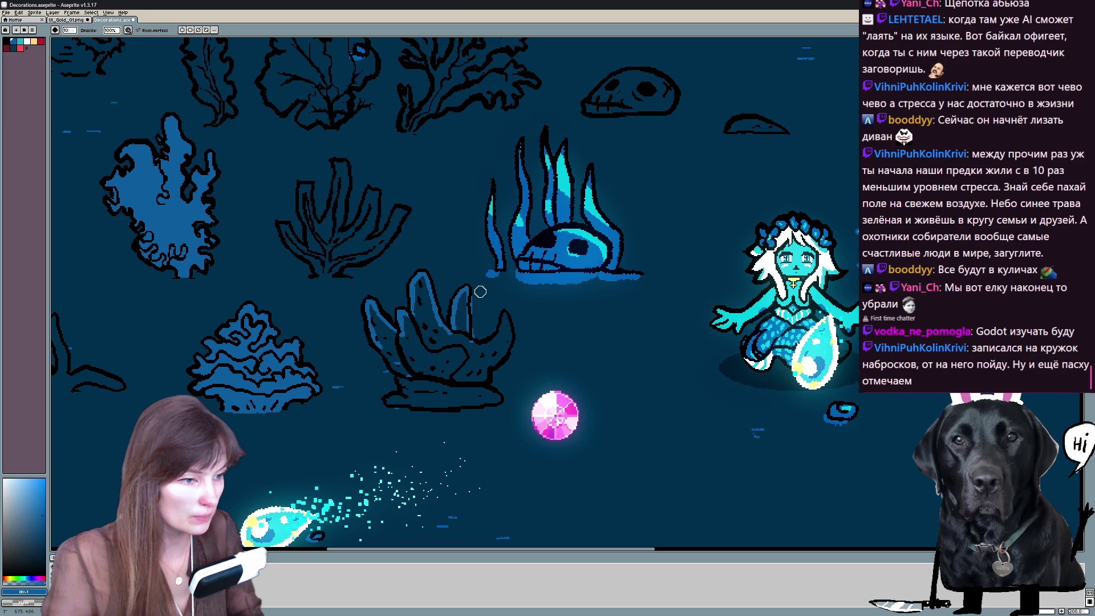
# Fill the tall tube coral with lighter blue using the Paint Bucket.
pyautogui.press('m')
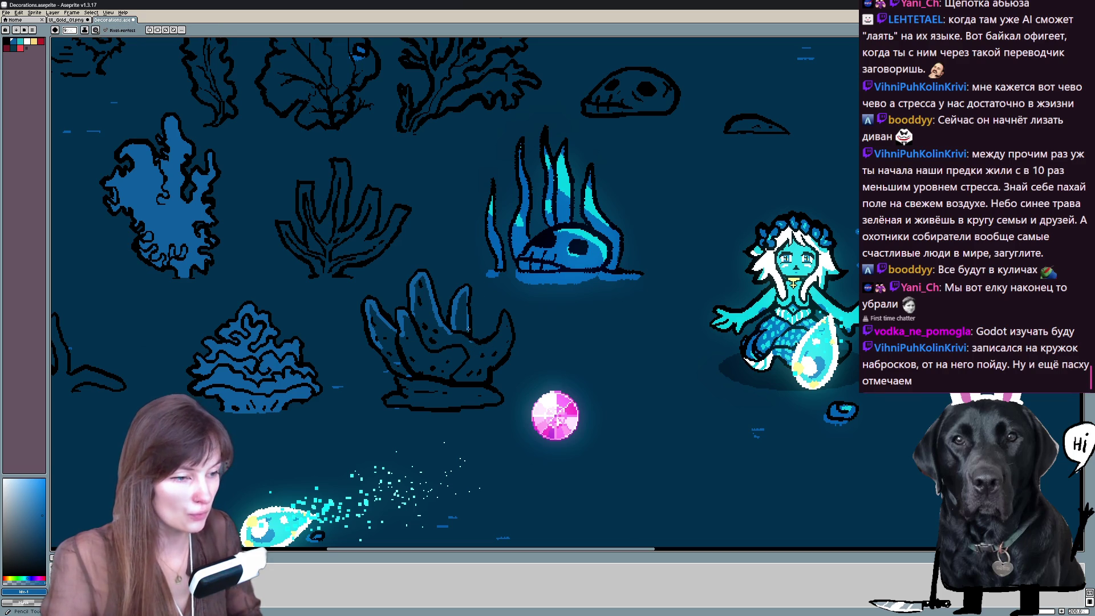
pyautogui.moveTo(502, 354); pyautogui.dragTo(433, 338)
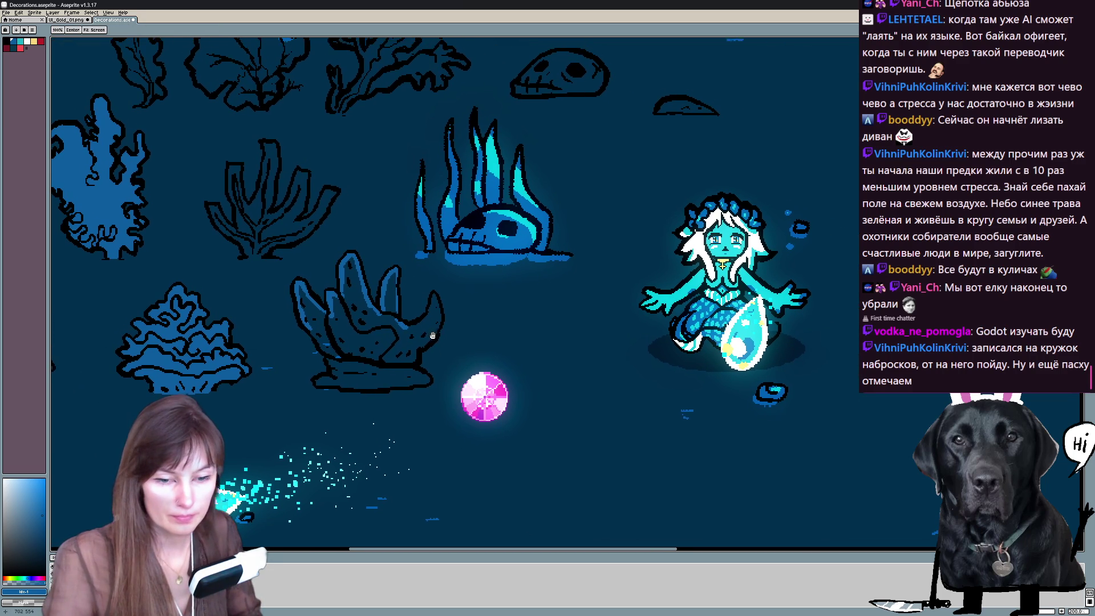
pyautogui.press('b')
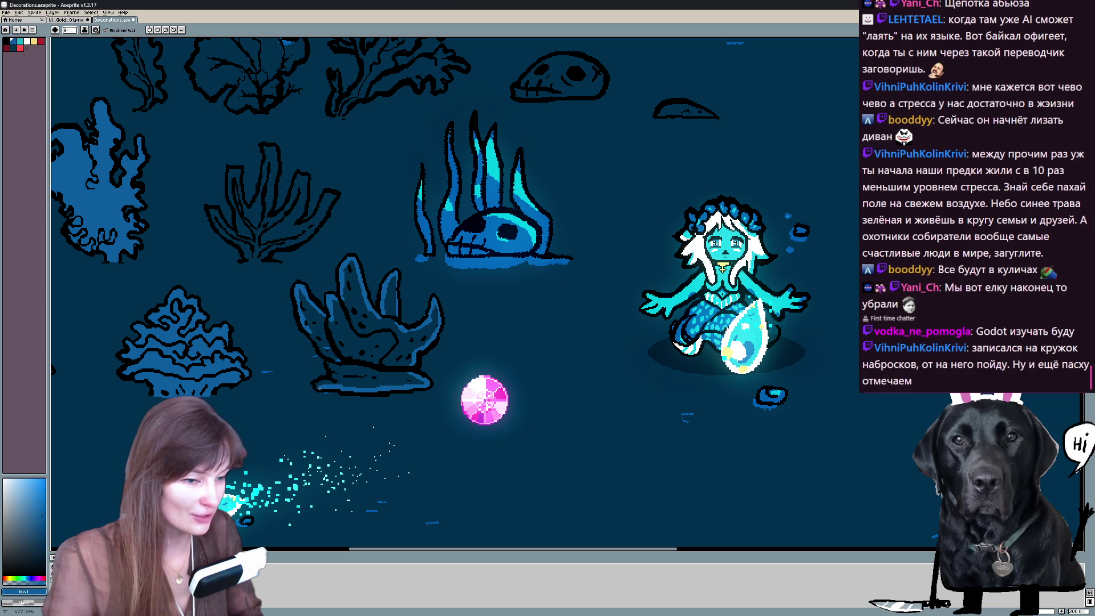
pyautogui.press('g')
pyautogui.click(377, 342)
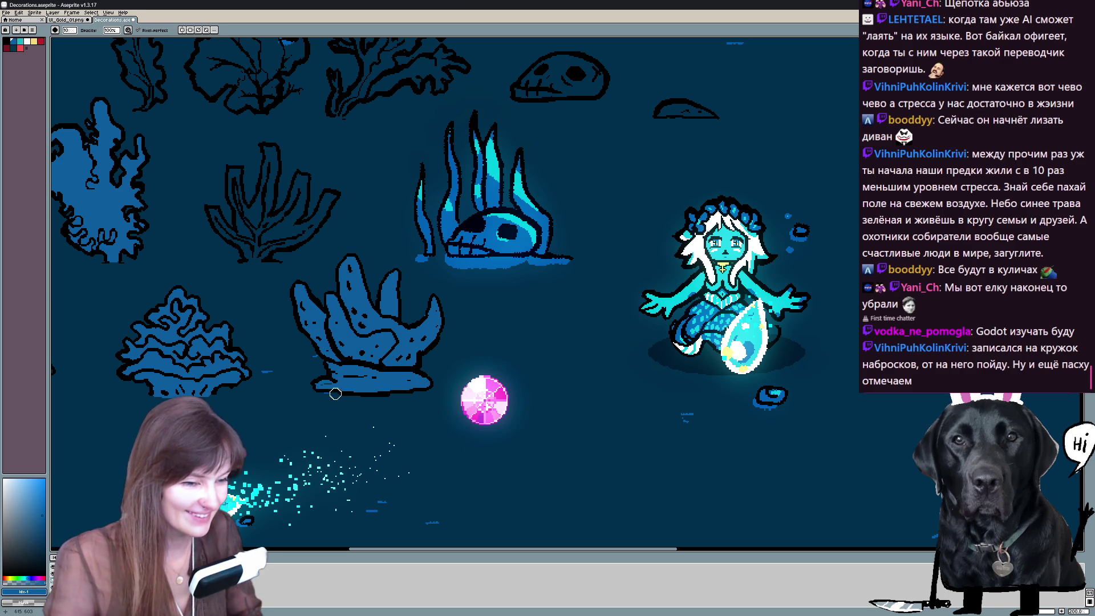
pyautogui.press('e')
pyautogui.scroll(-1, 428, 257)
pyautogui.scroll(1, 300, 214)
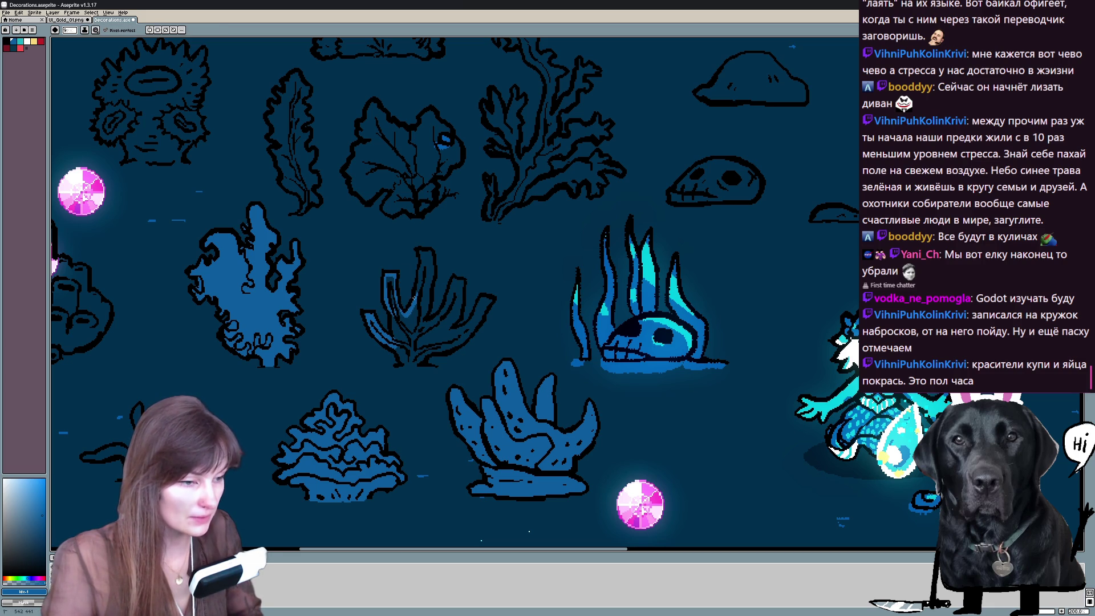
# Brush blue along the V-plant's central stem and right branch.
pyautogui.moveTo(423, 255); pyautogui.dragTo(423, 325)
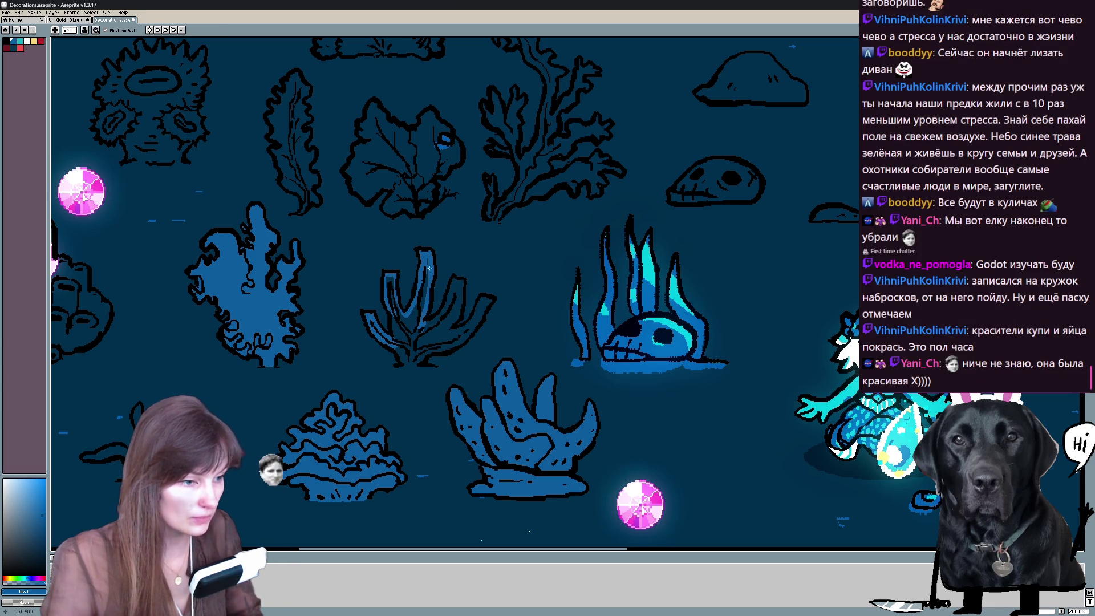
pyautogui.moveTo(438, 284)
pyautogui.mouseDown()
pyautogui.moveTo(433, 293)
pyautogui.moveTo(452, 284)
pyautogui.mouseUp()
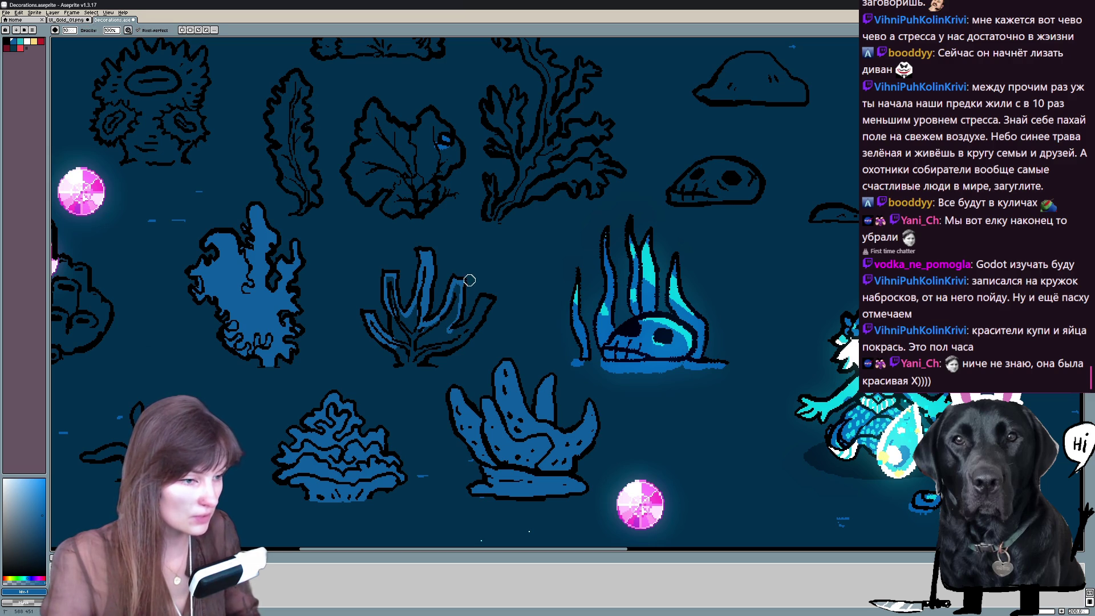
pyautogui.moveTo(454, 327); pyautogui.dragTo(481, 300)
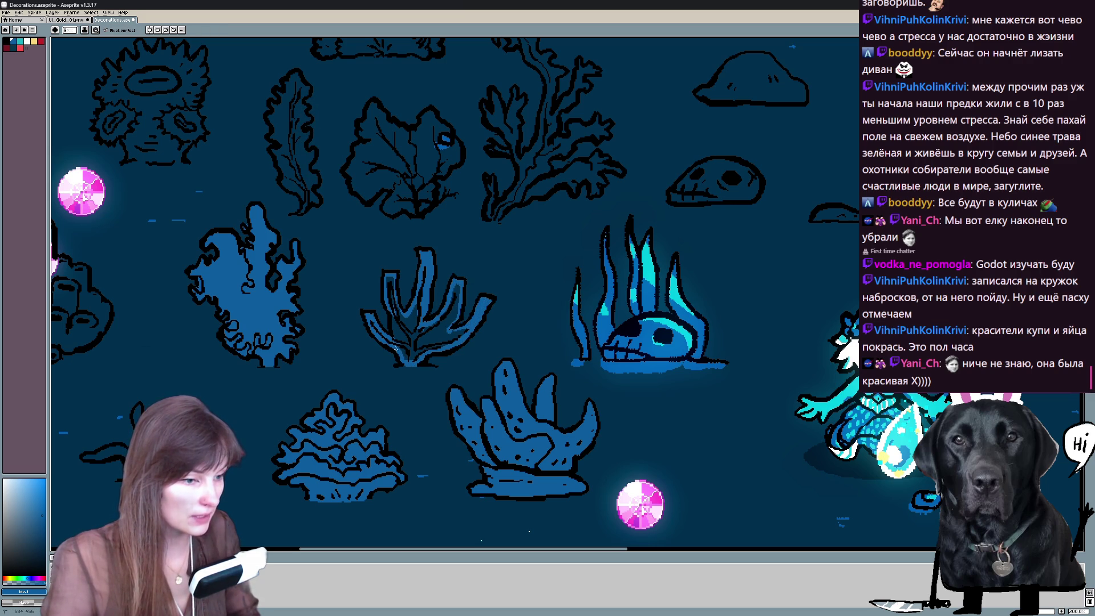
# Bring the upper row of plants into view and dab blue at the leafy plant's base.
pyautogui.hotkey('shift', 'x')
pyautogui.hotkey('shift', 'x')
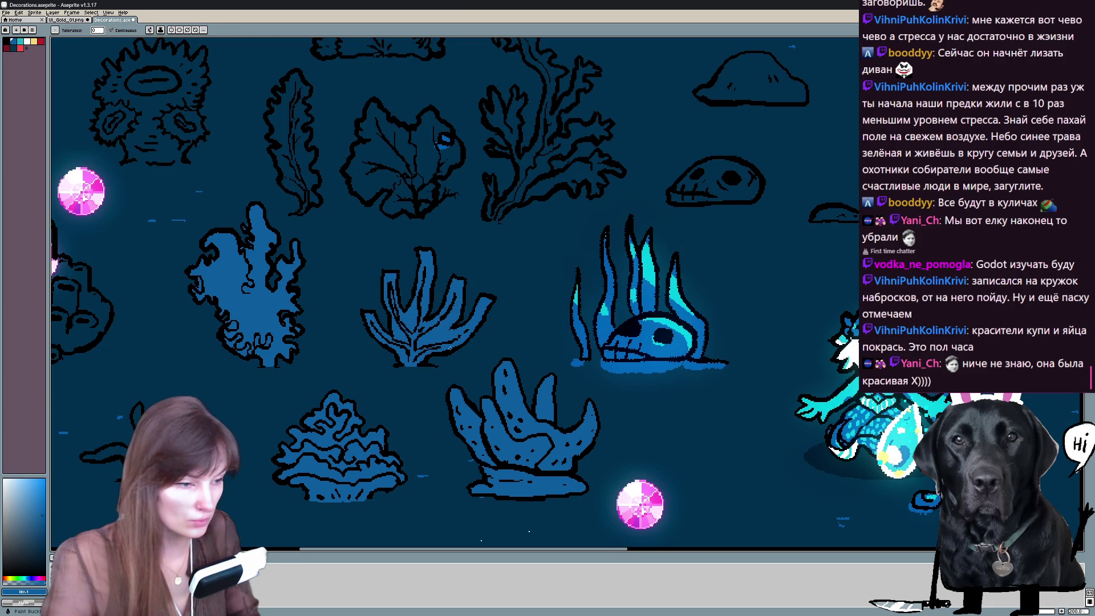
pyautogui.moveTo(442, 353); pyautogui.dragTo(480, 479)
pyautogui.moveTo(445, 256)
pyautogui.mouseDown()
pyautogui.moveTo(427, 344)
pyautogui.moveTo(480, 343)
pyautogui.mouseUp()
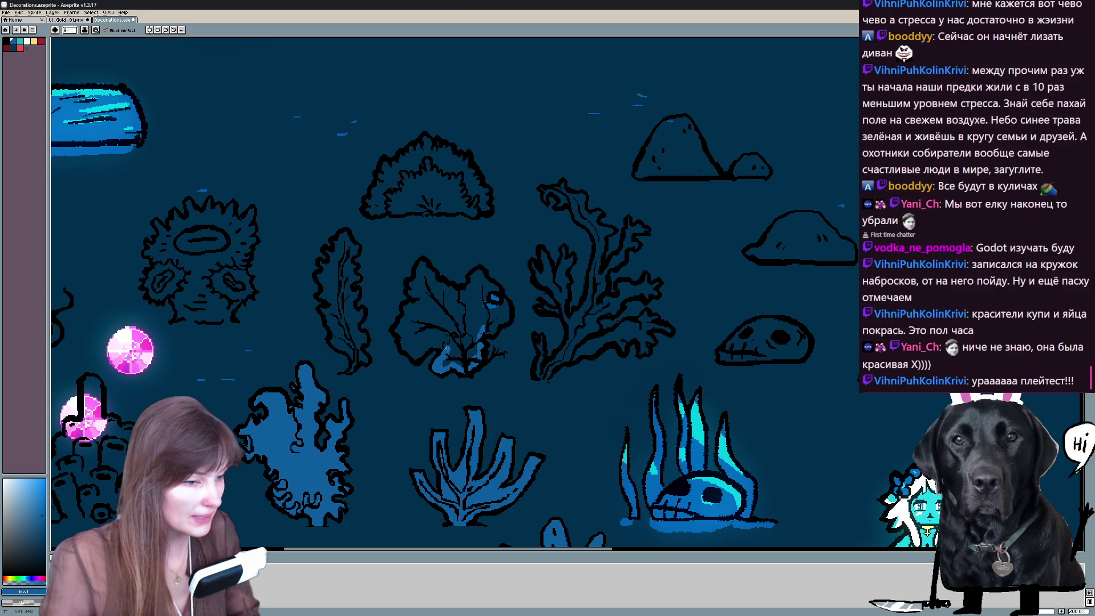
pyautogui.moveTo(445, 347); pyautogui.dragTo(416, 357)
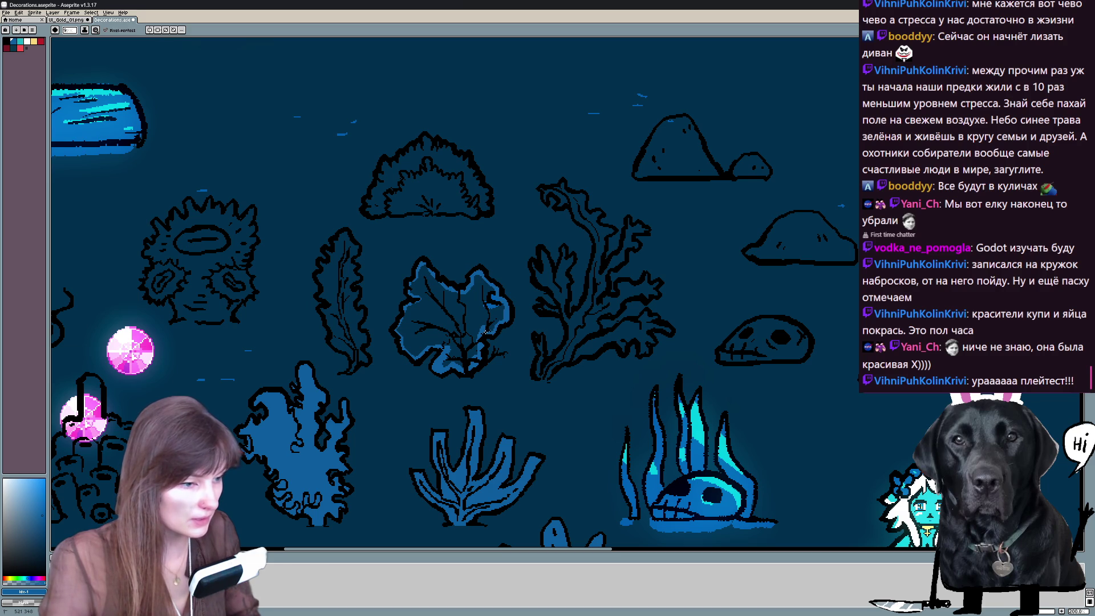
# Bucket-fill the leafy plant with blue and shift the view up and left.
pyautogui.click(462, 308)
pyautogui.moveTo(548, 342)
pyautogui.mouseDown()
pyautogui.moveTo(453, 338)
pyautogui.moveTo(444, 367)
pyautogui.mouseUp()
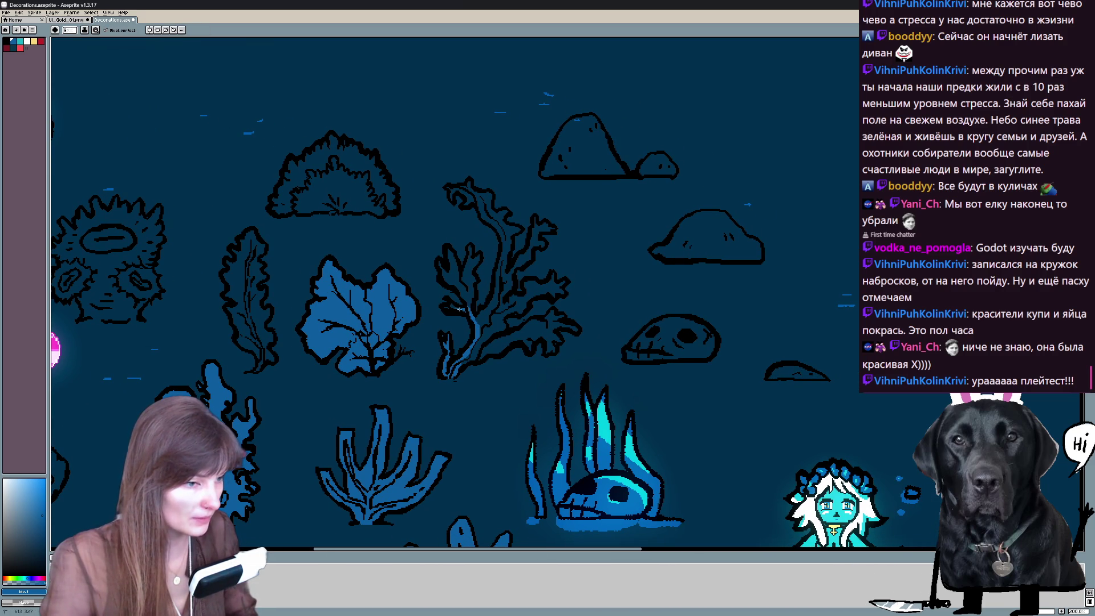
pyautogui.moveTo(505, 330); pyautogui.dragTo(442, 308)
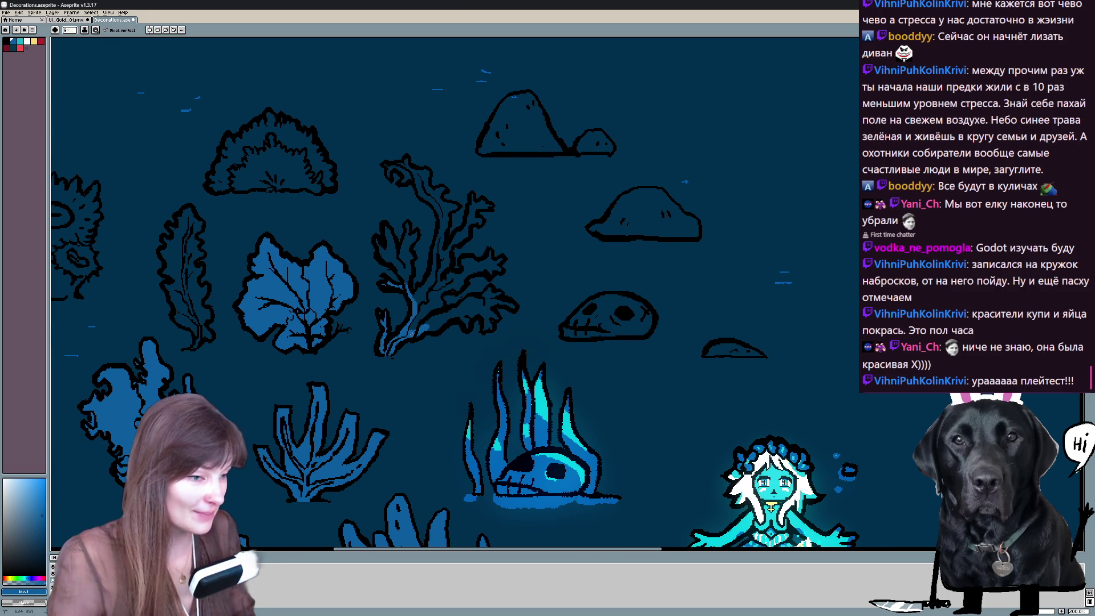
# Paint the tall seaweed blue from its base up along the stem, touching up stray pixels.
pyautogui.moveTo(435, 327); pyautogui.dragTo(463, 316)
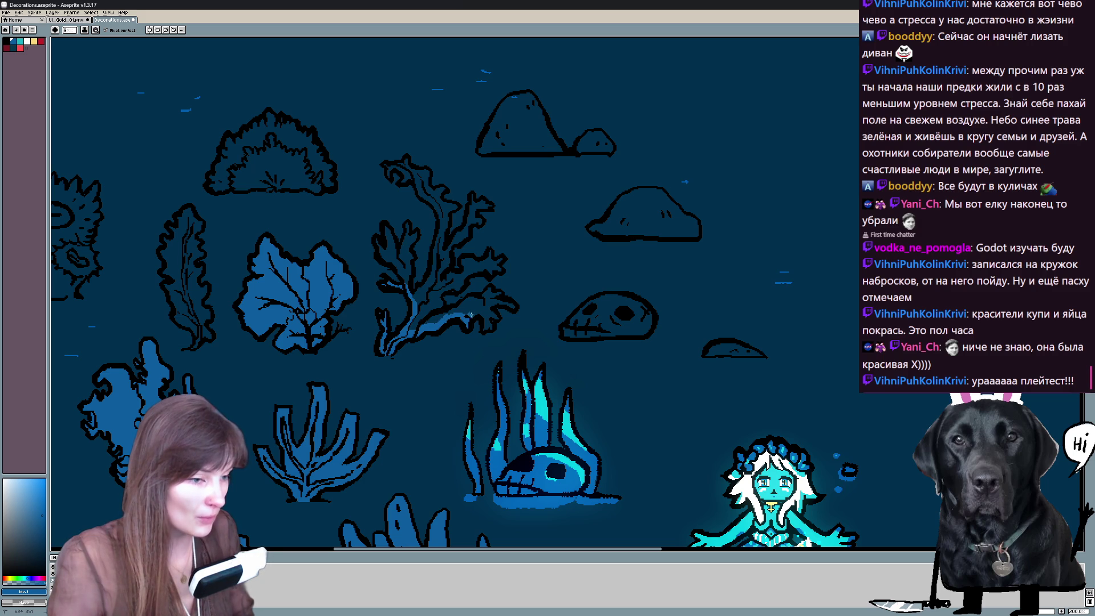
pyautogui.moveTo(486, 312)
pyautogui.mouseDown()
pyautogui.moveTo(510, 303)
pyautogui.moveTo(500, 294)
pyautogui.mouseUp()
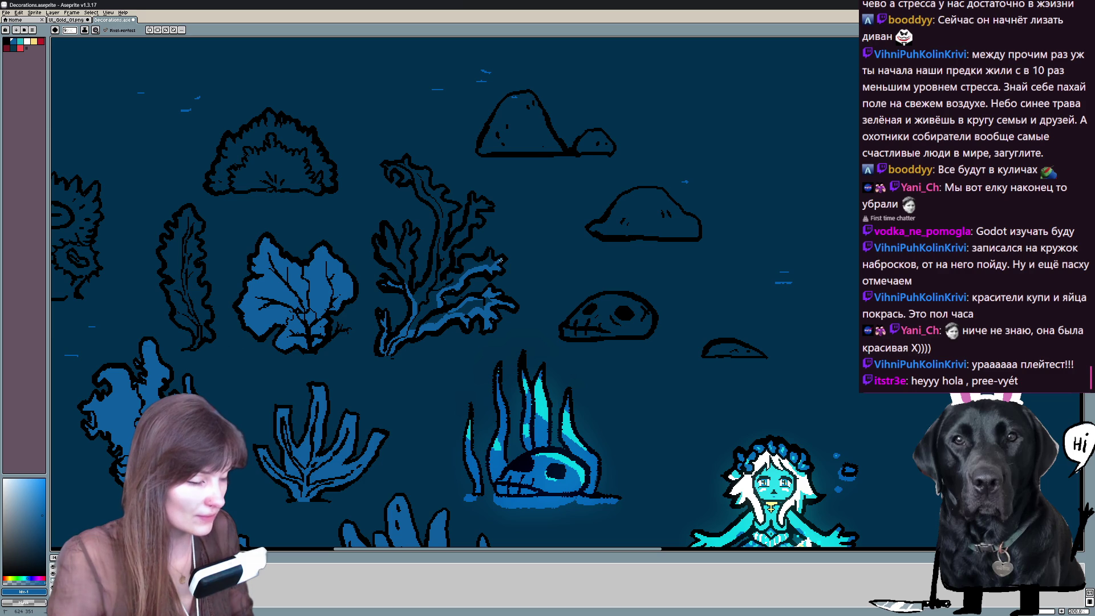
pyautogui.moveTo(451, 266); pyautogui.dragTo(472, 210)
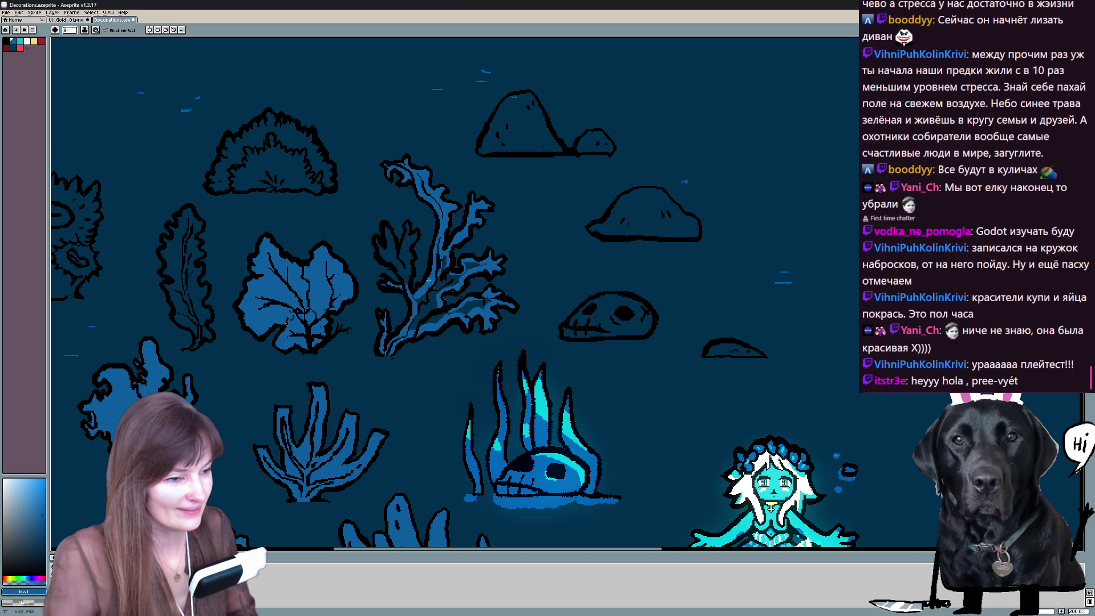
pyautogui.moveTo(374, 213); pyautogui.dragTo(408, 238)
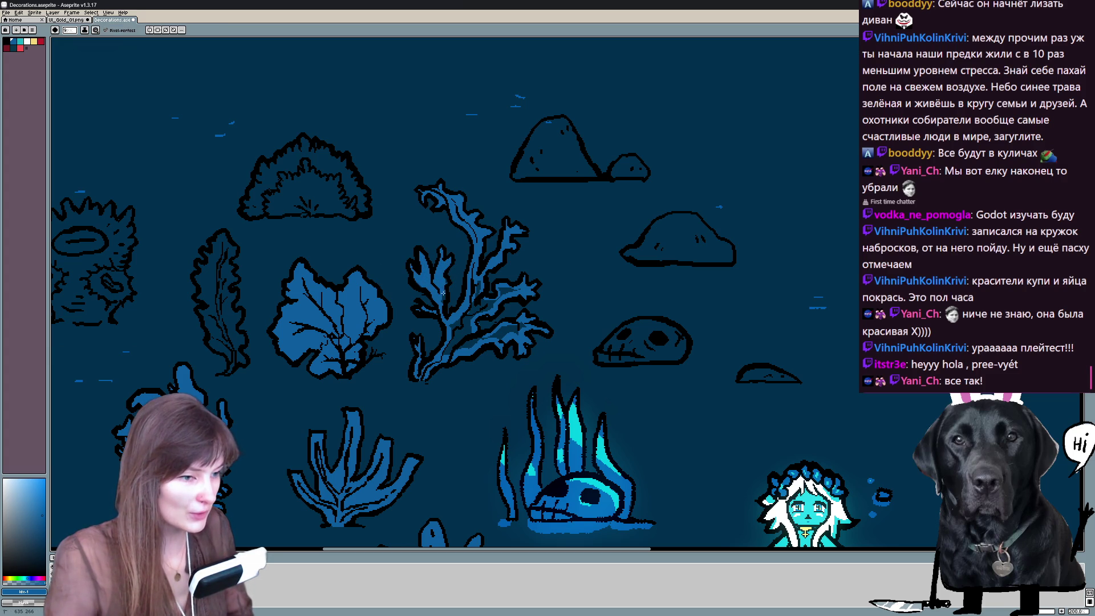
pyautogui.scroll(-2, 454, 291)
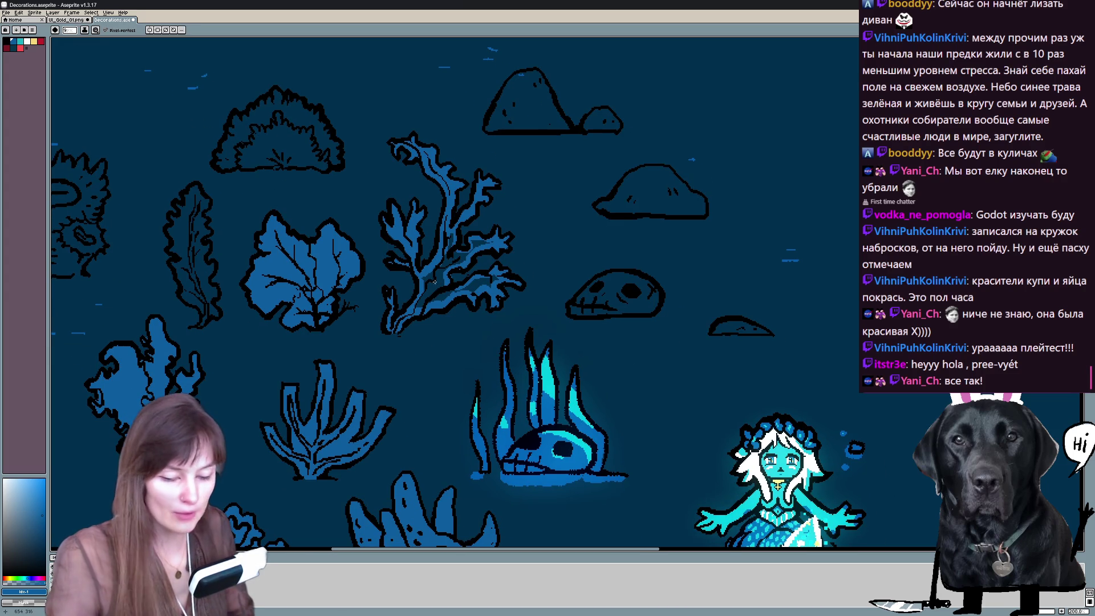
pyautogui.moveTo(472, 251); pyautogui.dragTo(479, 282)
# Move over to the thin seaweed and start painting blue inside it.
pyautogui.press('b')
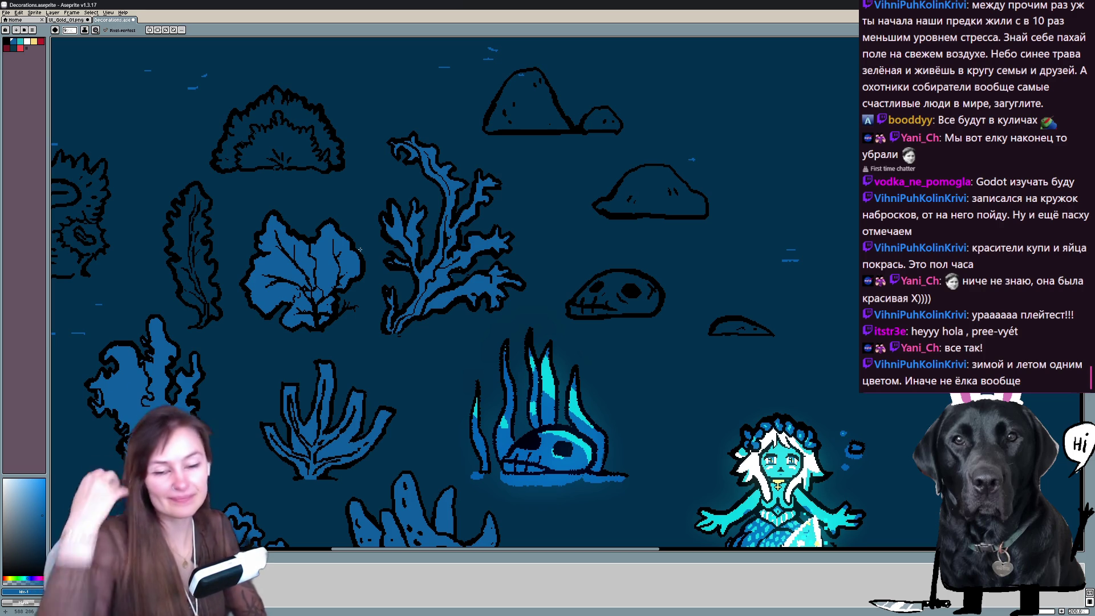
pyautogui.moveTo(360, 248); pyautogui.dragTo(559, 388)
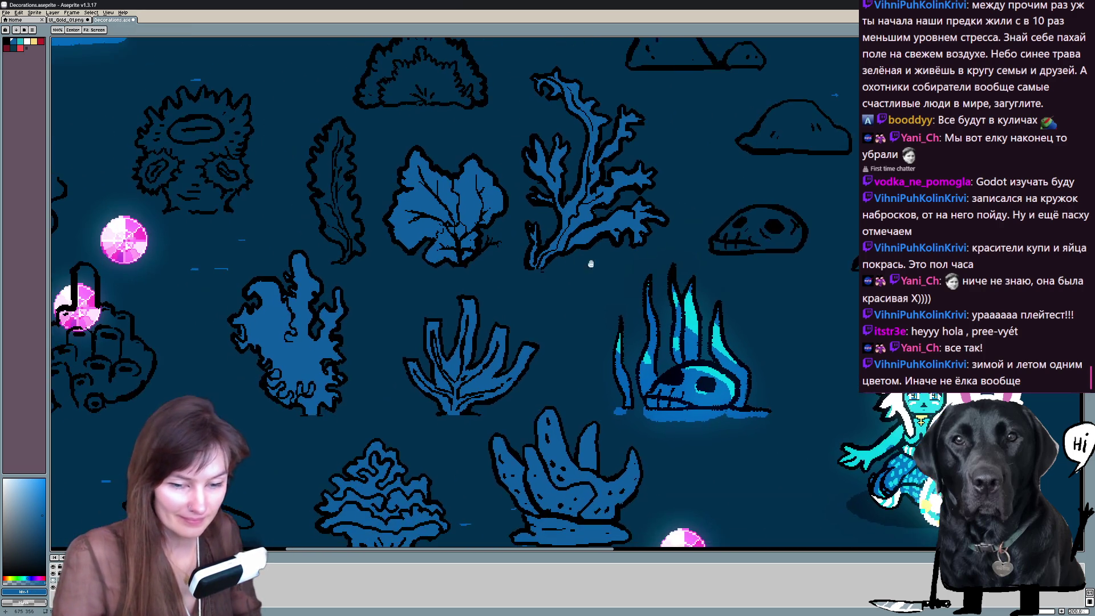
pyautogui.press('b')
pyautogui.moveTo(425, 356); pyautogui.dragTo(467, 305)
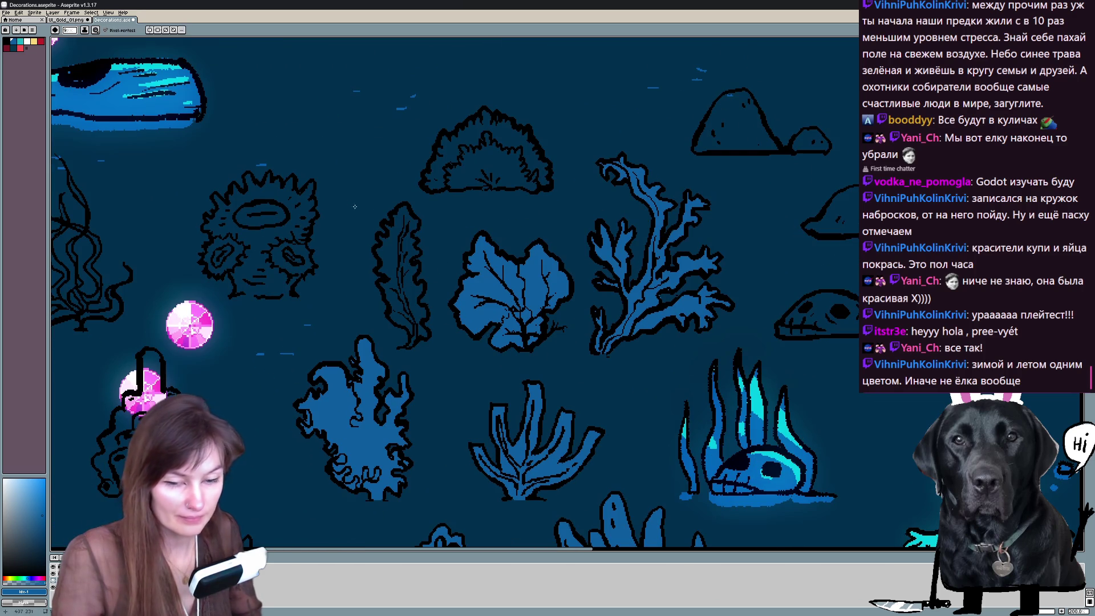
pyautogui.moveTo(400, 209); pyautogui.dragTo(387, 260)
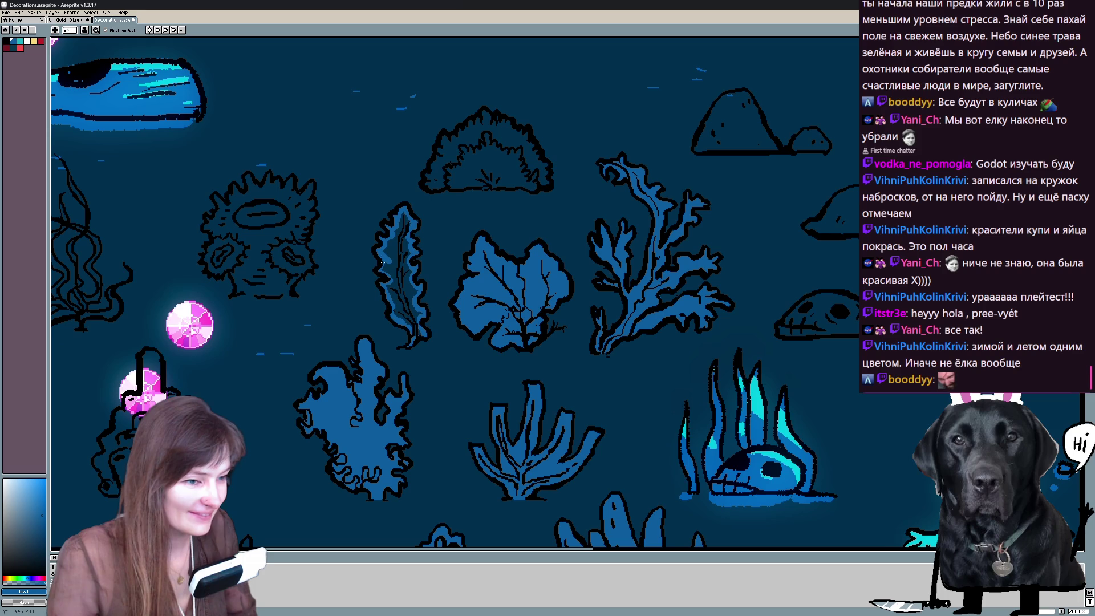
# Brush blue inside the coral bush and bucket-fill its interior.
pyautogui.moveTo(437, 184); pyautogui.dragTo(385, 286)
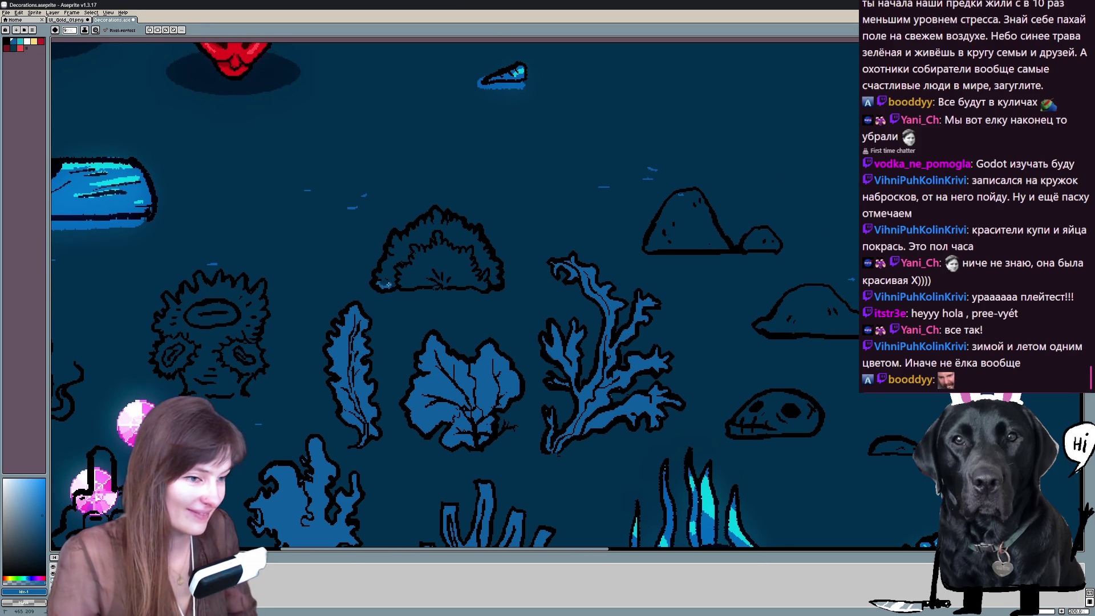
pyautogui.moveTo(459, 283)
pyautogui.mouseDown()
pyautogui.moveTo(487, 286)
pyautogui.moveTo(495, 318)
pyautogui.mouseUp()
pyautogui.moveTo(380, 332)
pyautogui.mouseDown()
pyautogui.moveTo(419, 281)
pyautogui.moveTo(466, 282)
pyautogui.moveTo(488, 312)
pyautogui.mouseUp()
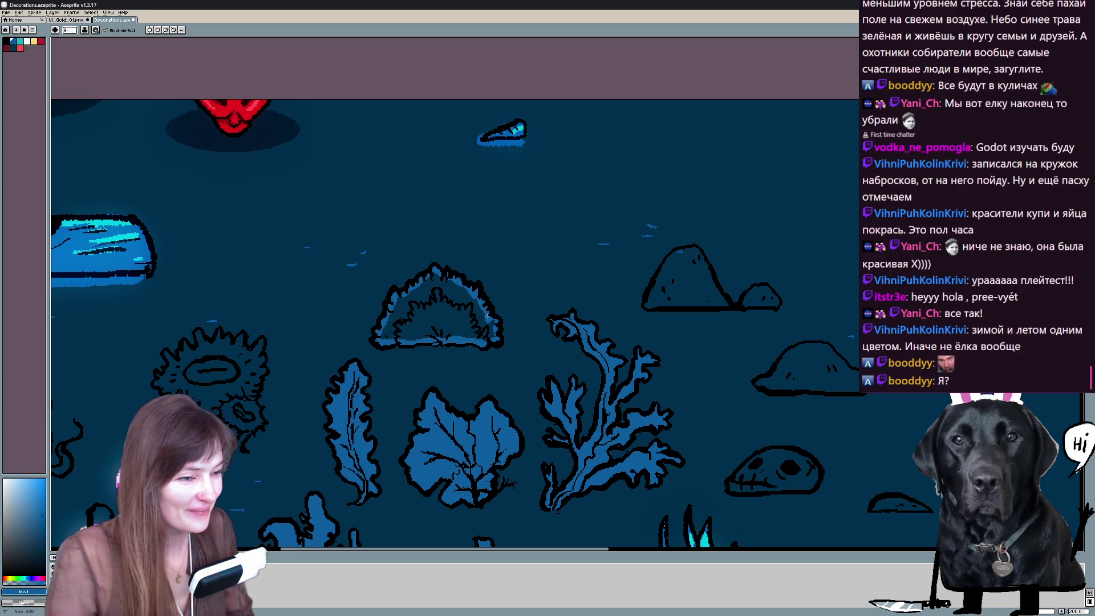
pyautogui.click(453, 321)
pyautogui.scroll(-2, 497, 327)
# Add bright highlight strokes along the skull's jaw and on the two rocks.
pyautogui.moveTo(479, 359)
pyautogui.mouseDown()
pyautogui.moveTo(445, 257)
pyautogui.moveTo(480, 218)
pyautogui.moveTo(524, 231)
pyautogui.mouseUp()
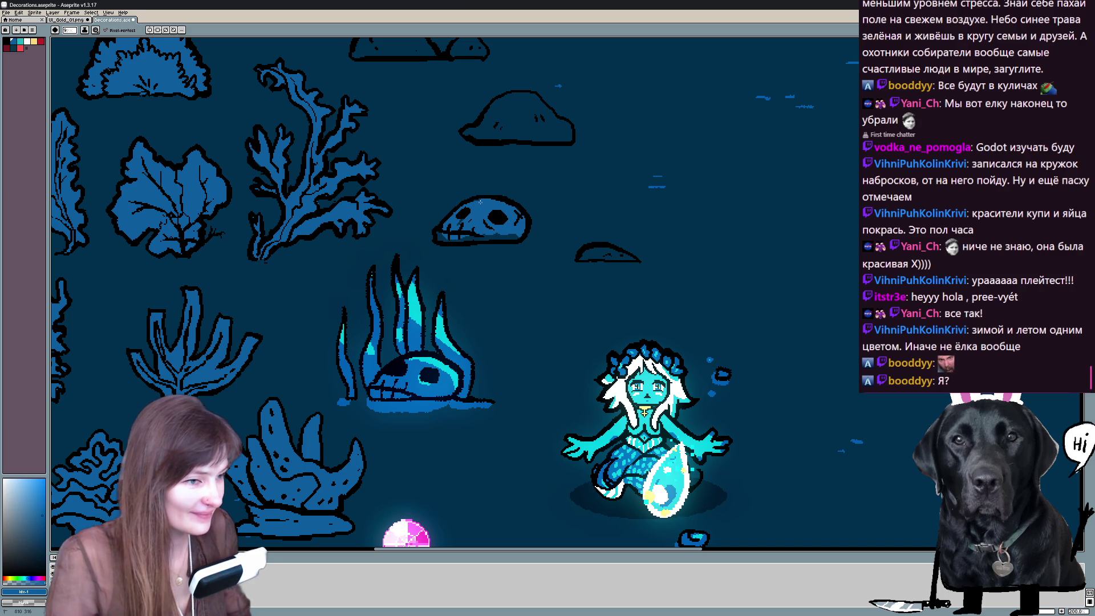
pyautogui.moveTo(453, 240)
pyautogui.mouseDown()
pyautogui.moveTo(506, 237)
pyautogui.moveTo(447, 241)
pyautogui.mouseUp()
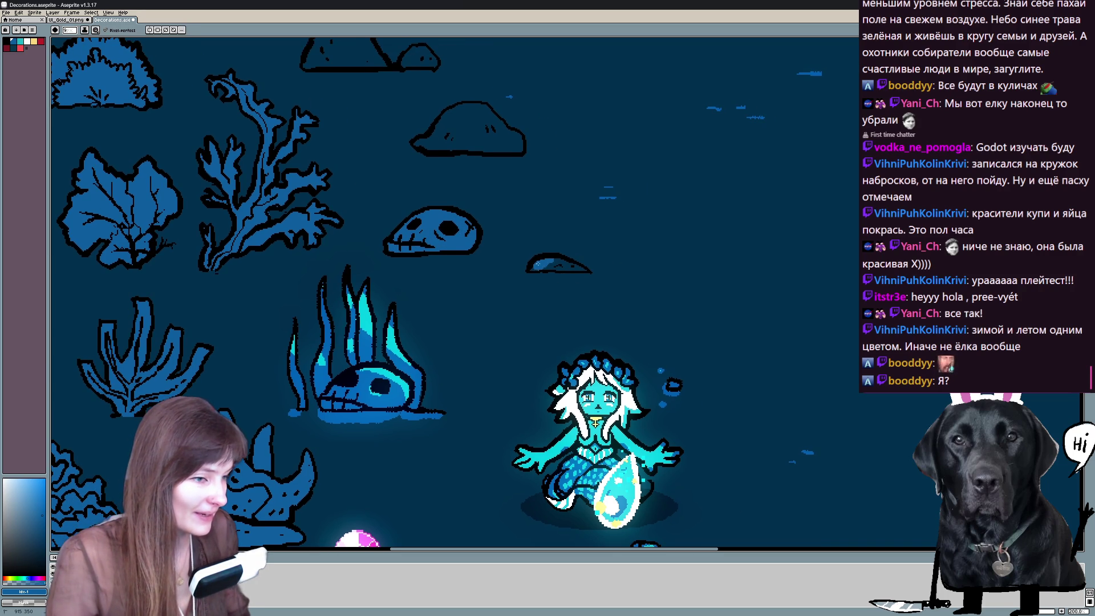
pyautogui.moveTo(553, 265); pyautogui.dragTo(582, 265)
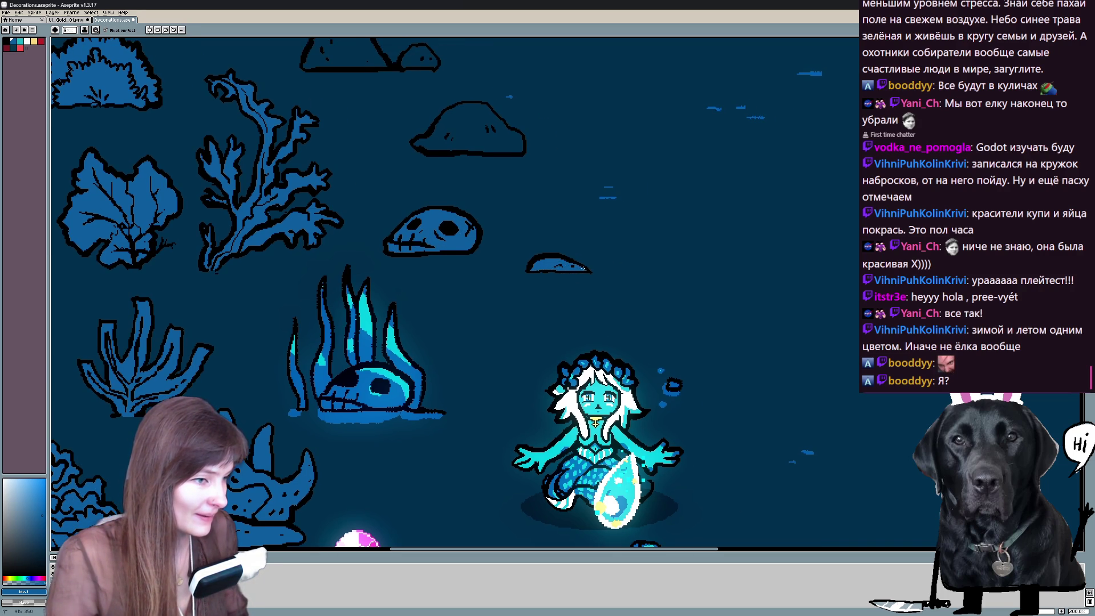
pyautogui.moveTo(513, 240)
pyautogui.mouseDown()
pyautogui.moveTo(555, 286)
pyautogui.moveTo(611, 272)
pyautogui.mouseUp()
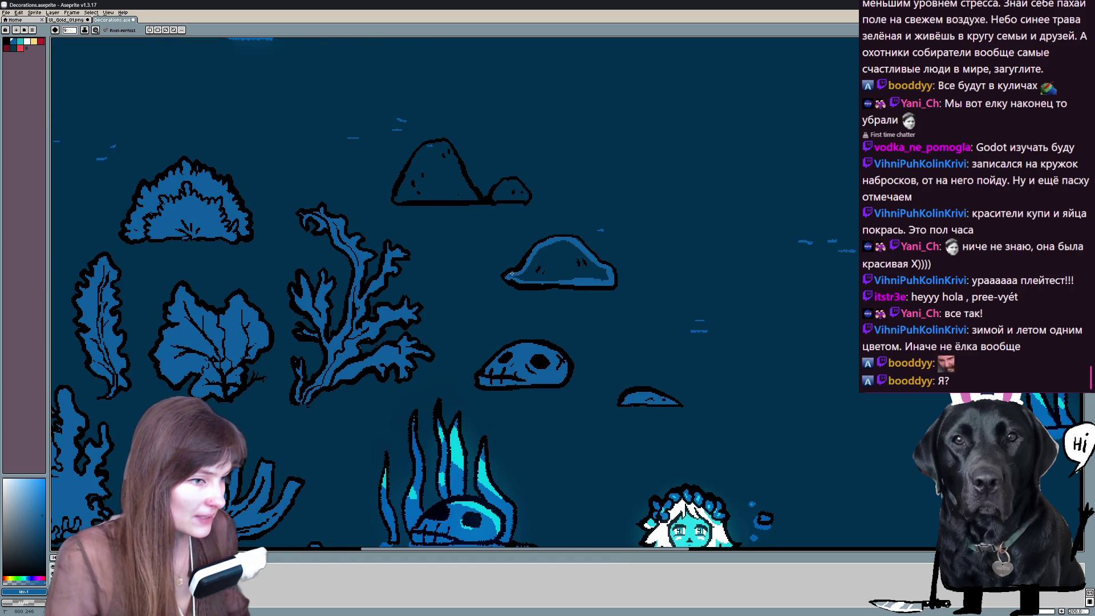
pyautogui.scroll(1, 525, 280)
pyautogui.moveTo(405, 227); pyautogui.dragTo(419, 192)
# Paint the small rock brighter blue and fill the big rock's inner shading lighter blue.
pyautogui.press('e')
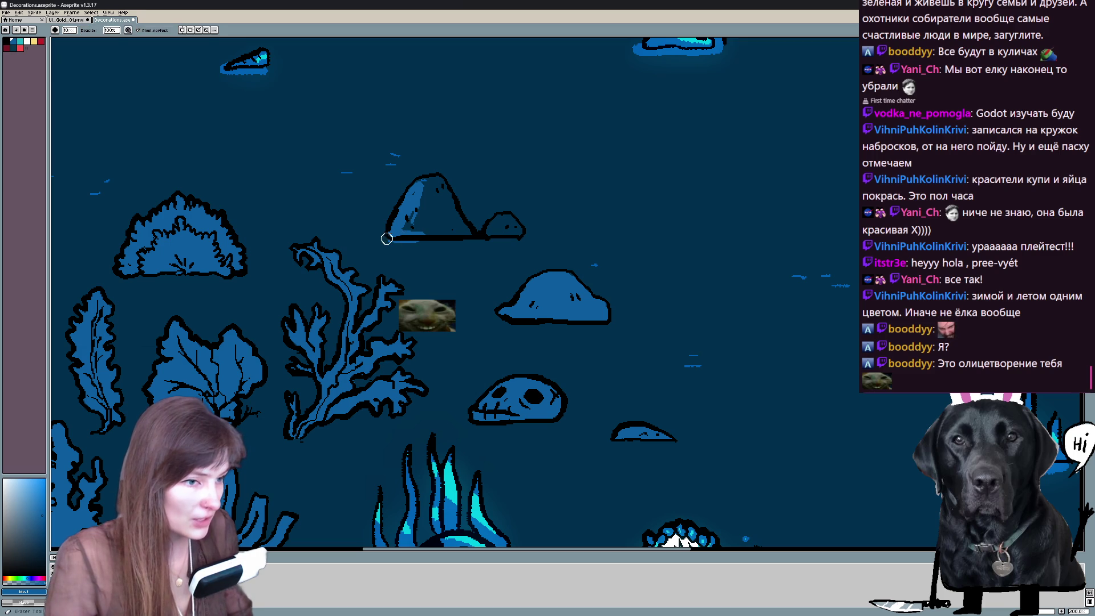
pyautogui.scroll(1, 422, 240)
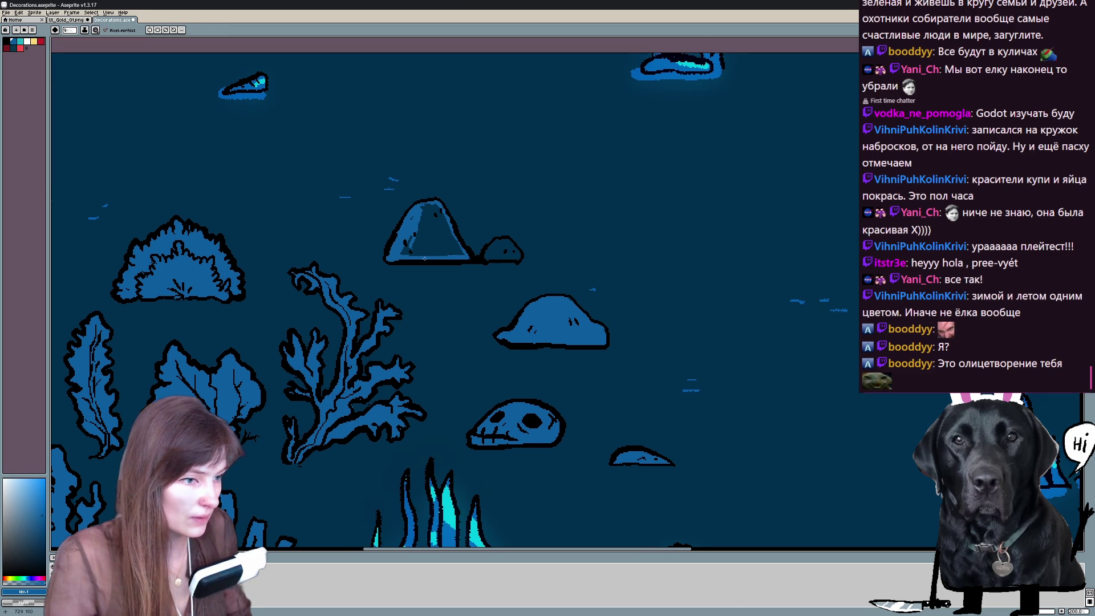
pyautogui.moveTo(484, 248); pyautogui.dragTo(517, 245)
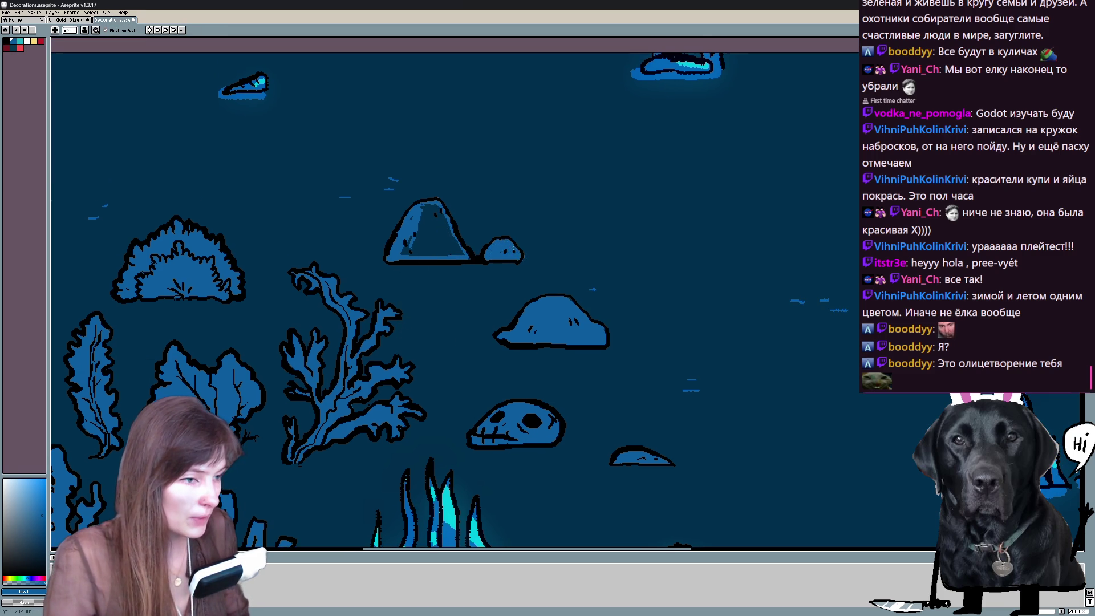
pyautogui.press('b')
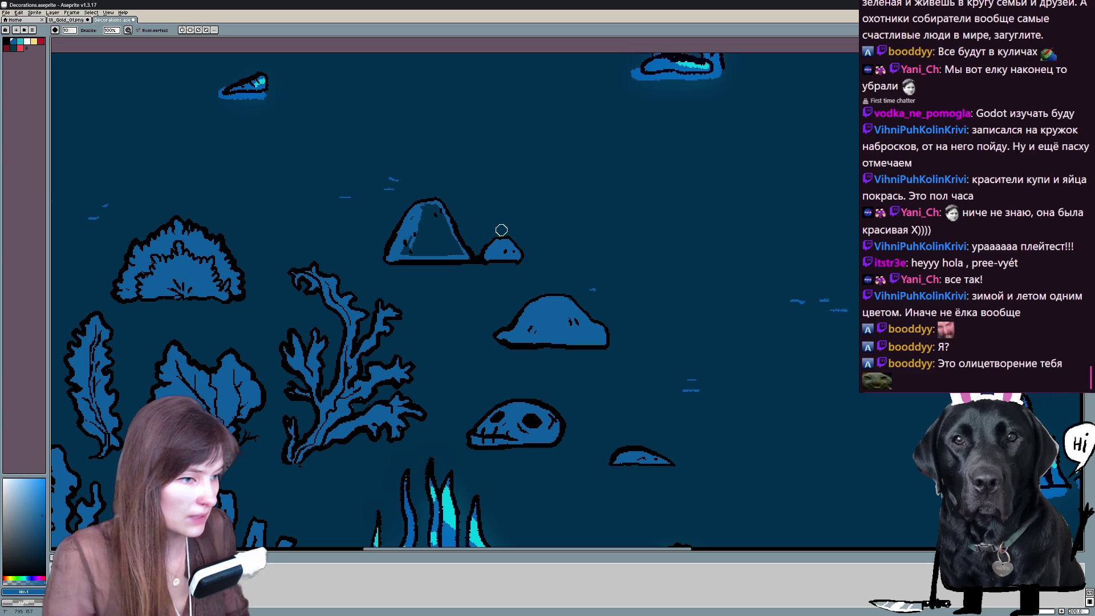
pyautogui.press('g')
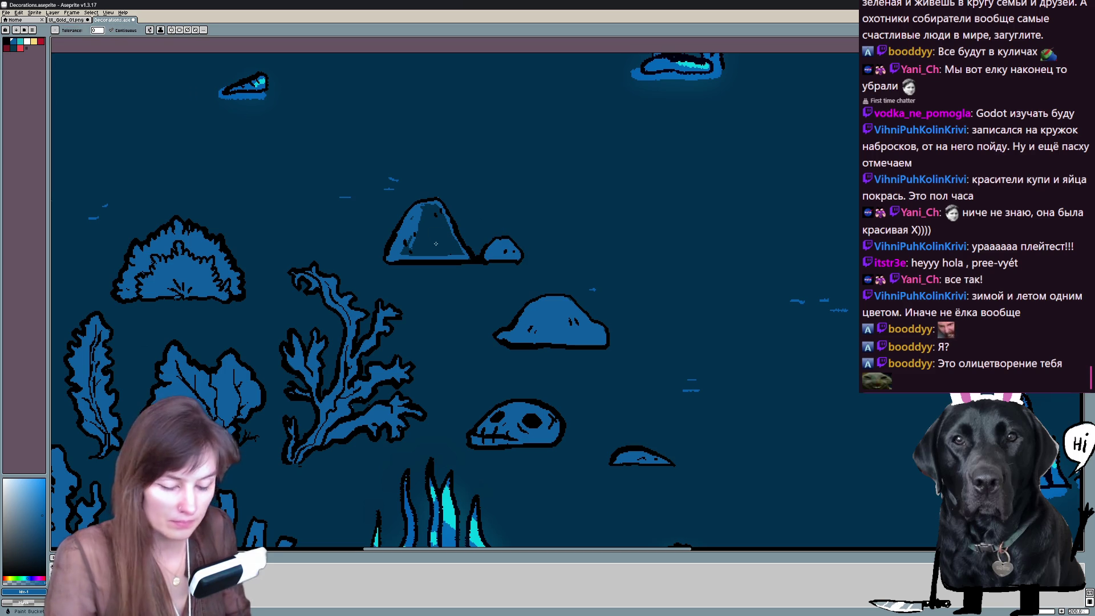
pyautogui.click(429, 222)
pyautogui.press('e')
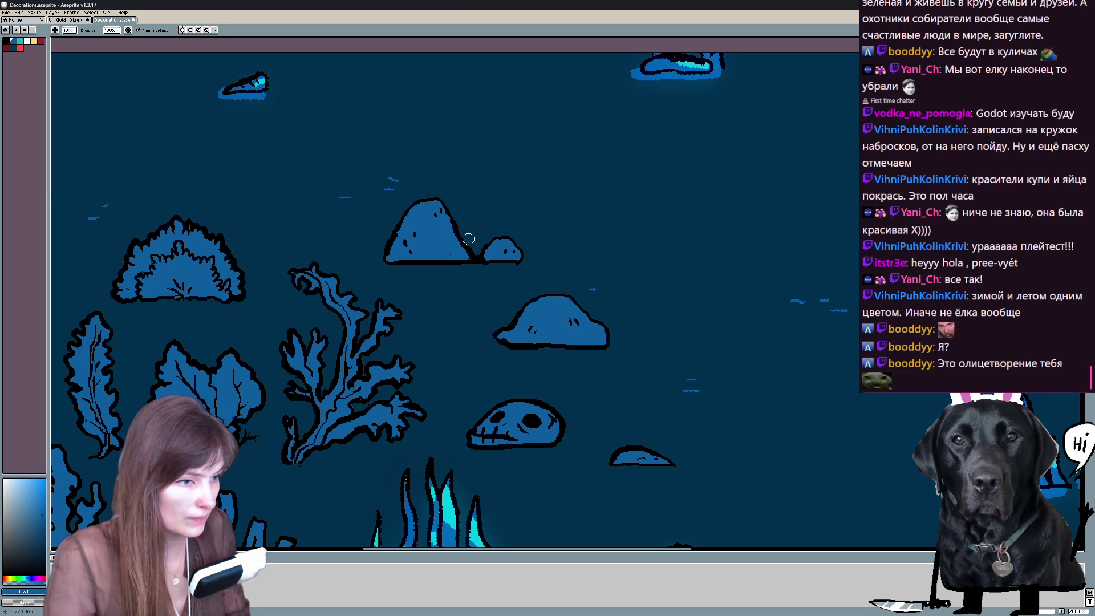
pyautogui.scroll(-3, 466, 257)
pyautogui.moveTo(466, 257)
pyautogui.mouseDown()
pyautogui.moveTo(465, 309)
pyautogui.moveTo(531, 257)
pyautogui.mouseUp()
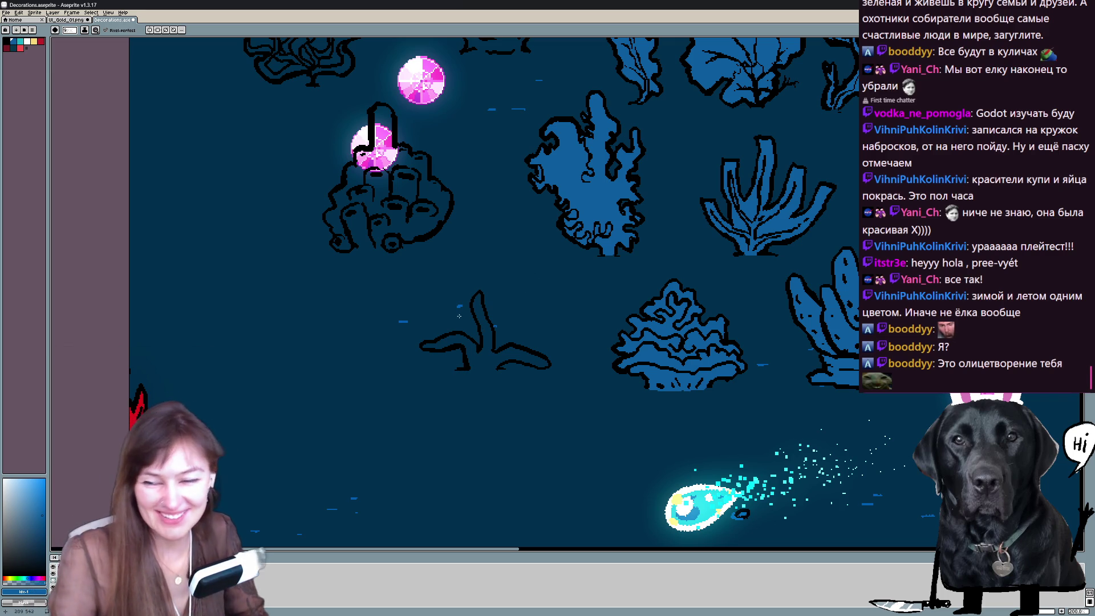
# Paint light blue along the forked plant's branch and stalk.
pyautogui.moveTo(426, 345); pyautogui.dragTo(464, 338)
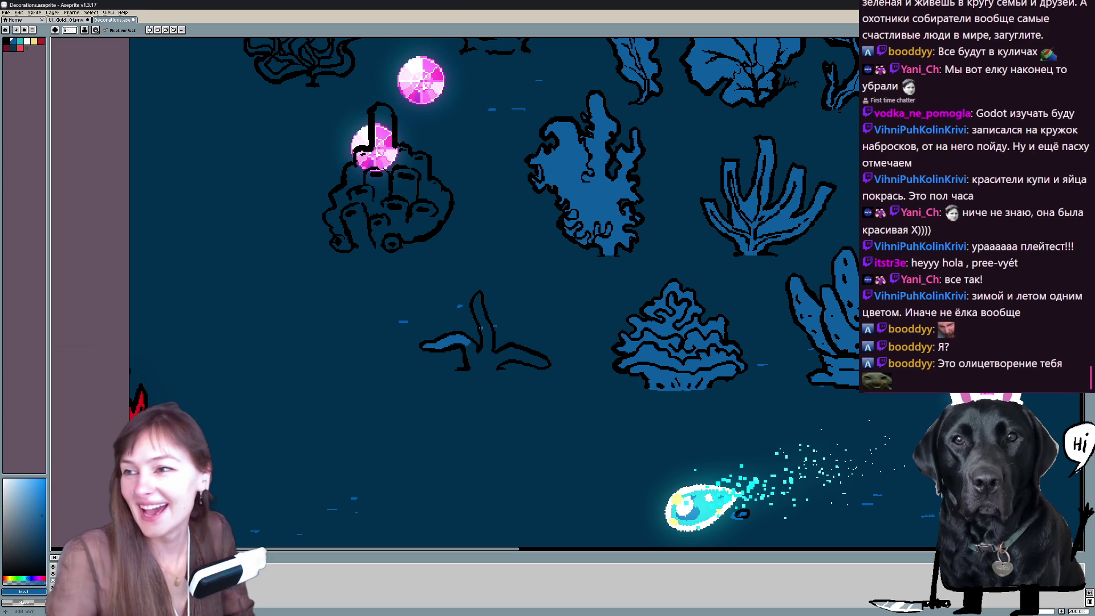
pyautogui.moveTo(480, 324)
pyautogui.mouseDown()
pyautogui.moveTo(478, 300)
pyautogui.moveTo(469, 364)
pyautogui.moveTo(512, 352)
pyautogui.moveTo(539, 361)
pyautogui.mouseUp()
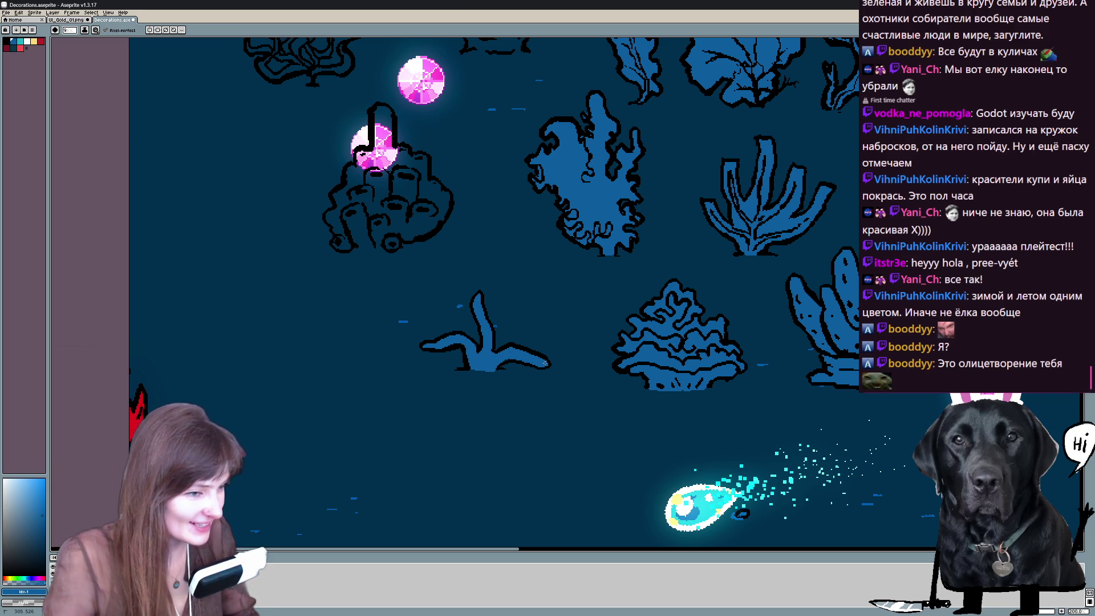
pyautogui.press('e')
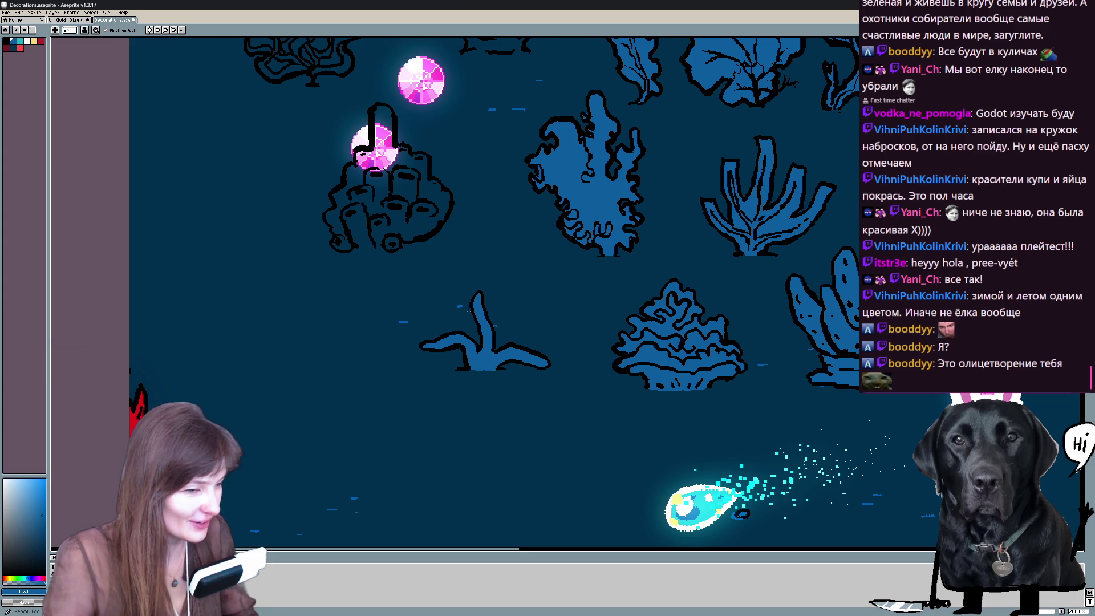
pyautogui.keyDown('space'); pyautogui.moveTo(411, 257); pyautogui.dragTo(480, 375); pyautogui.keyUp('space')
# Paint light blue at the plant's base, undo a stroke, and bring the log and gems into view.
pyautogui.press('b')
pyautogui.press('e')
pyautogui.press('b')
pyautogui.moveTo(422, 370); pyautogui.dragTo(462, 366)
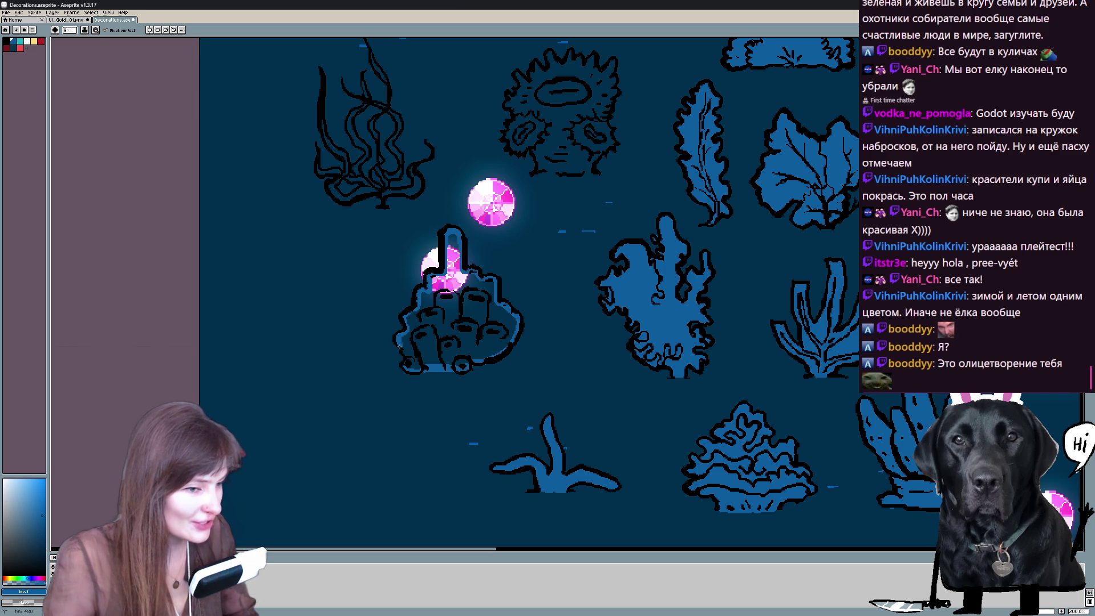
pyautogui.hotkey('ctrl', 'z')
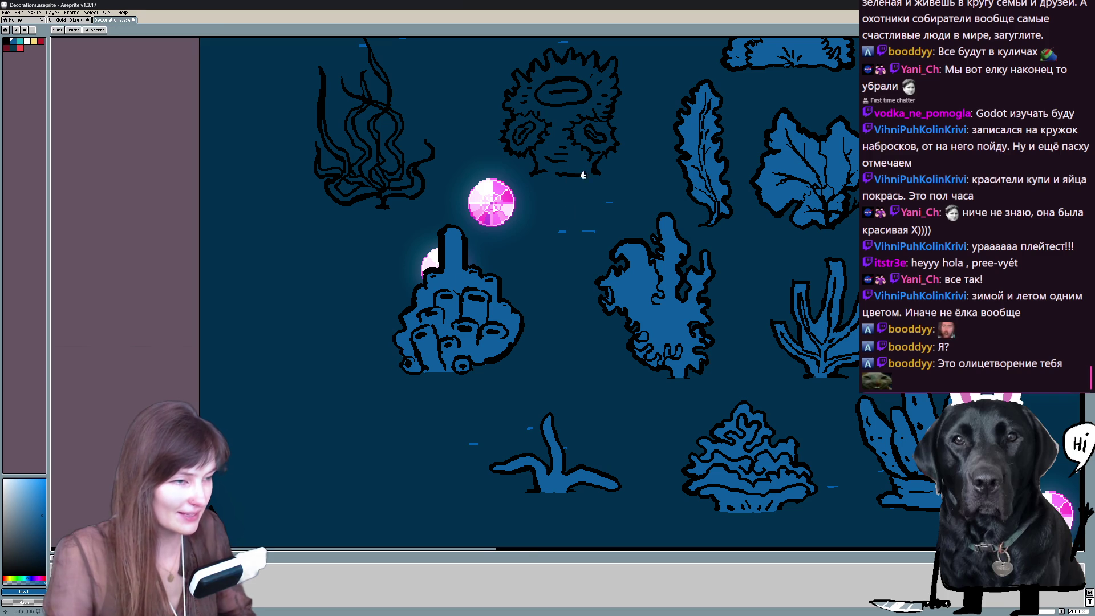
pyautogui.moveTo(437, 313); pyautogui.dragTo(419, 364)
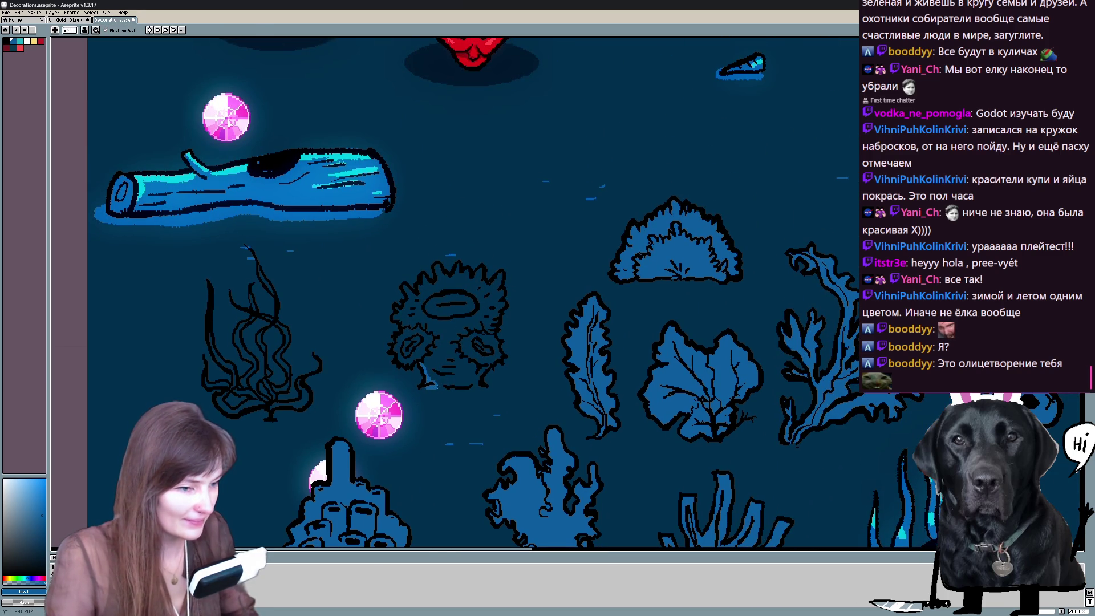
# Erase stray pixels along the anemone's bottom edge.
pyautogui.press('e')
pyautogui.moveTo(436, 388); pyautogui.dragTo(479, 377)
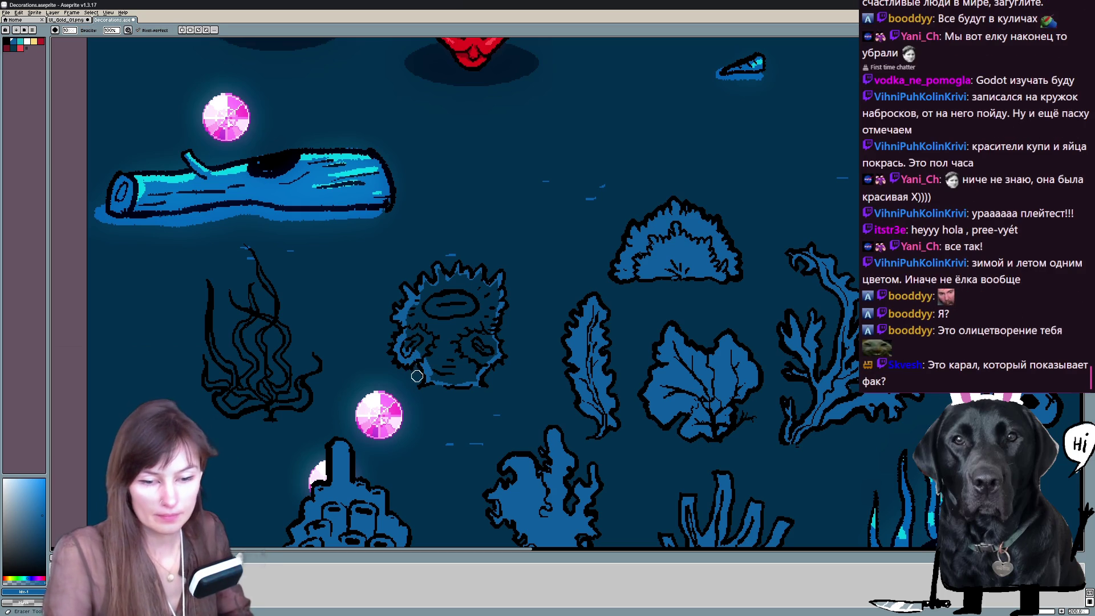
pyautogui.moveTo(415, 367); pyautogui.dragTo(406, 345)
pyautogui.scroll(-2, 445, 312)
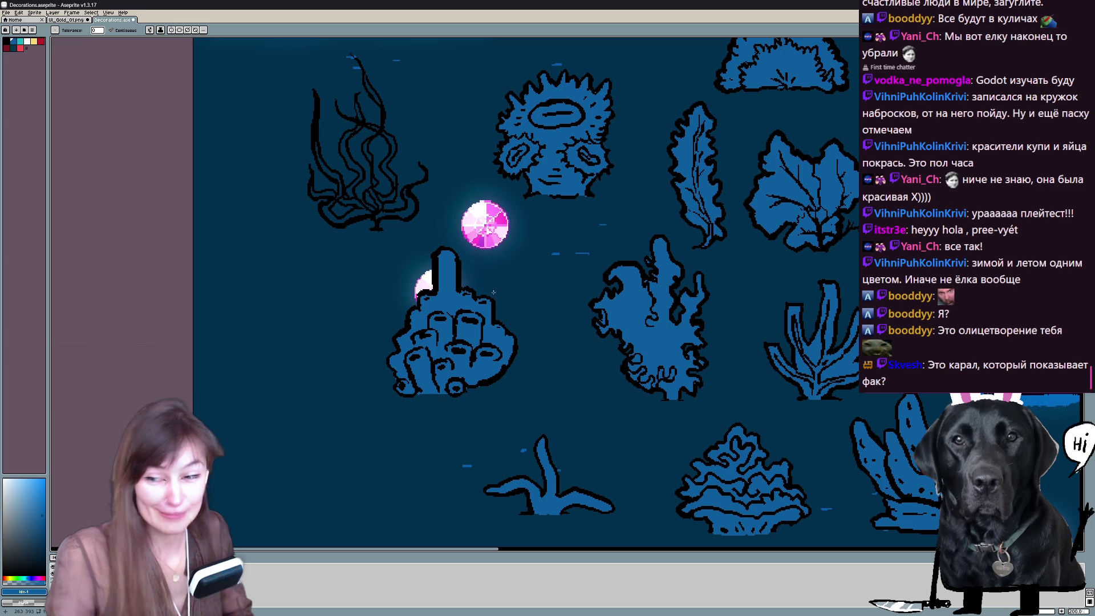
pyautogui.moveTo(462, 248); pyautogui.dragTo(496, 343)
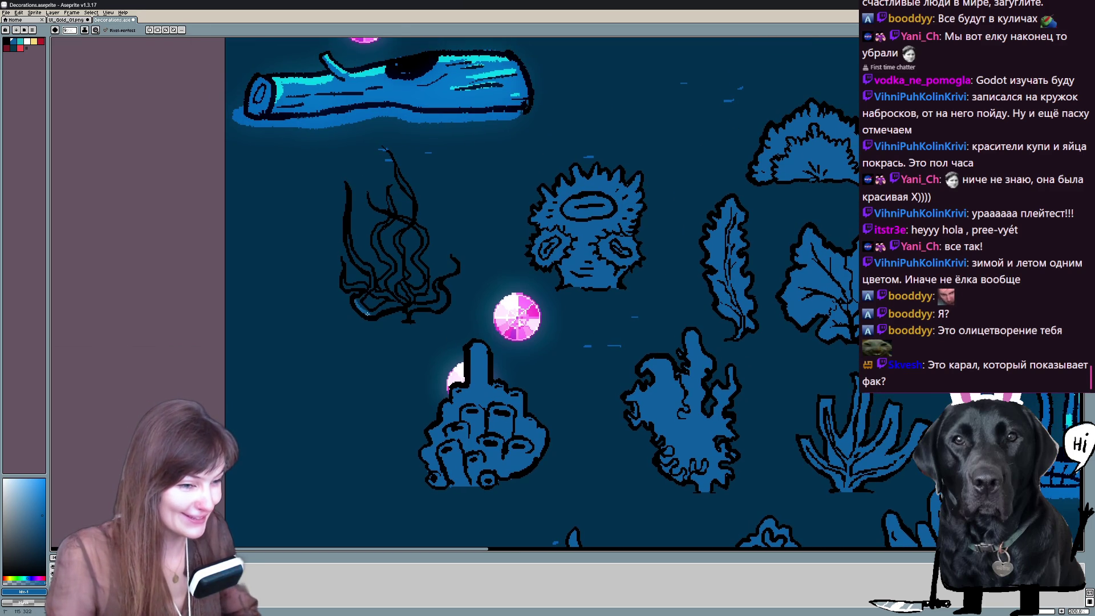
# Cycle through eraser and selection tools around the log, returning to the brush.
pyautogui.press('e')
pyautogui.press('m')
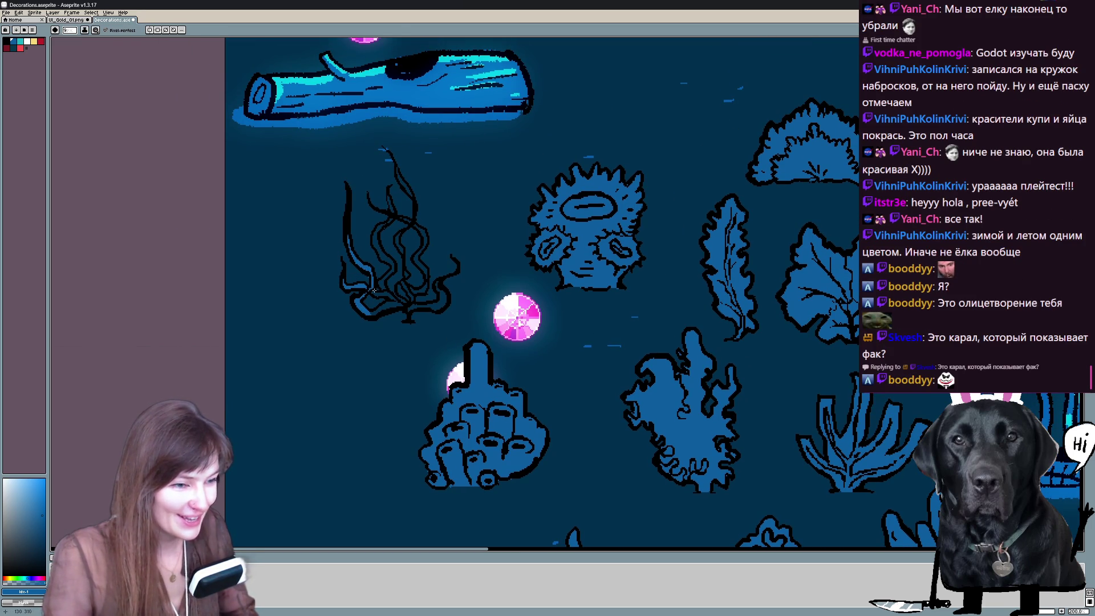
pyautogui.scroll(1, 407, 275)
pyautogui.press('m')
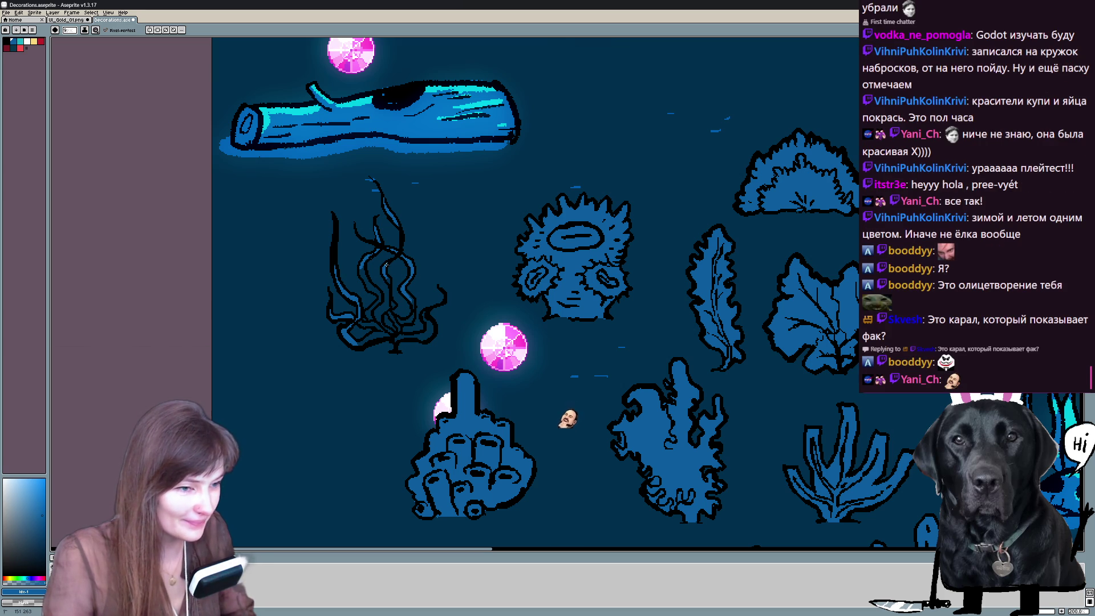
pyautogui.scroll(-3, 531, 300)
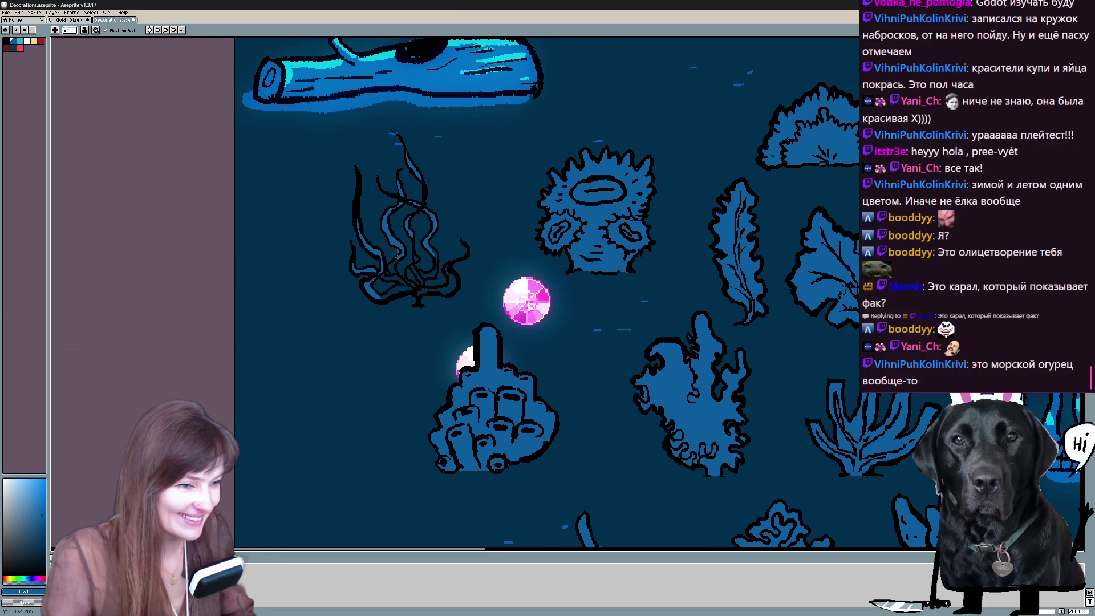
pyautogui.scroll(-2, 401, 253)
pyautogui.press('b')
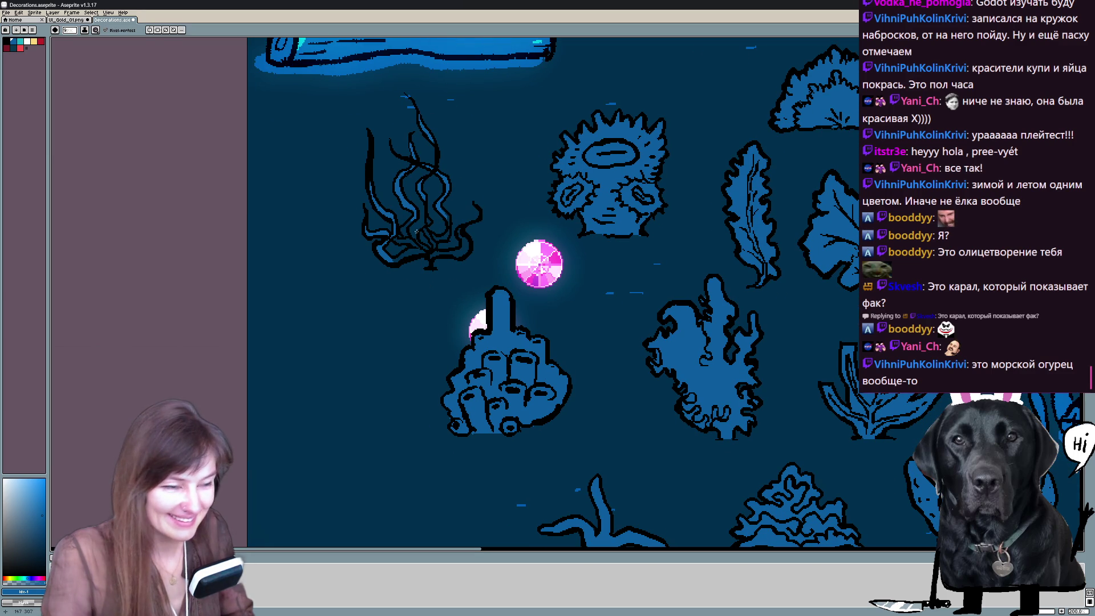